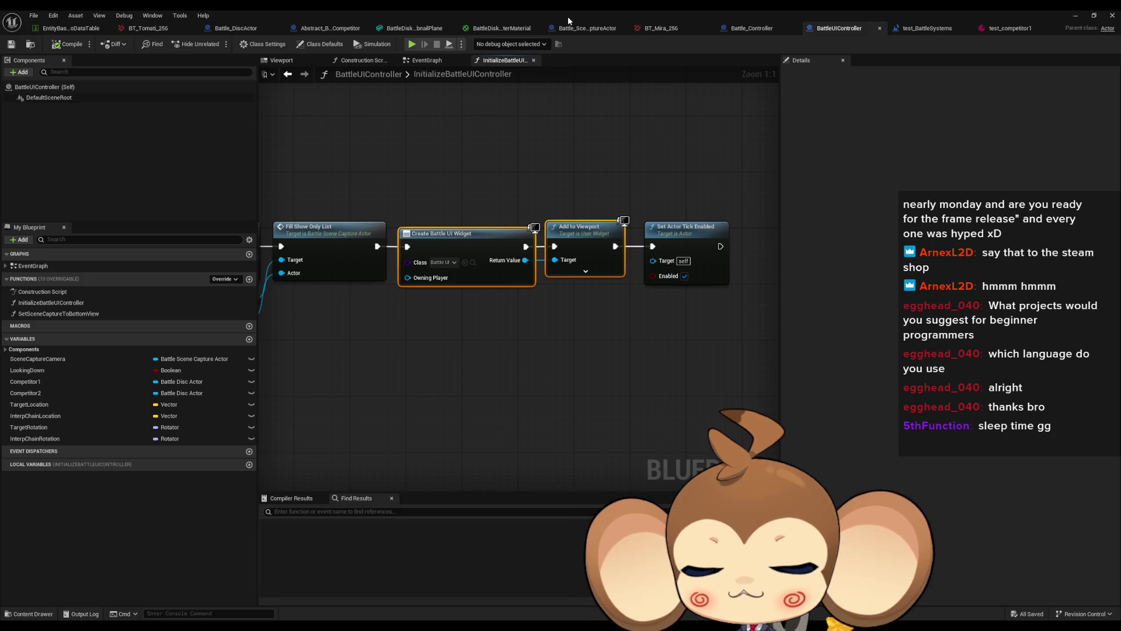
Inspect the Create Battle UI Widget and Add to Viewport nodes in the graph.
click(462, 145)
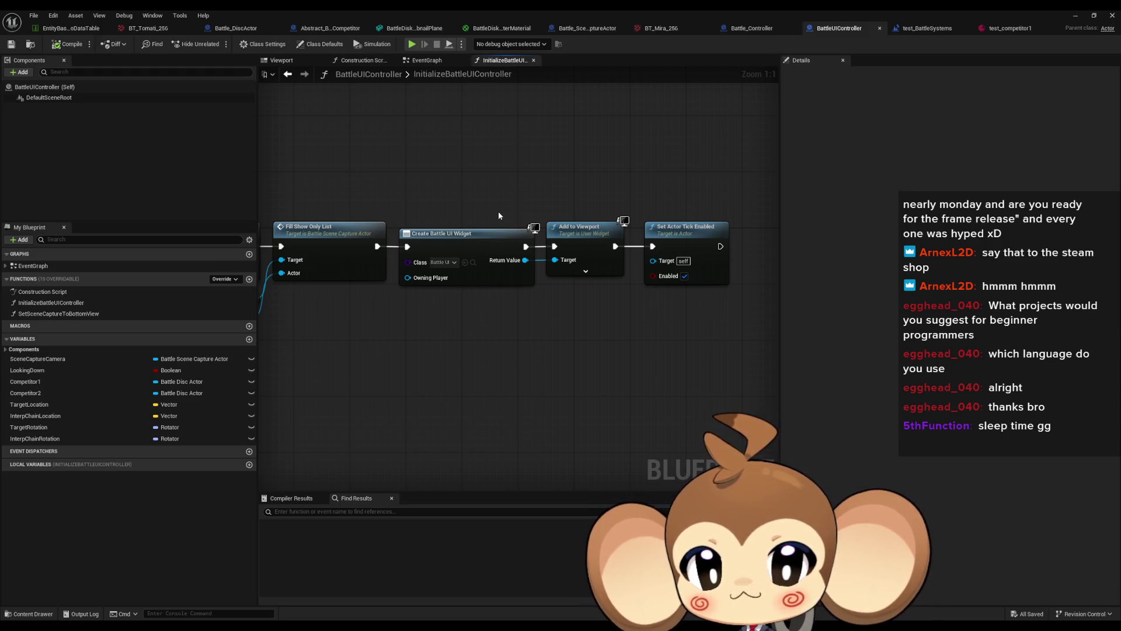
drag(513, 200, 527, 239)
drag(478, 210, 589, 327)
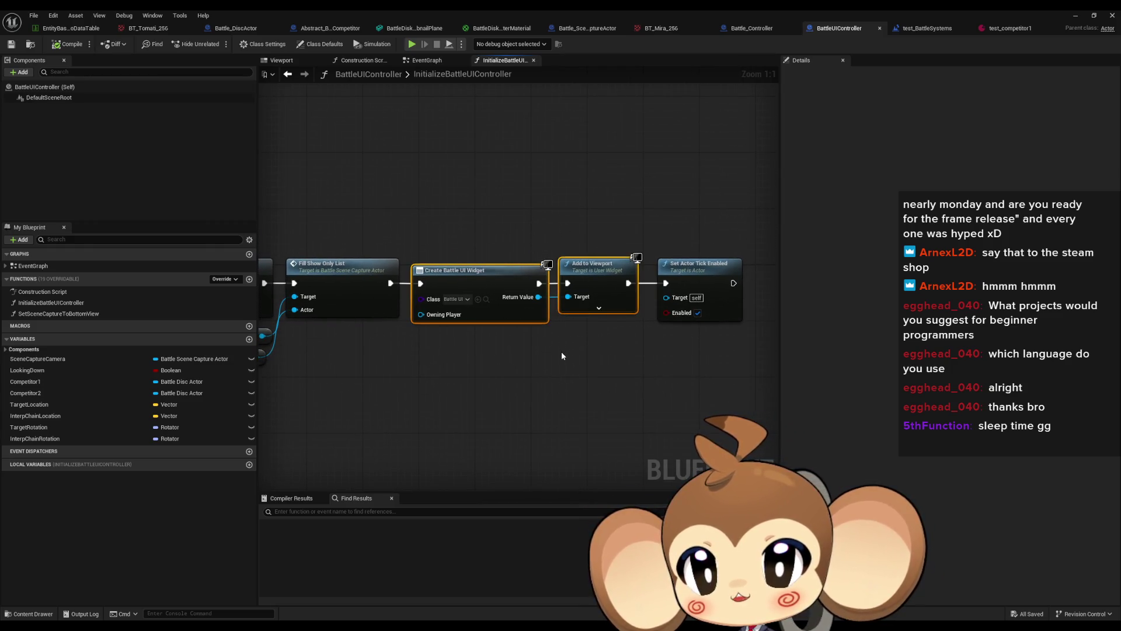
drag(481, 243, 536, 369)
click(530, 369)
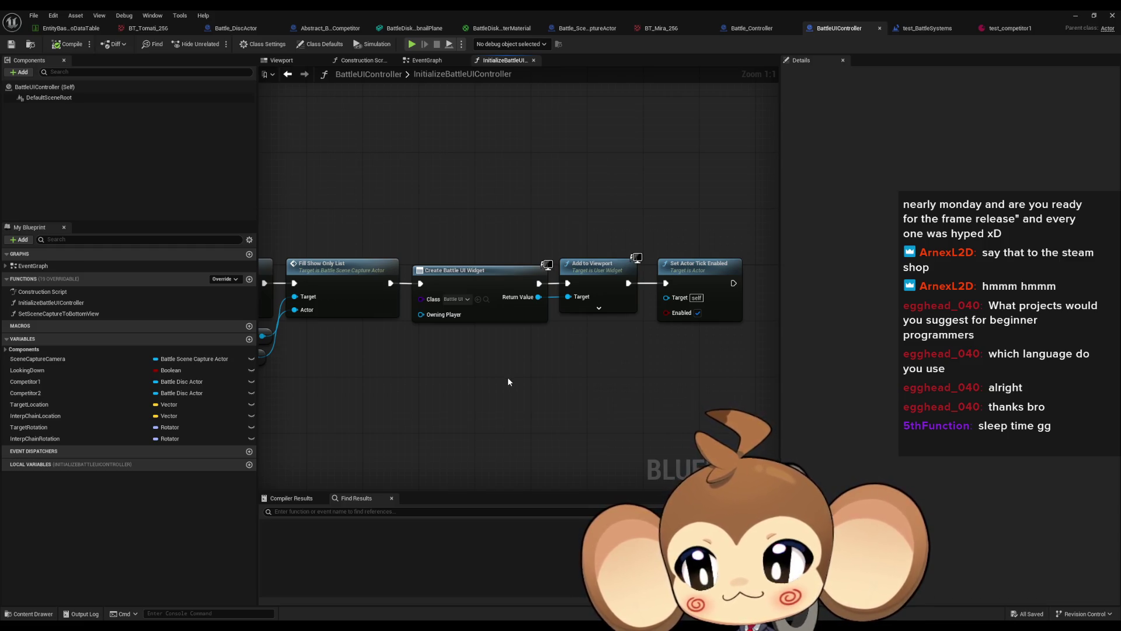
drag(436, 200, 550, 344)
click(551, 370)
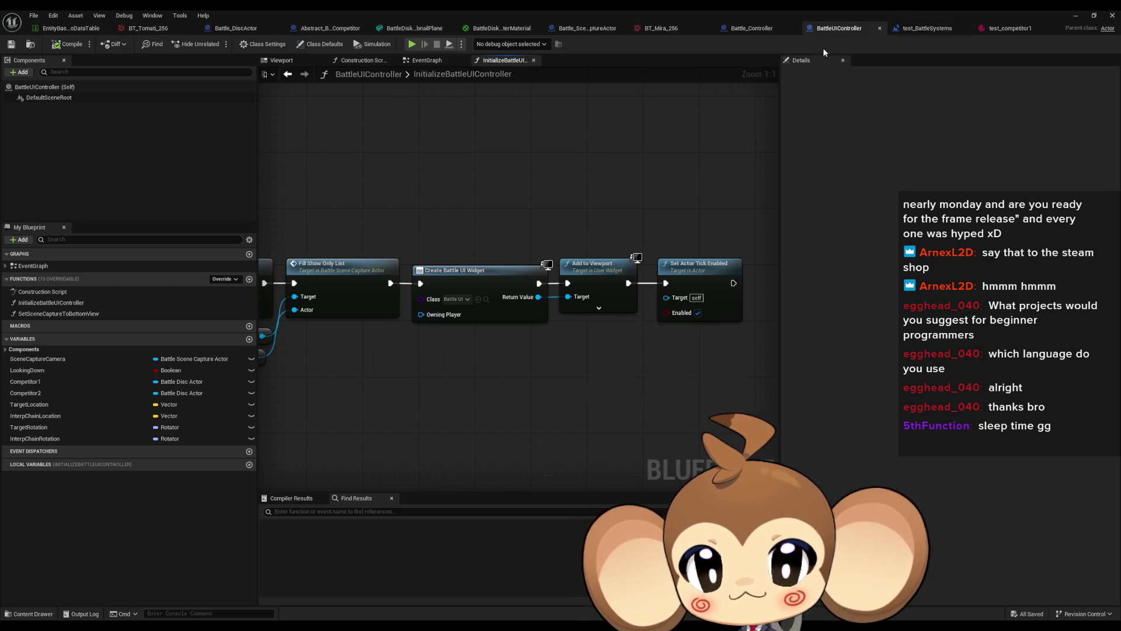
Open Battle_UI in the widget designer and frame the two-disc preview image.
click(485, 299)
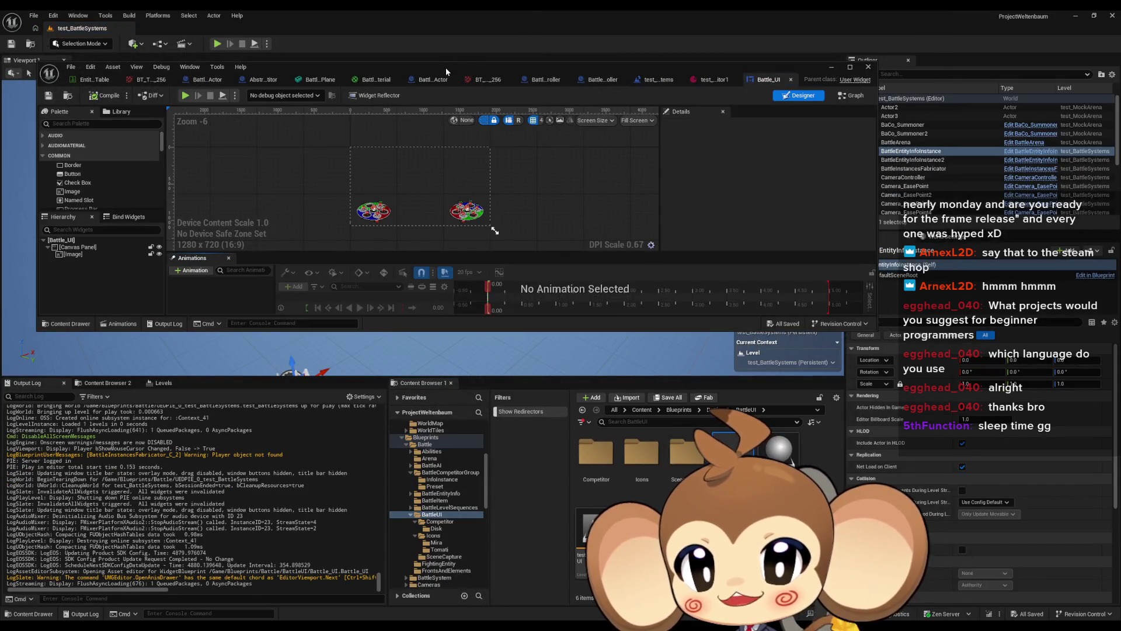
double_click(446, 66)
scroll(470, 175, up, 5)
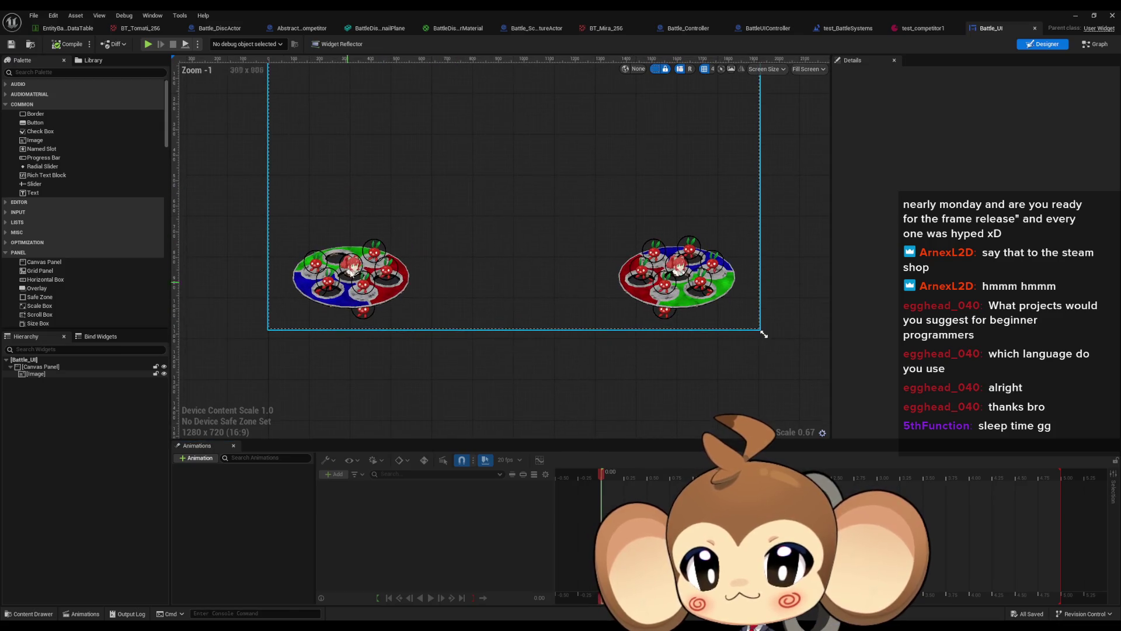
scroll(458, 276, down, 2)
mouse_move(458, 276)
mouse_down()
mouse_move(428, 310)
mouse_move(431, 232)
mouse_up()
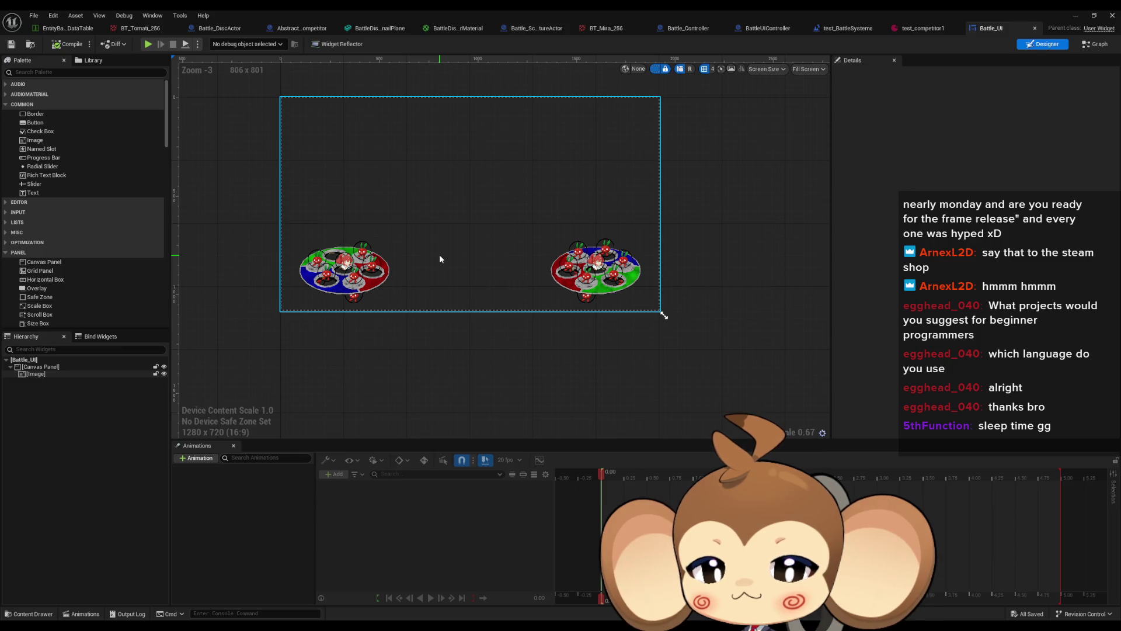
click(439, 254)
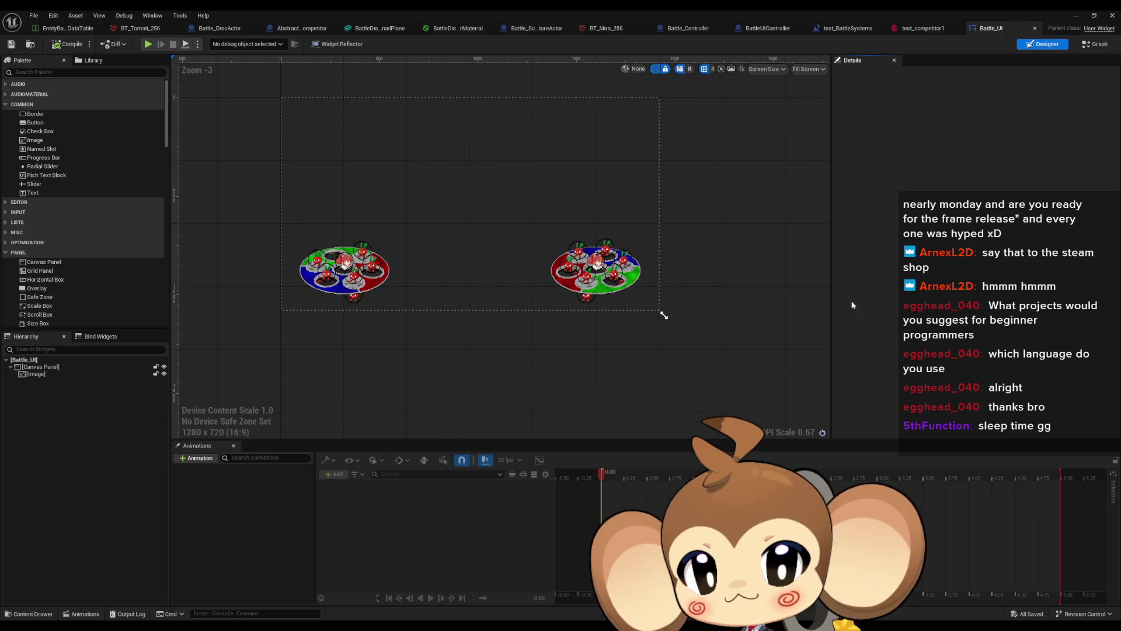
click(660, 307)
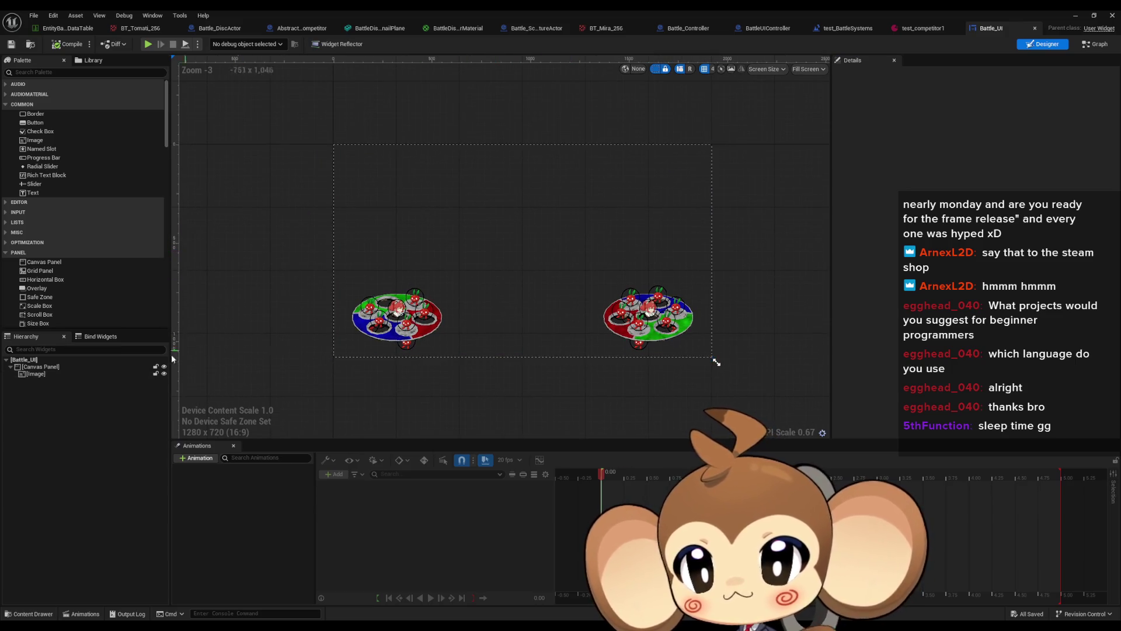
Select the [Image] entry in the Hierarchy to show its slot and appearance settings.
click(65, 374)
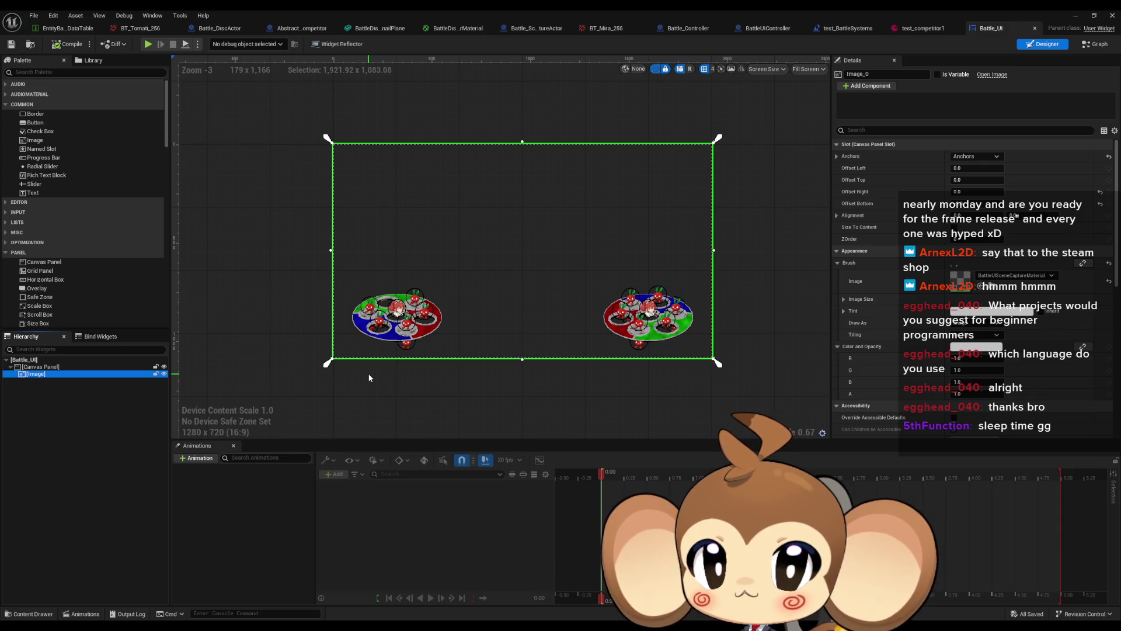
Set the image's slot alignment Y value to 0.
drag(1013, 216, 1036, 215)
click(1021, 216)
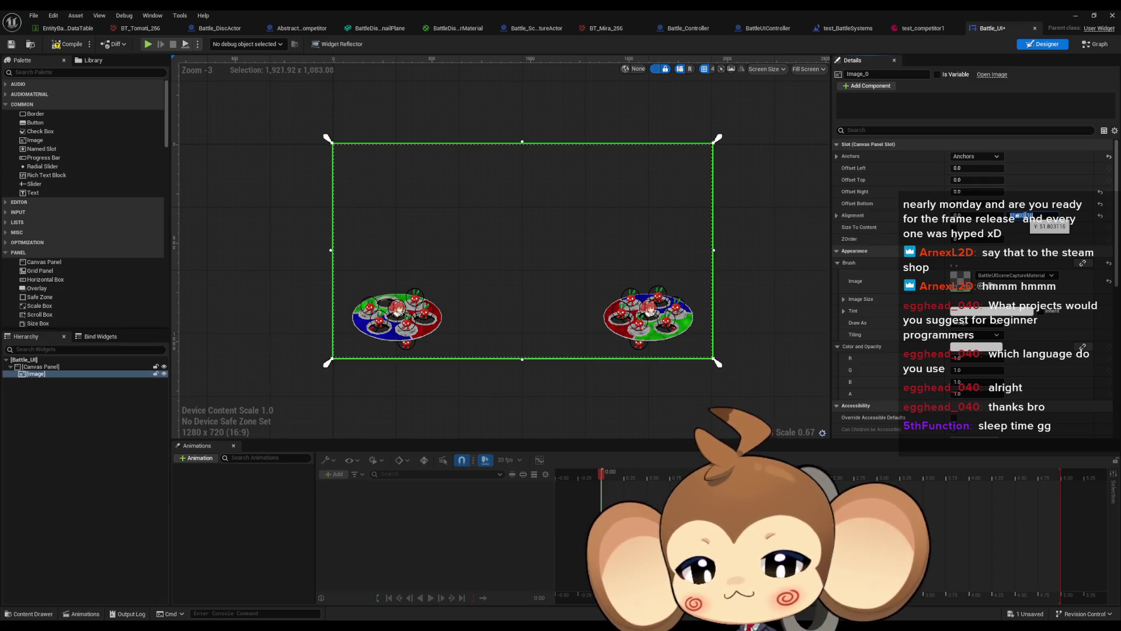
text(0)
key(Return)
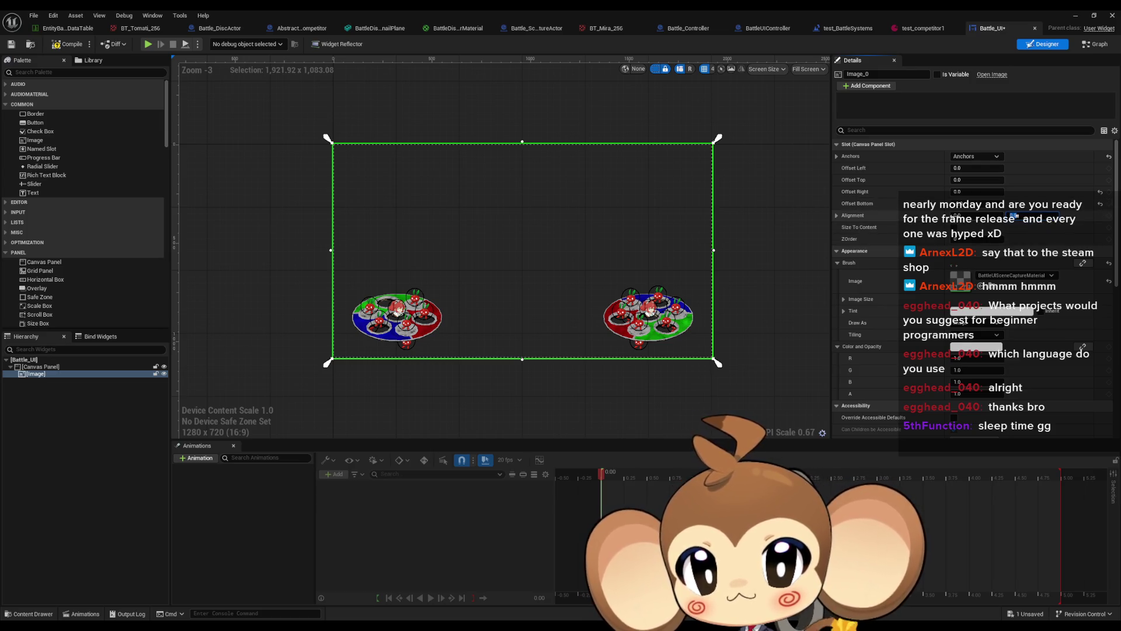
click(960, 215)
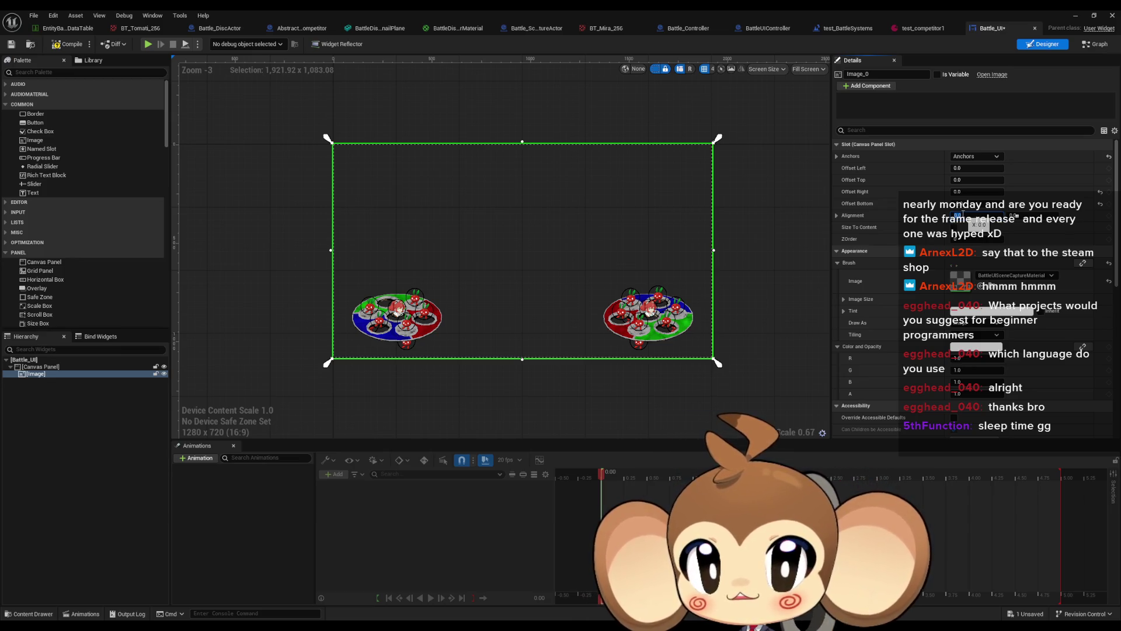
Set the image slot's Offset Top to 500 and Offset Bottom to 1080.
click(978, 168)
key(Tab)
text(1)
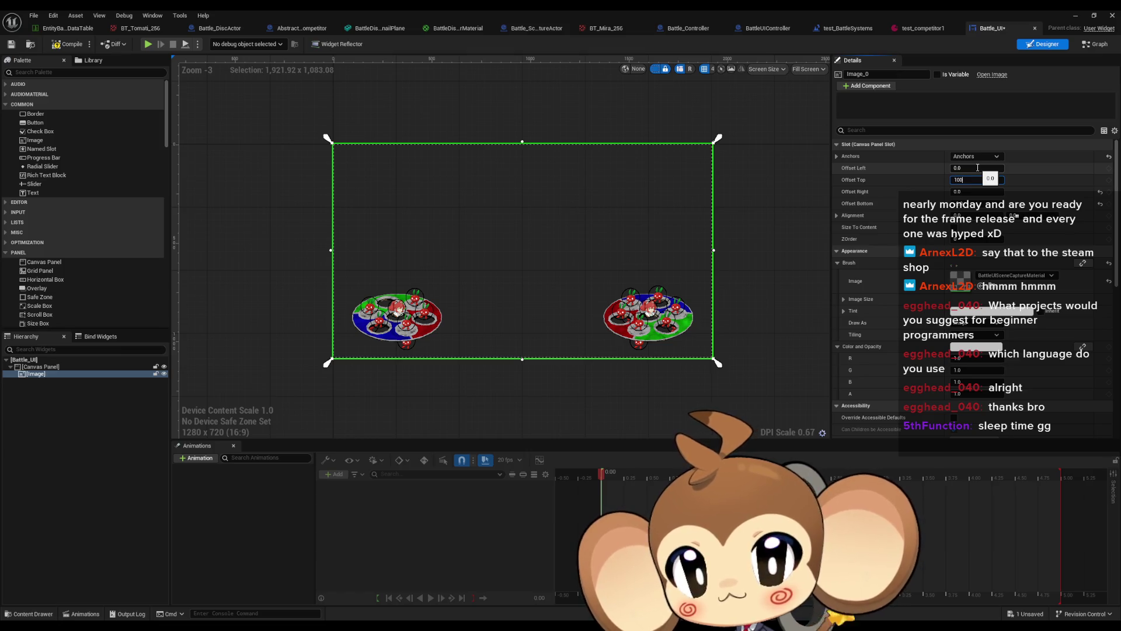
key(Tab)
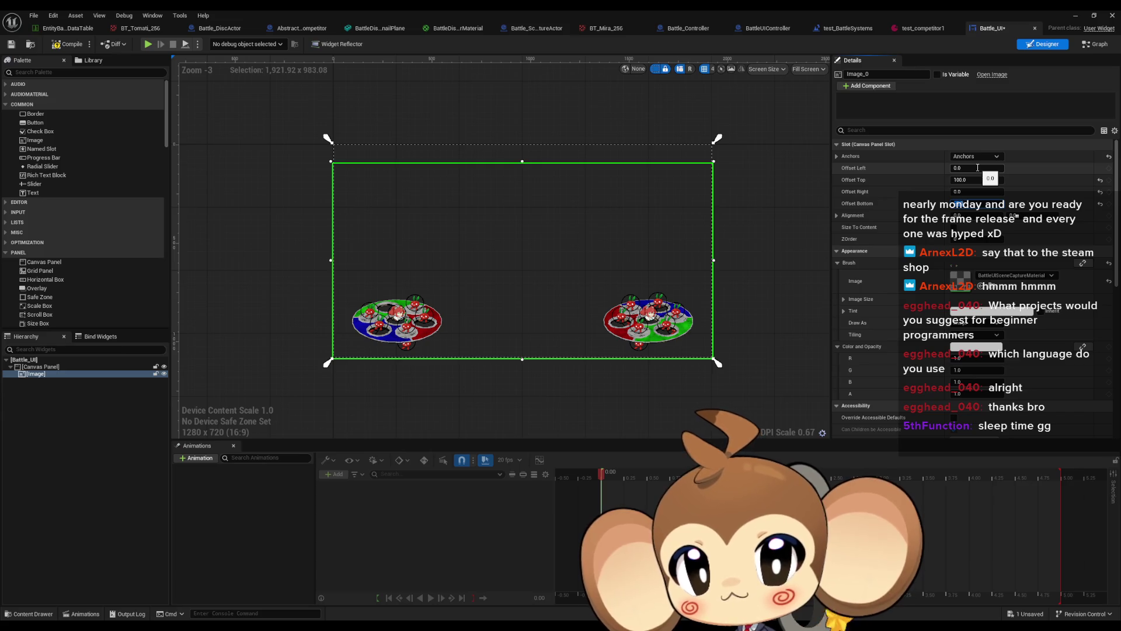
key(Tab)
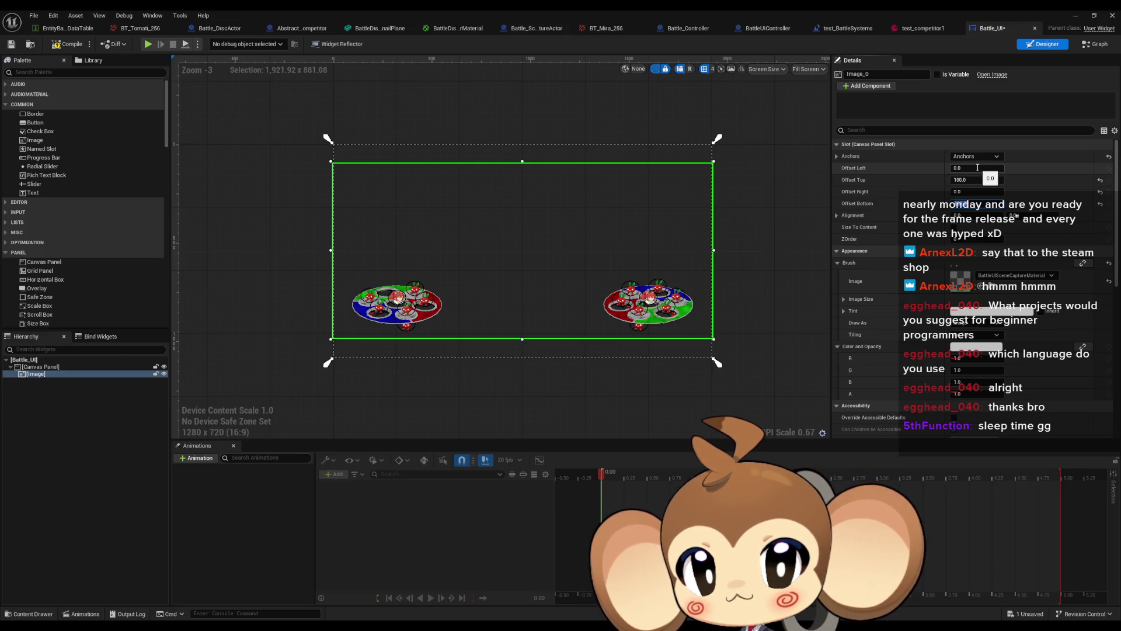
key(Tab)
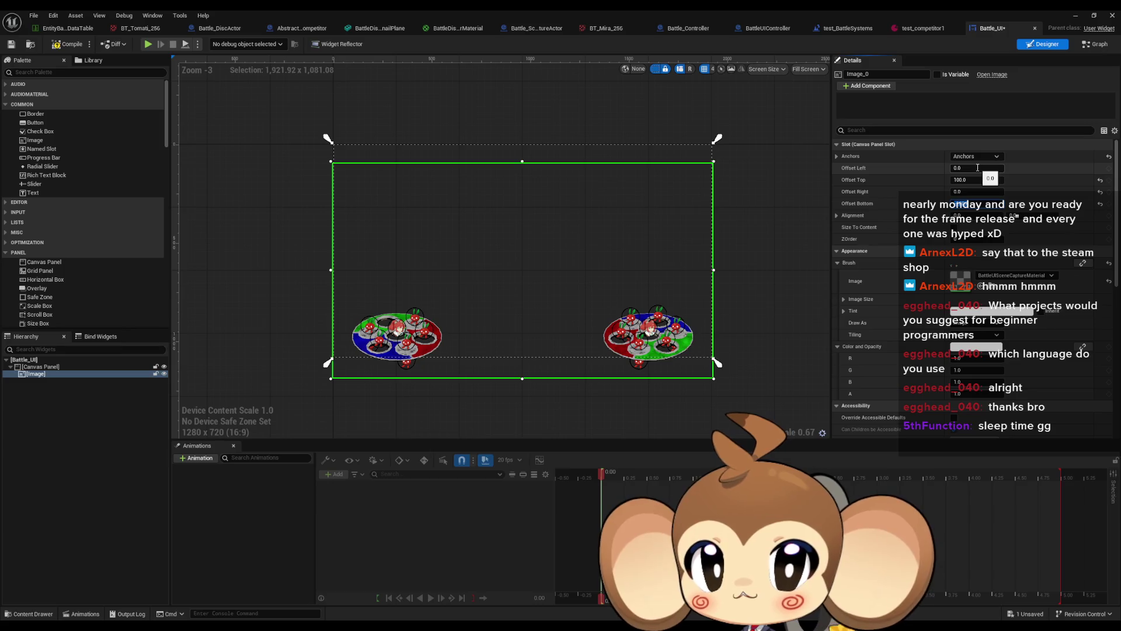
key(Tab)
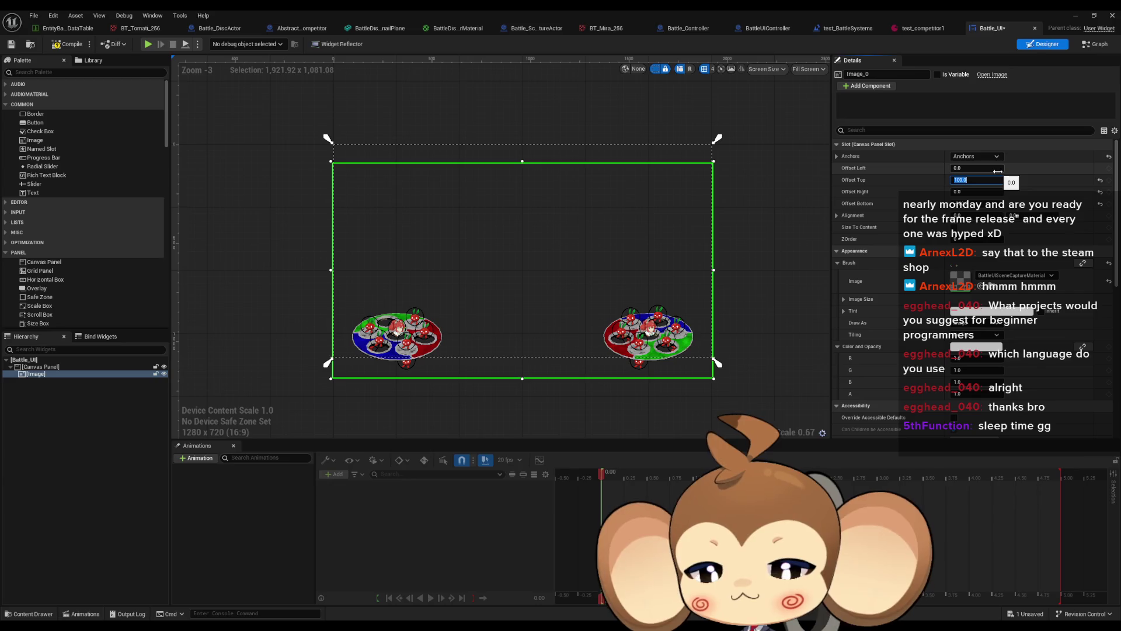
text(500)
key(Return)
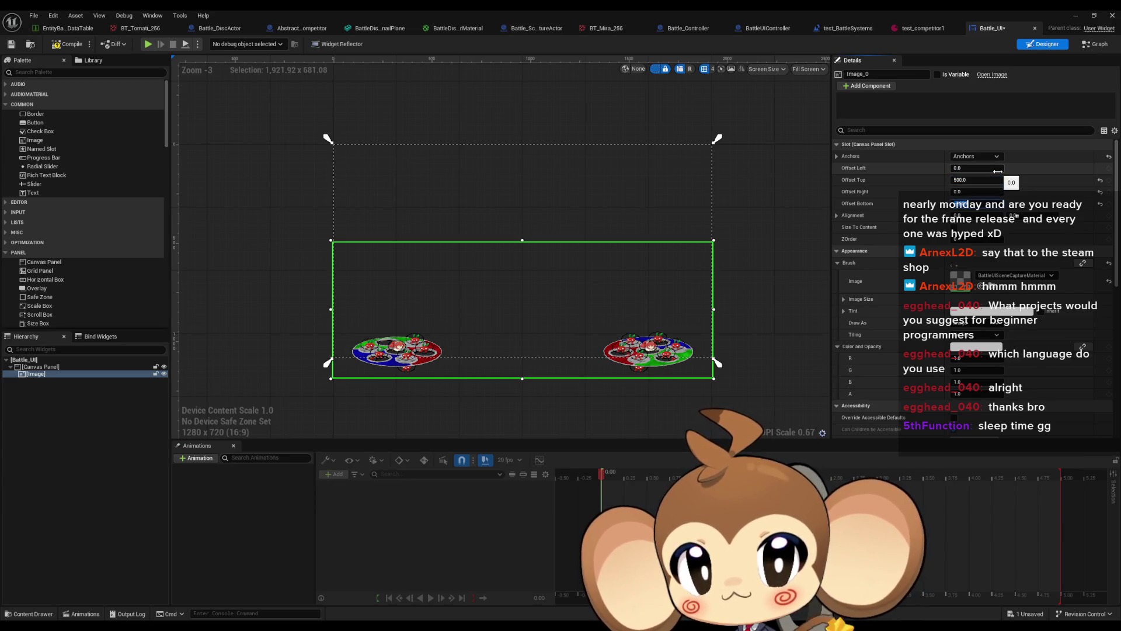
text(1080)
key(Return)
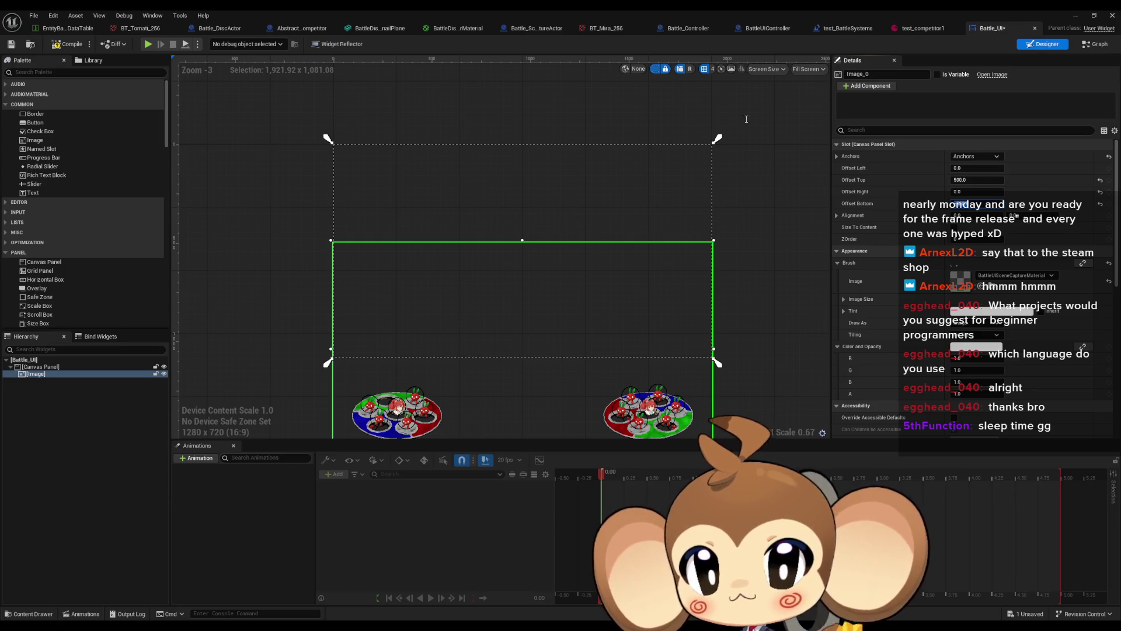
double_click(41, 375)
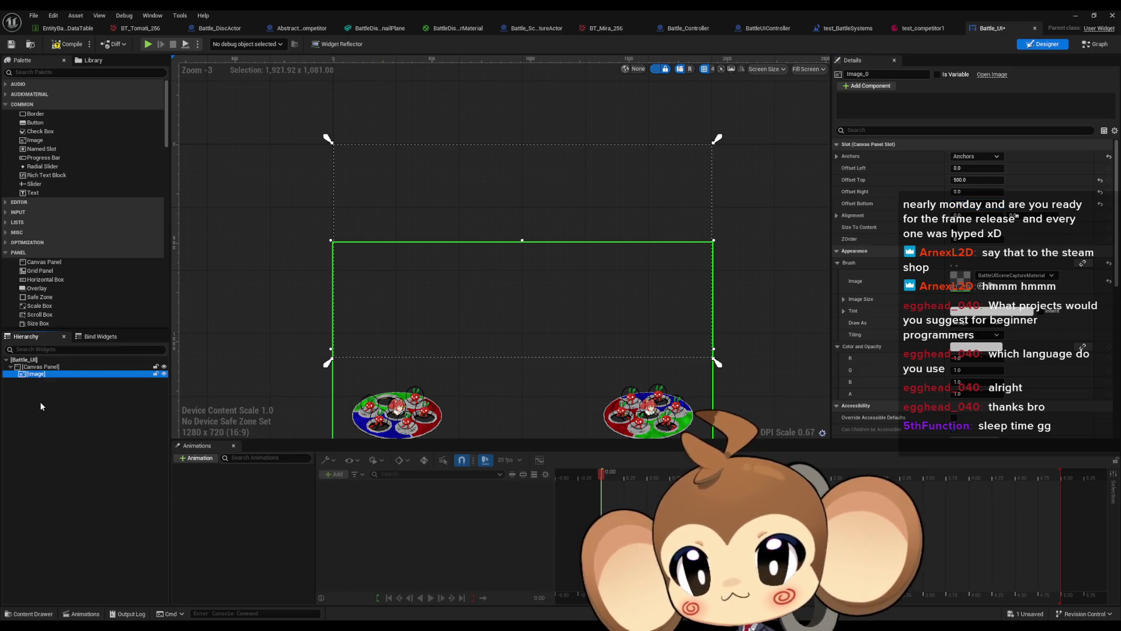
Rename the Image widget in the Hierarchy to SceneCapture.
text(Scen)
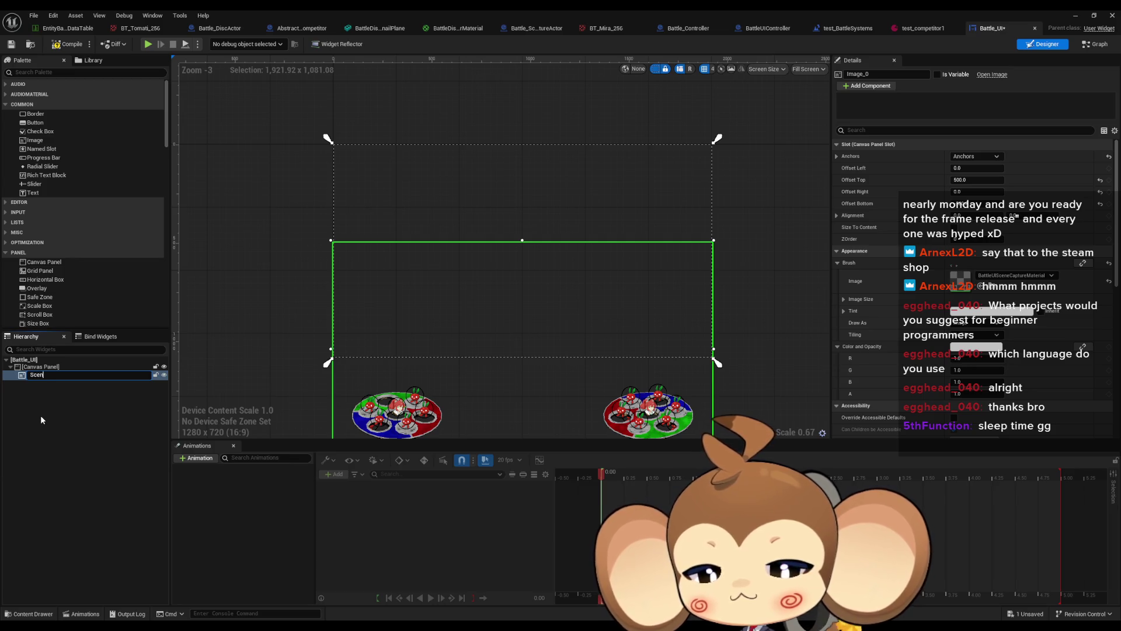
text(eCaptur)
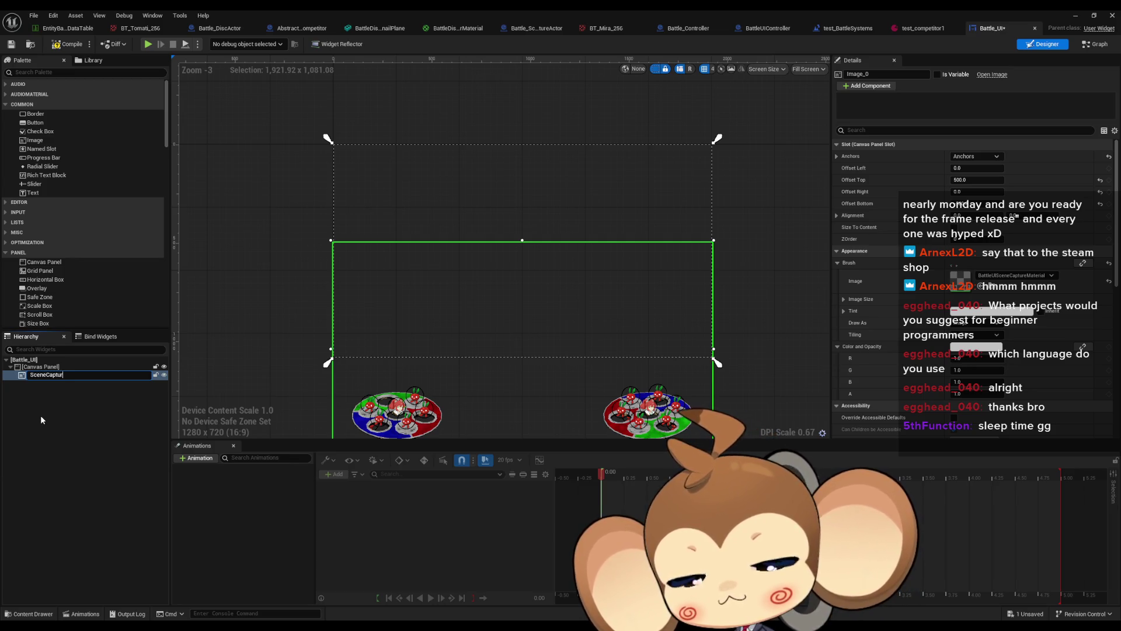
text(e)
key(Return)
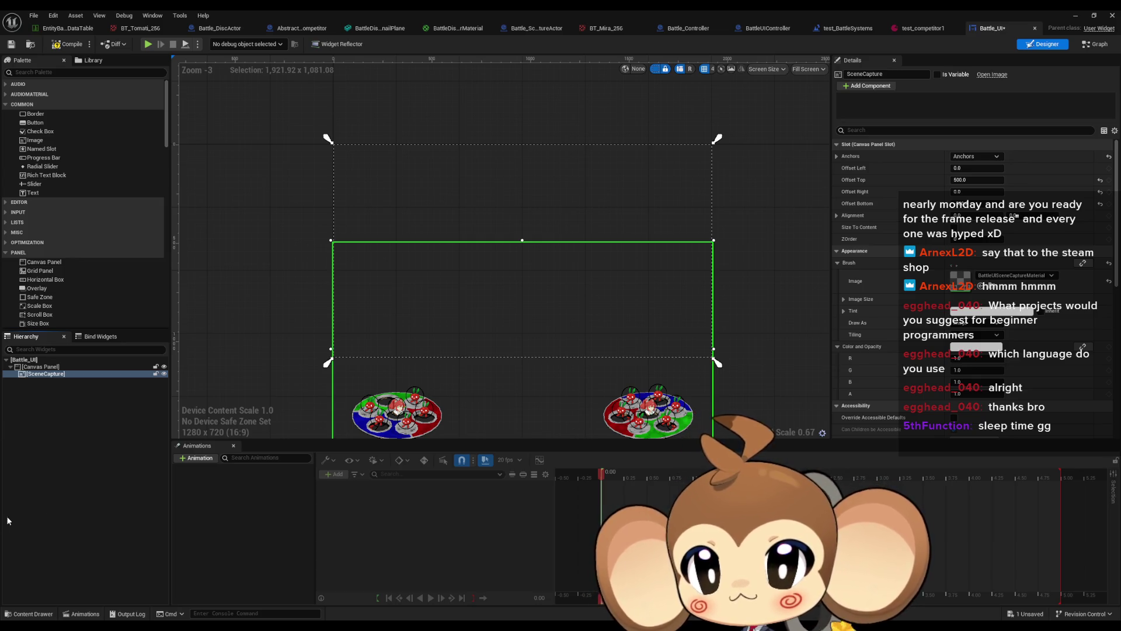
click(193, 459)
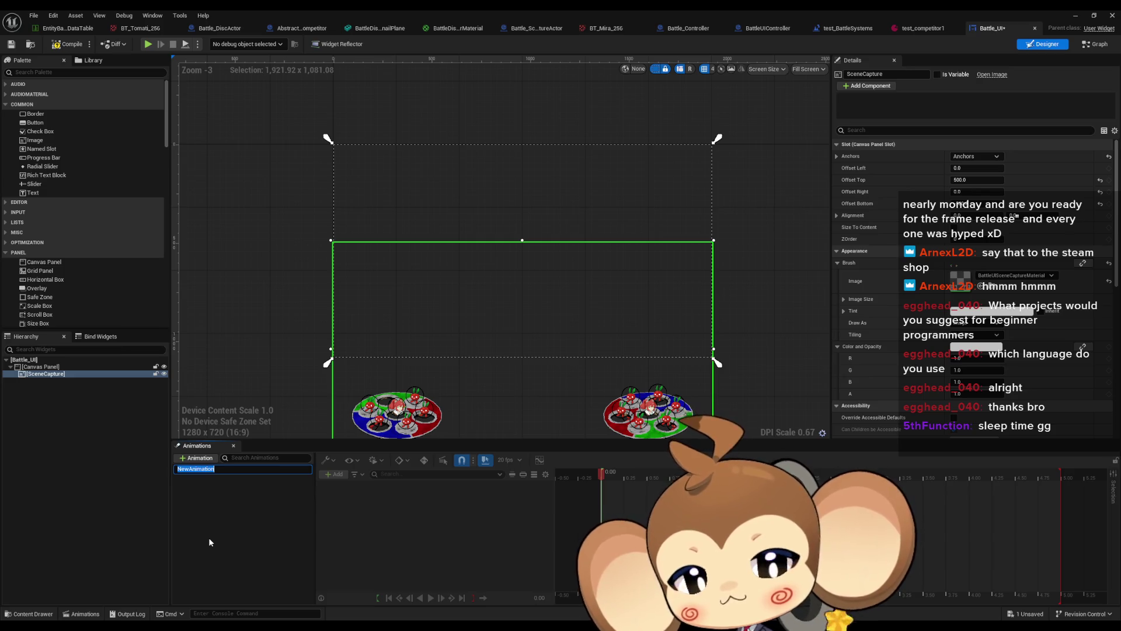
Name the new animation MoveInSceneCapture and add a SceneCapture canvas panel slot track.
text(MoveInSceneCapt)
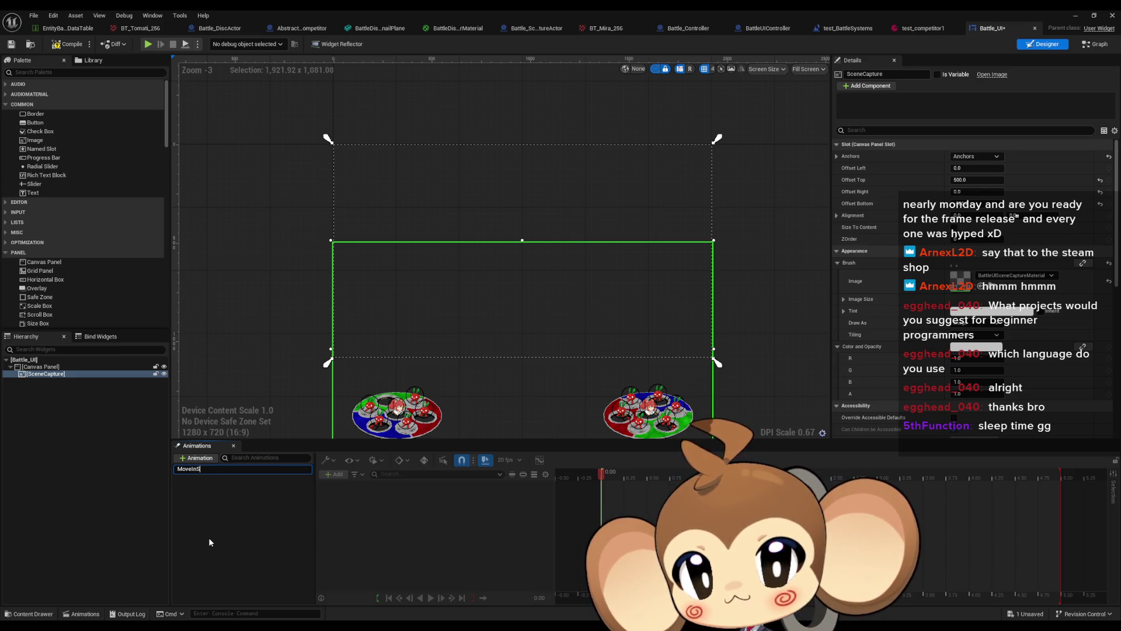
text(ure)
key(Return)
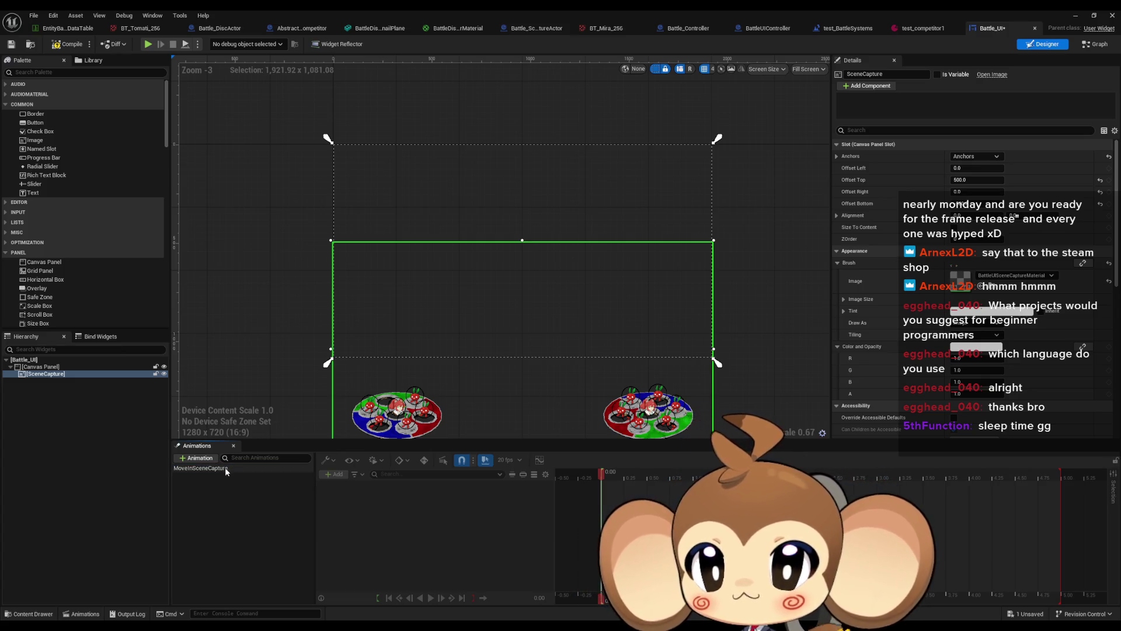
click(225, 468)
click(337, 474)
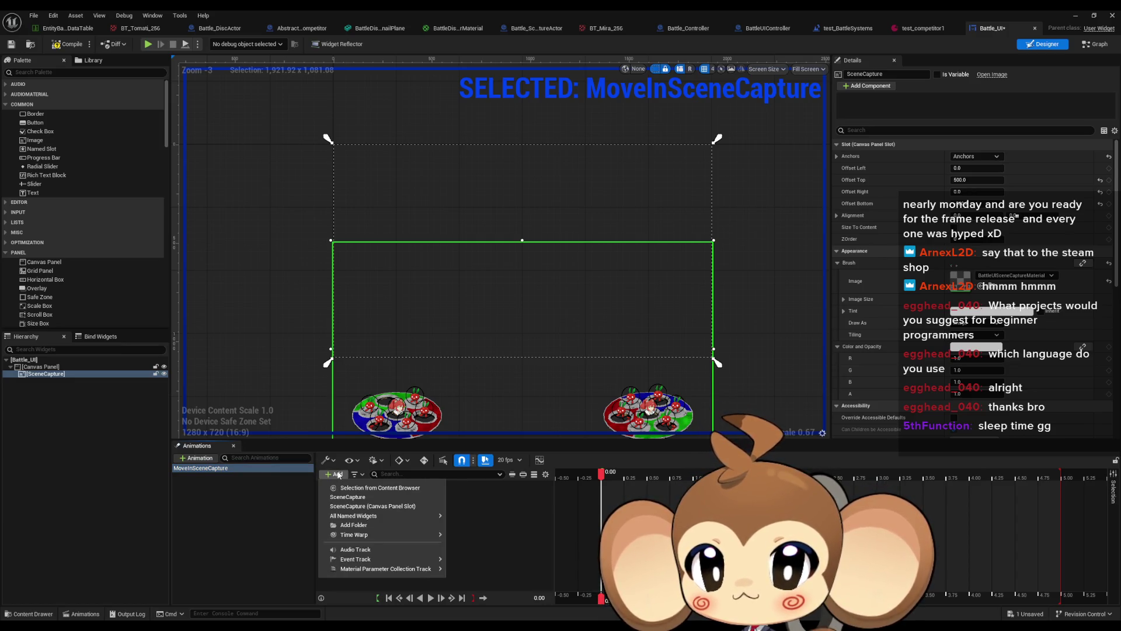
click(408, 506)
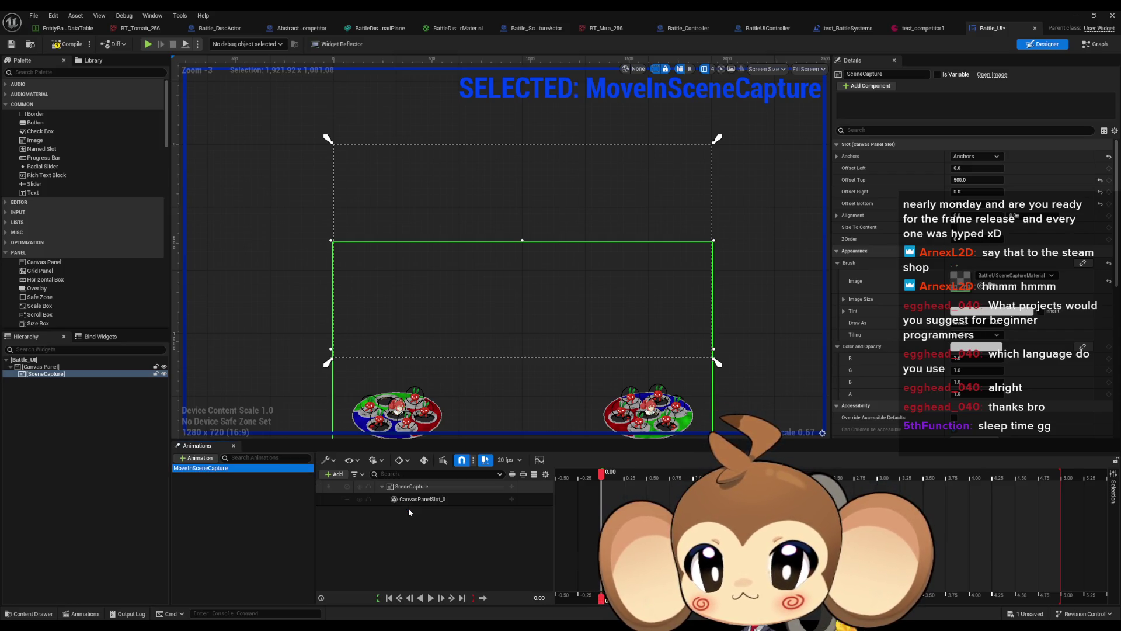
Add a Layout Data Offsets track keyed at 0.00 with Top 500 and Bottom -500.
click(511, 499)
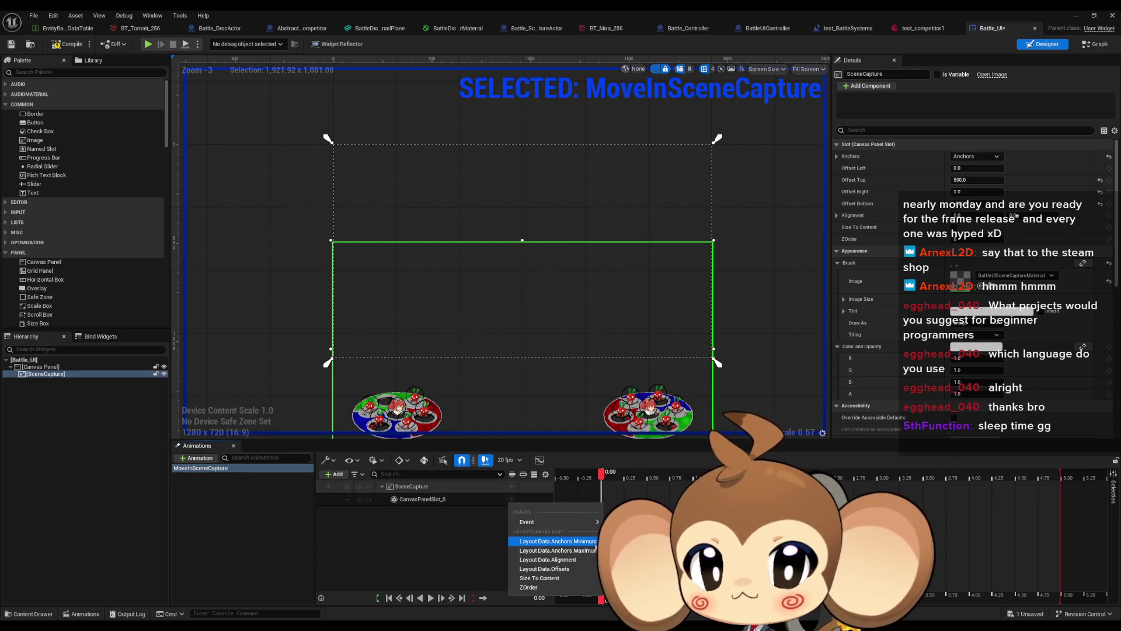
click(585, 570)
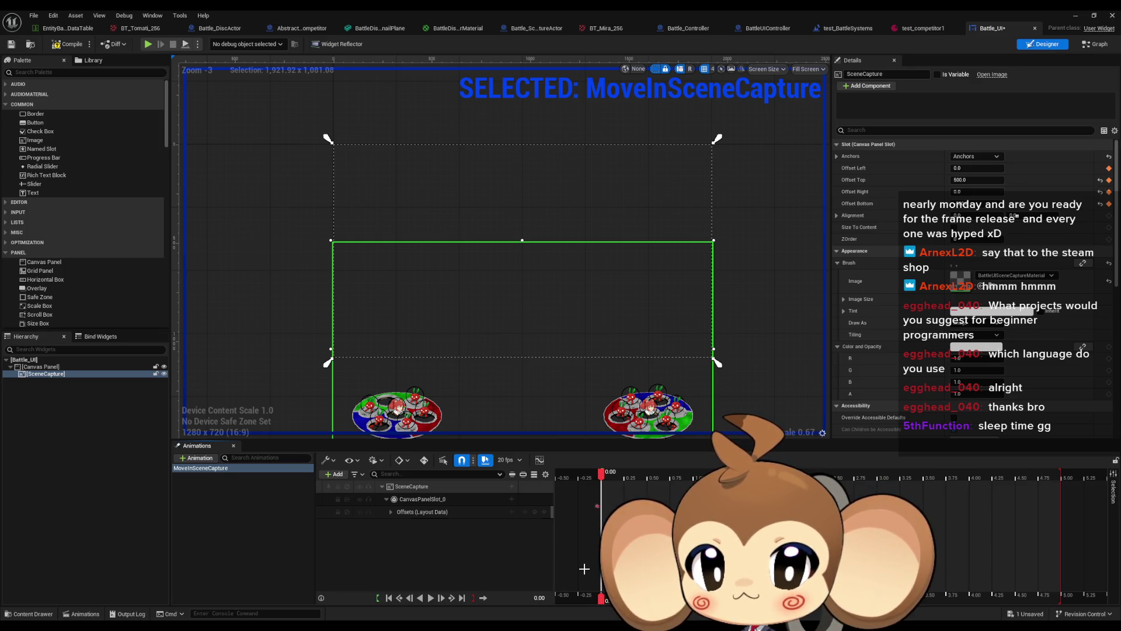
click(390, 511)
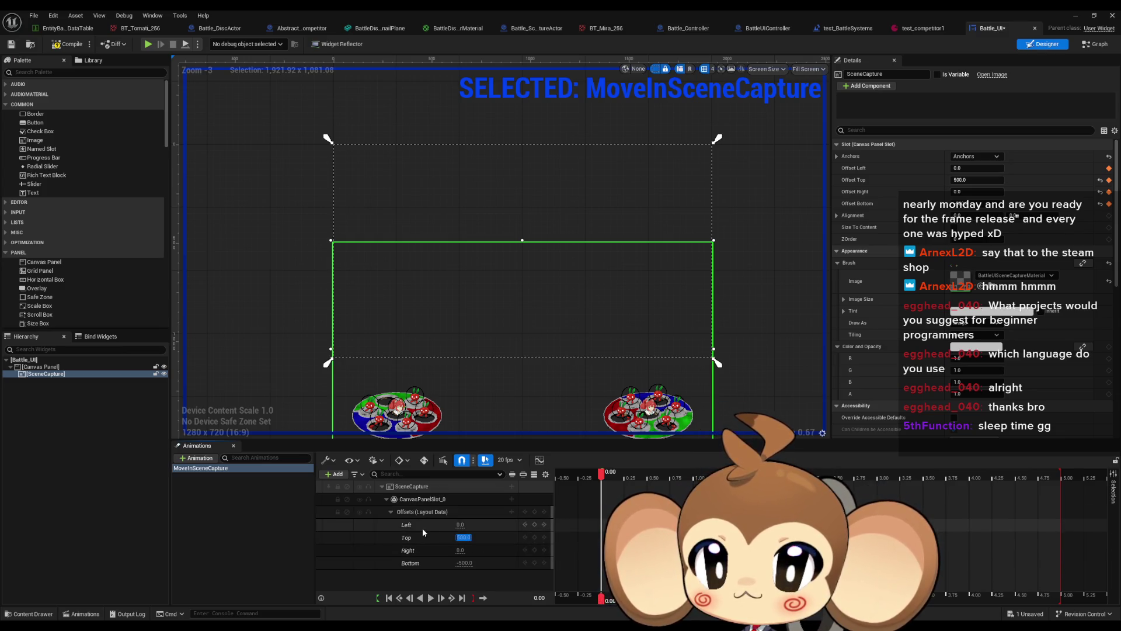
click(534, 537)
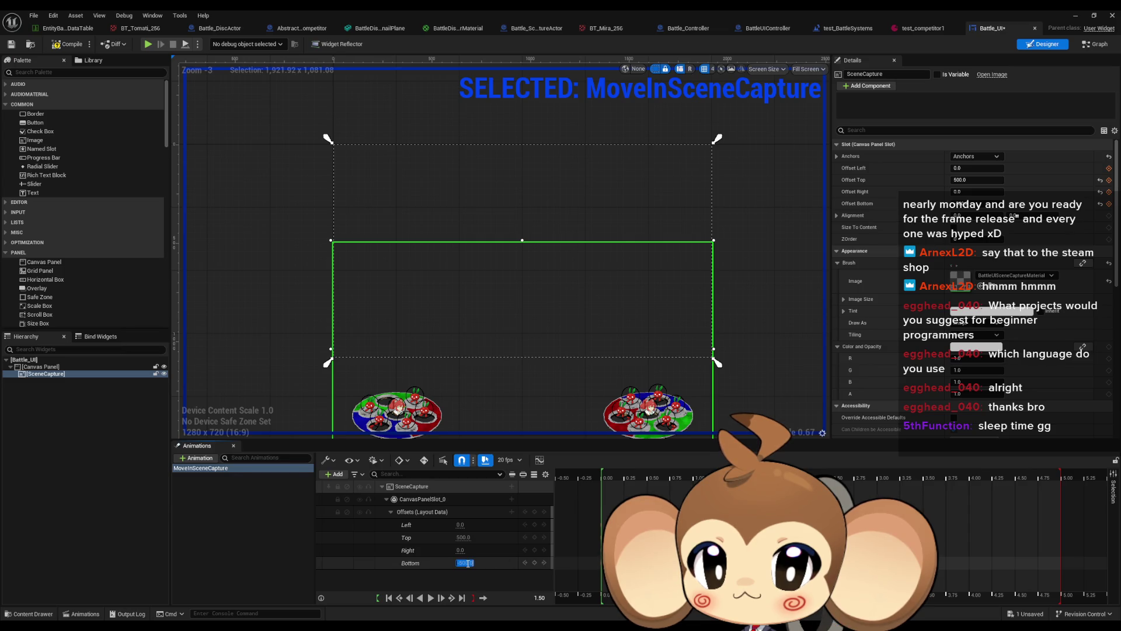
Key the Bottom and Top offsets to 0 at 1.50, then play the slide-in.
text(0)
key(Return)
click(464, 537)
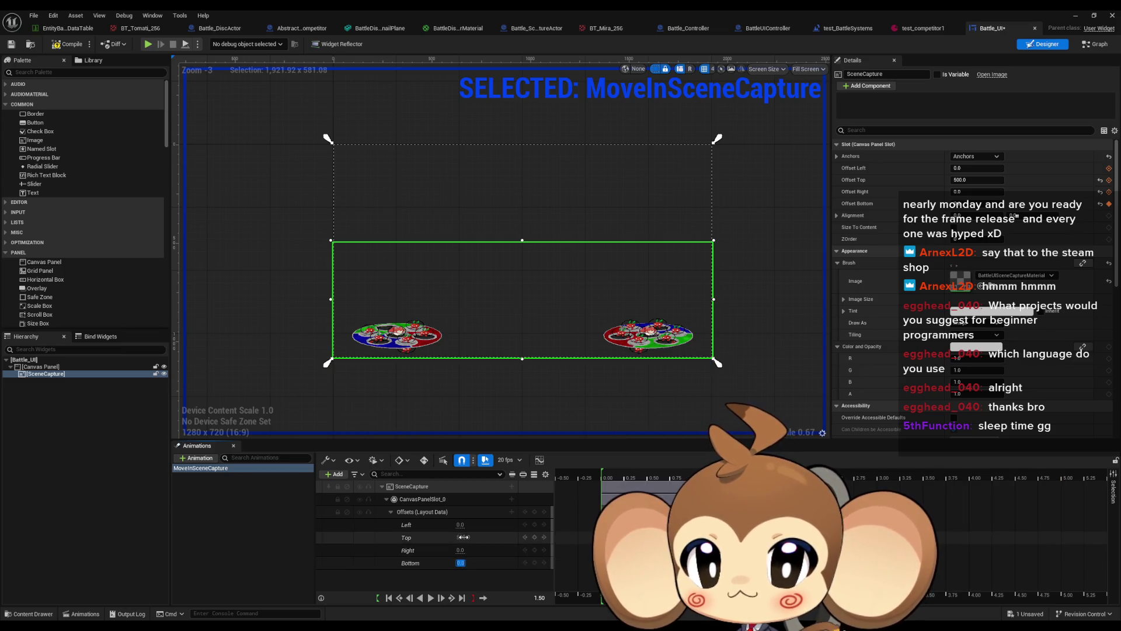
text(0)
key(Return)
click(533, 538)
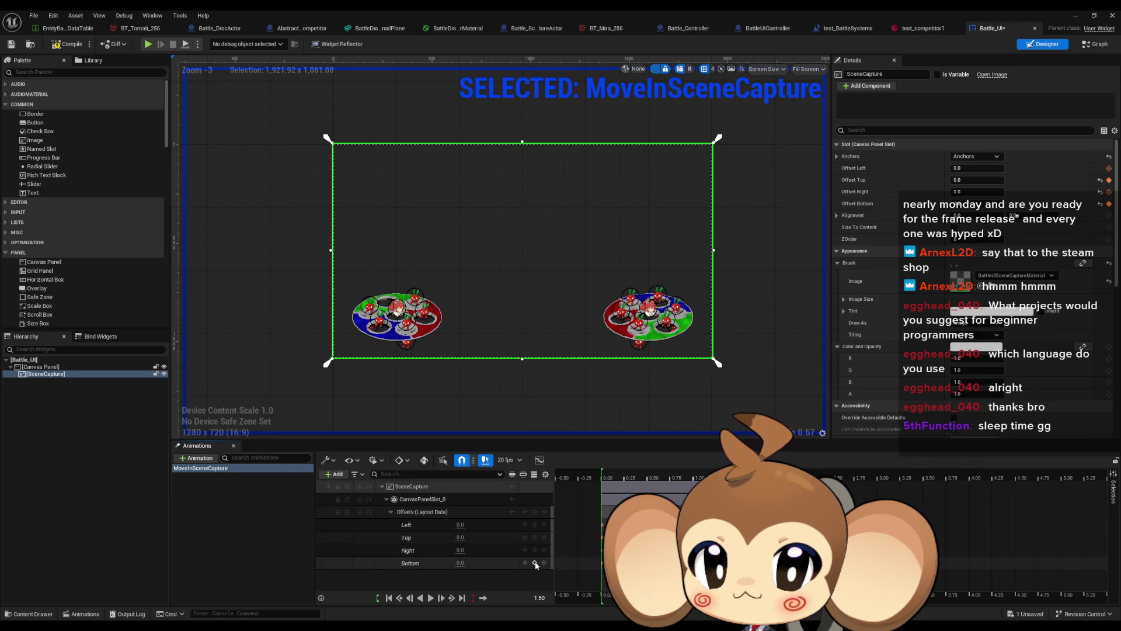
click(430, 598)
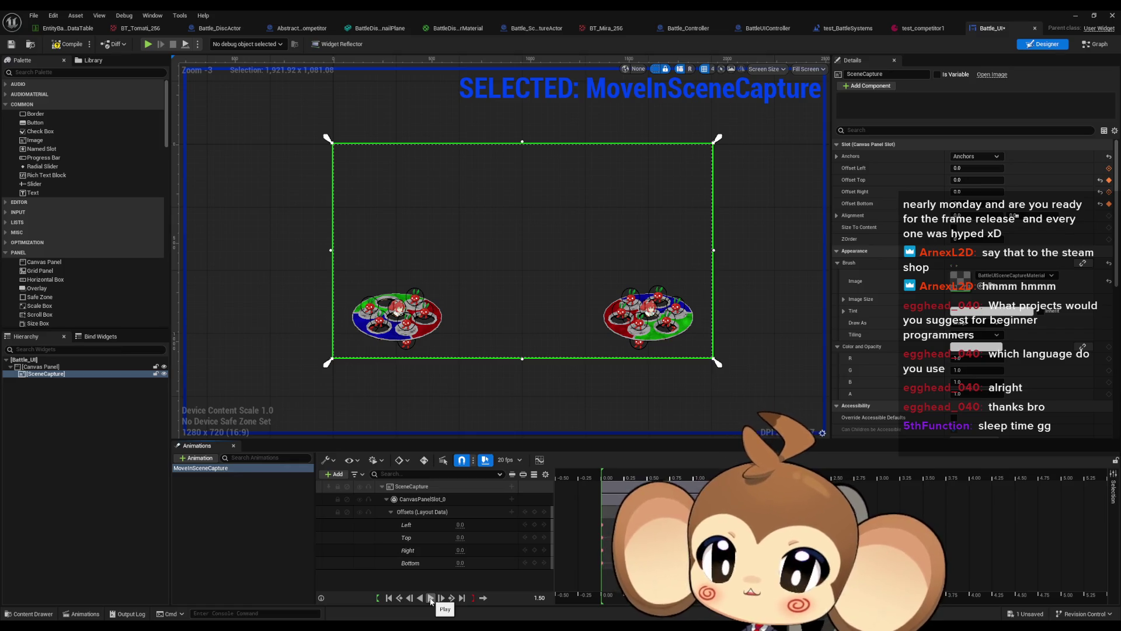
click(431, 598)
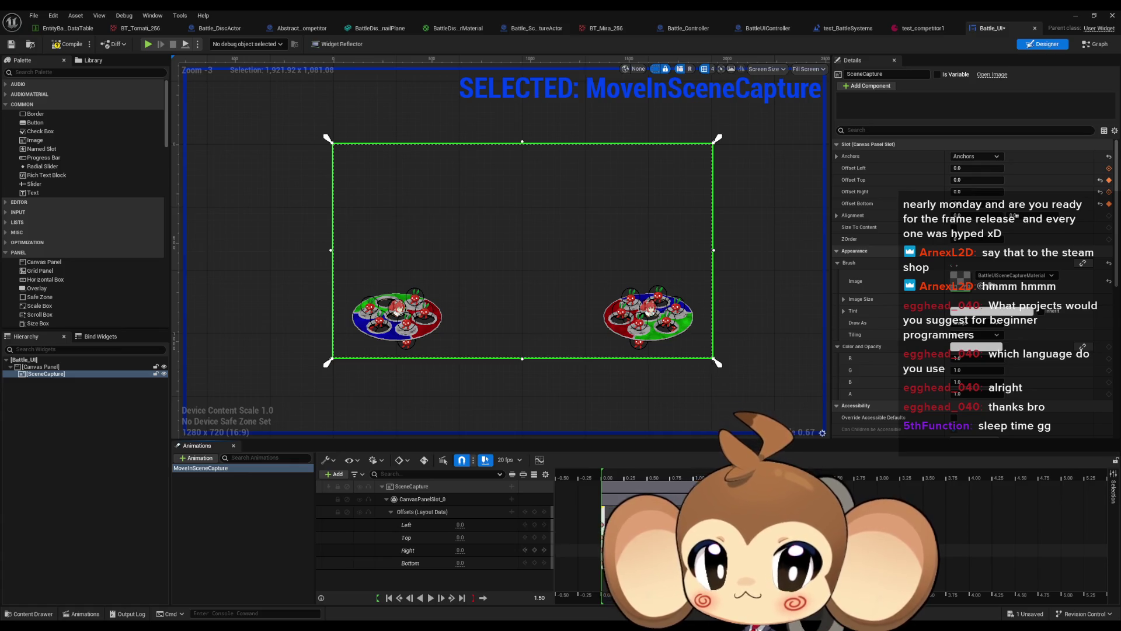
click(536, 460)
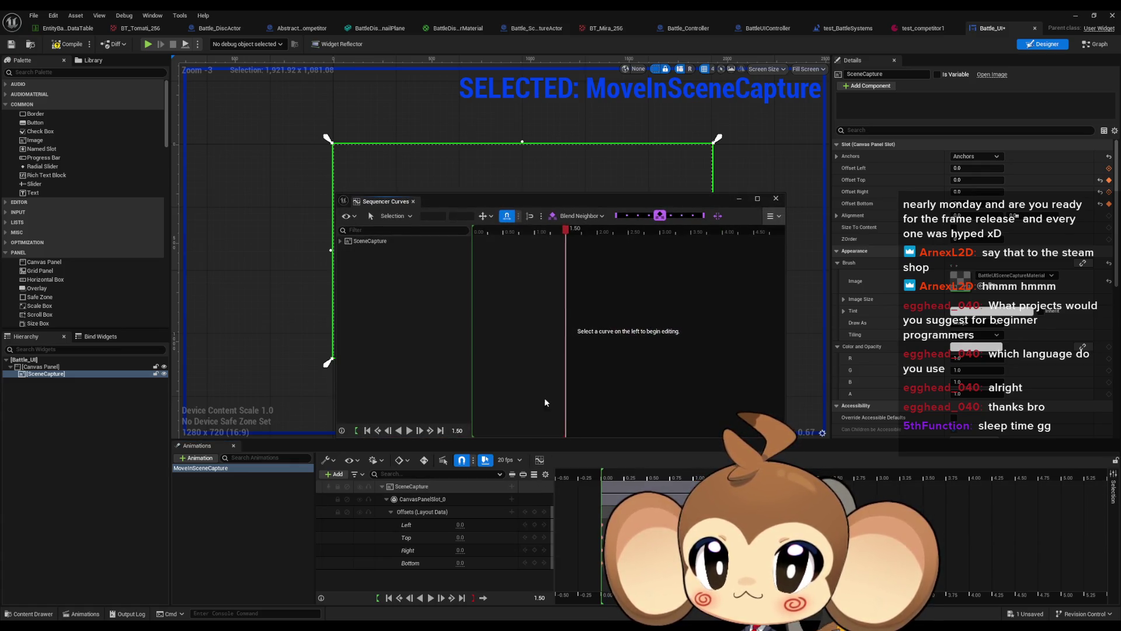
click(388, 243)
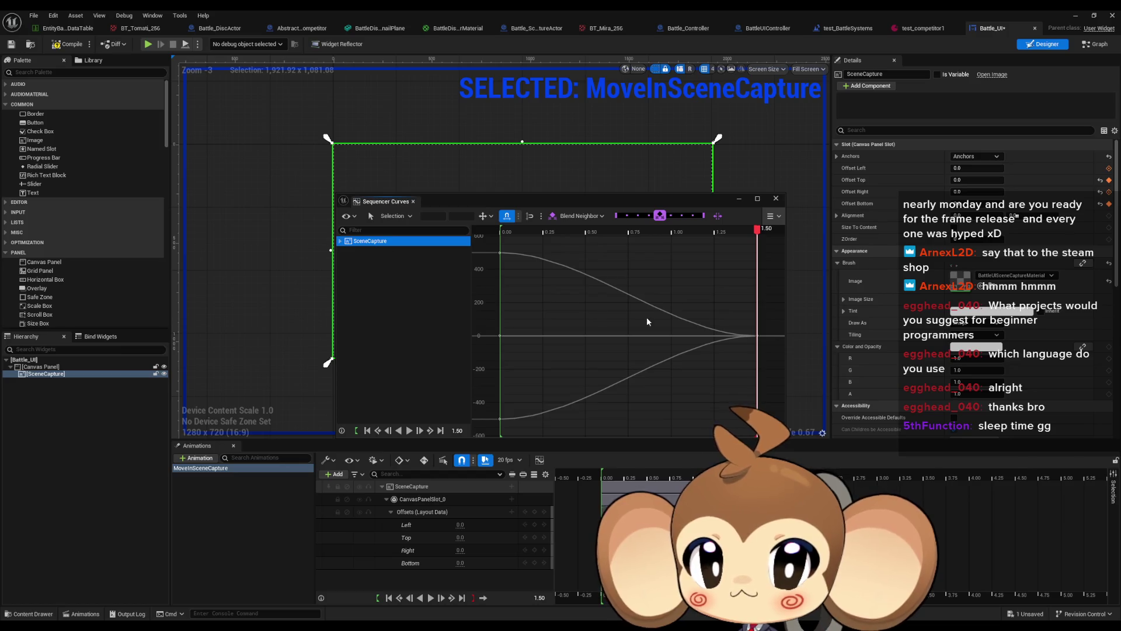
click(526, 257)
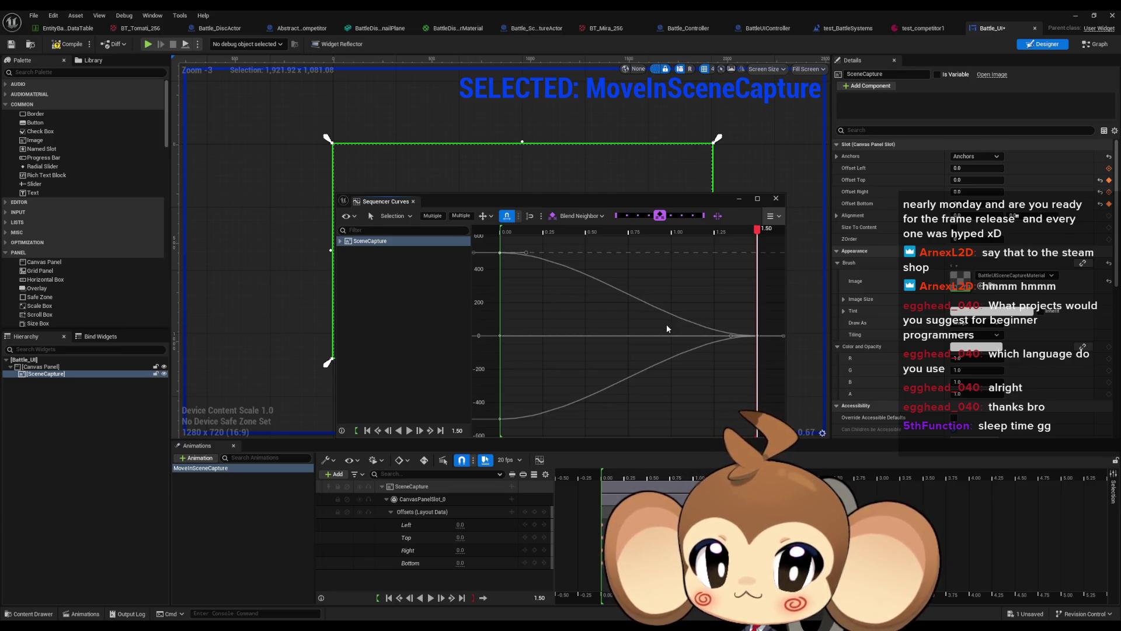
mouse_move(514, 211)
mouse_down()
mouse_move(497, 337)
mouse_move(301, 442)
mouse_move(261, 411)
mouse_up()
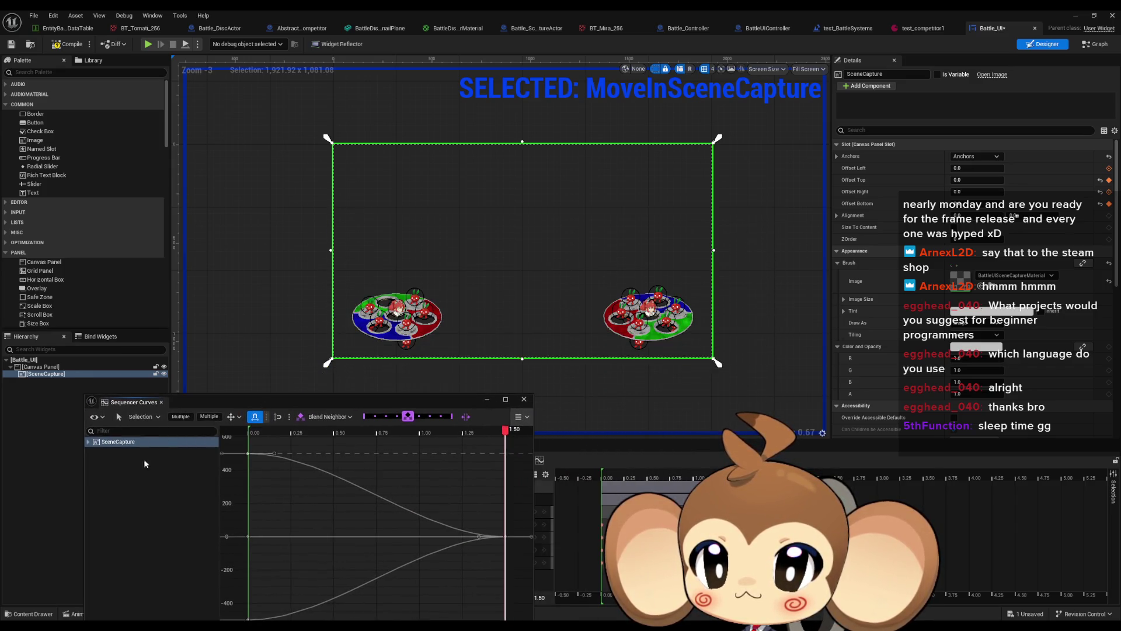
mouse_move(397, 402)
mouse_down()
mouse_move(363, 304)
mouse_move(285, 165)
mouse_move(292, 174)
mouse_up()
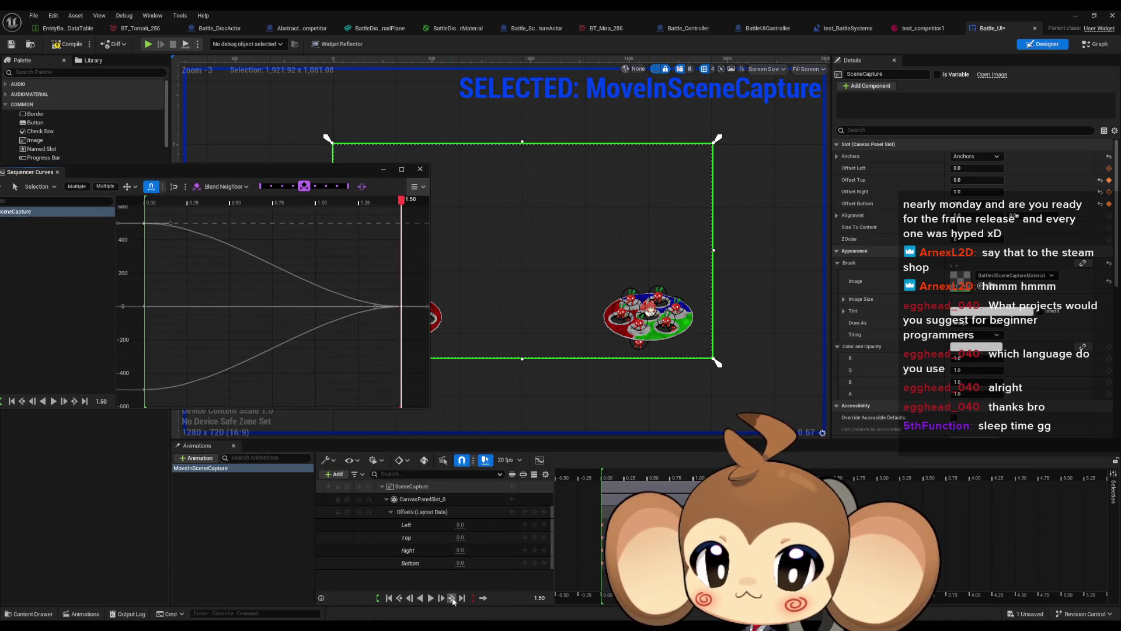
click(431, 599)
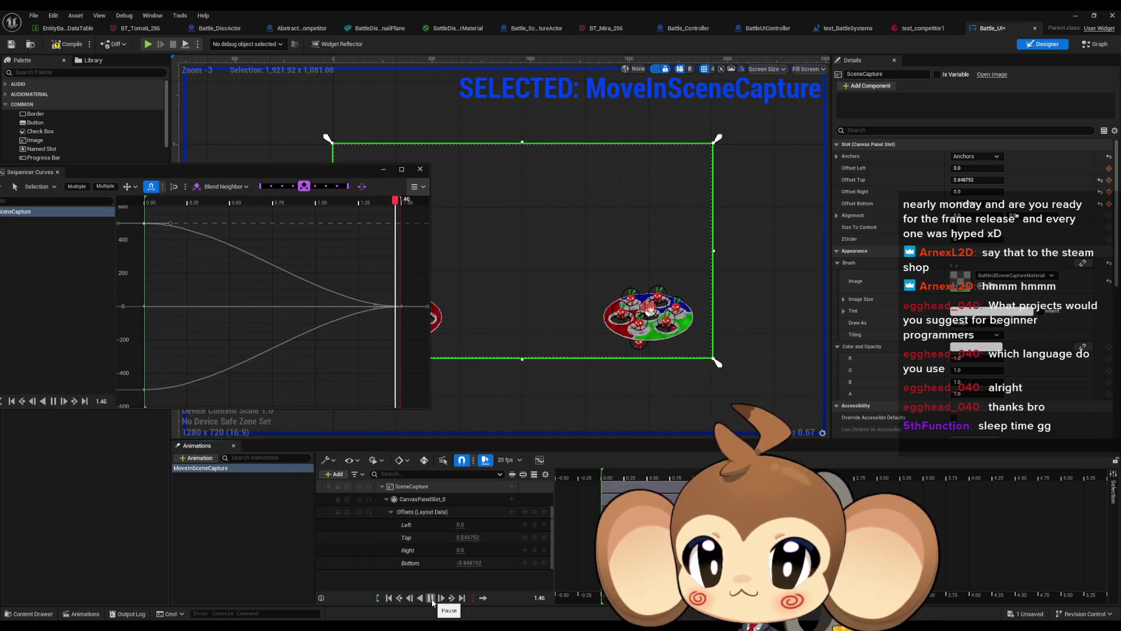
click(432, 600)
click(432, 600)
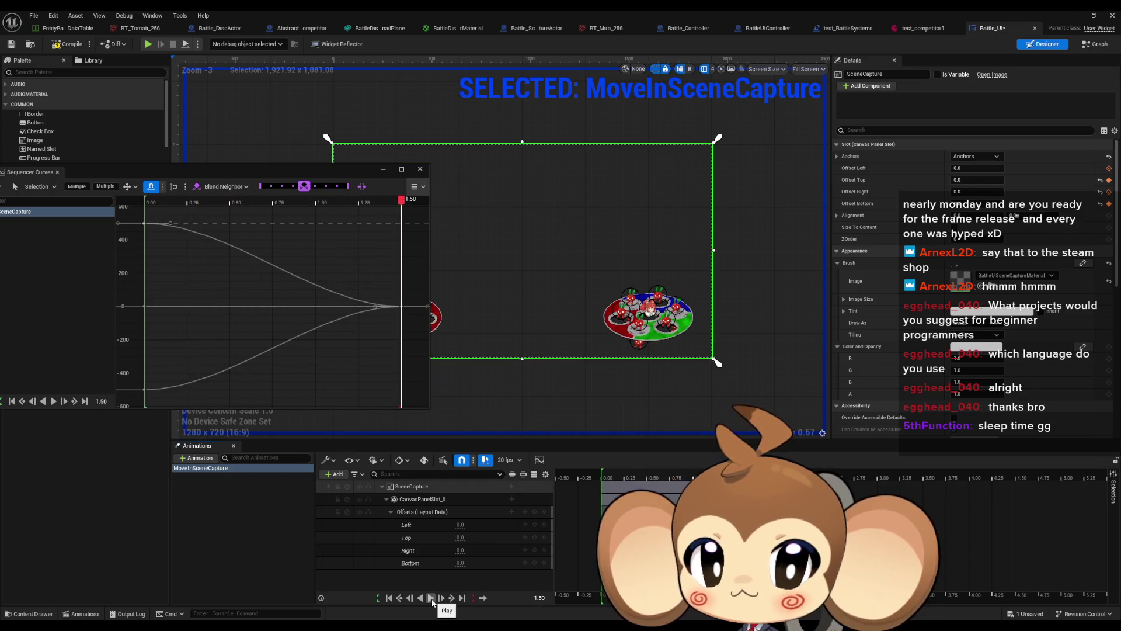
click(419, 168)
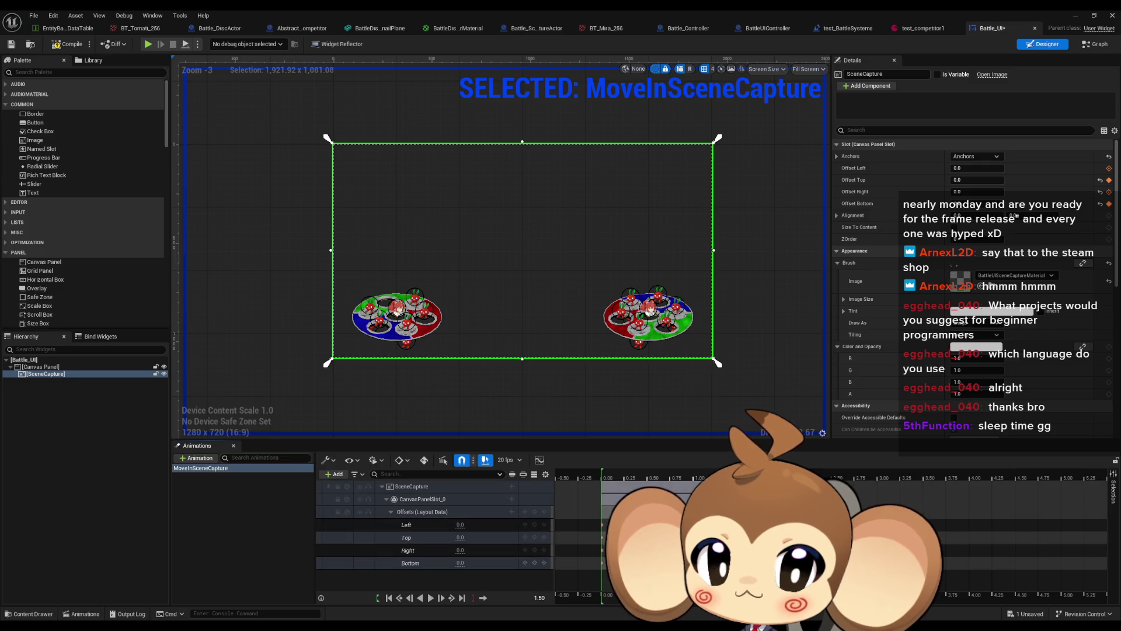
key(space)
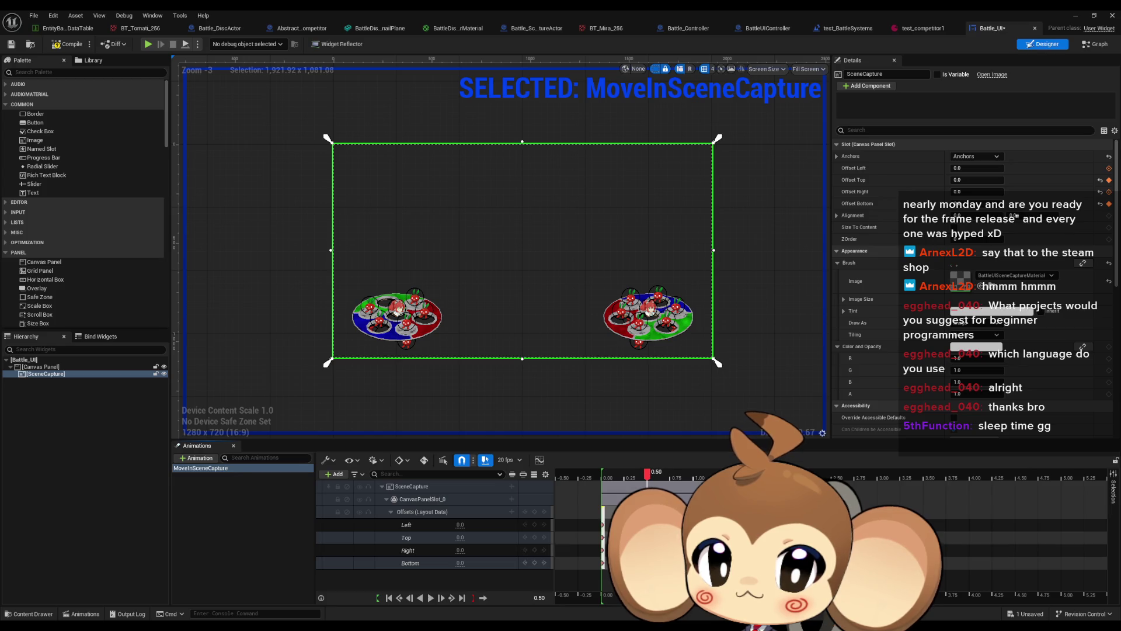
click(431, 597)
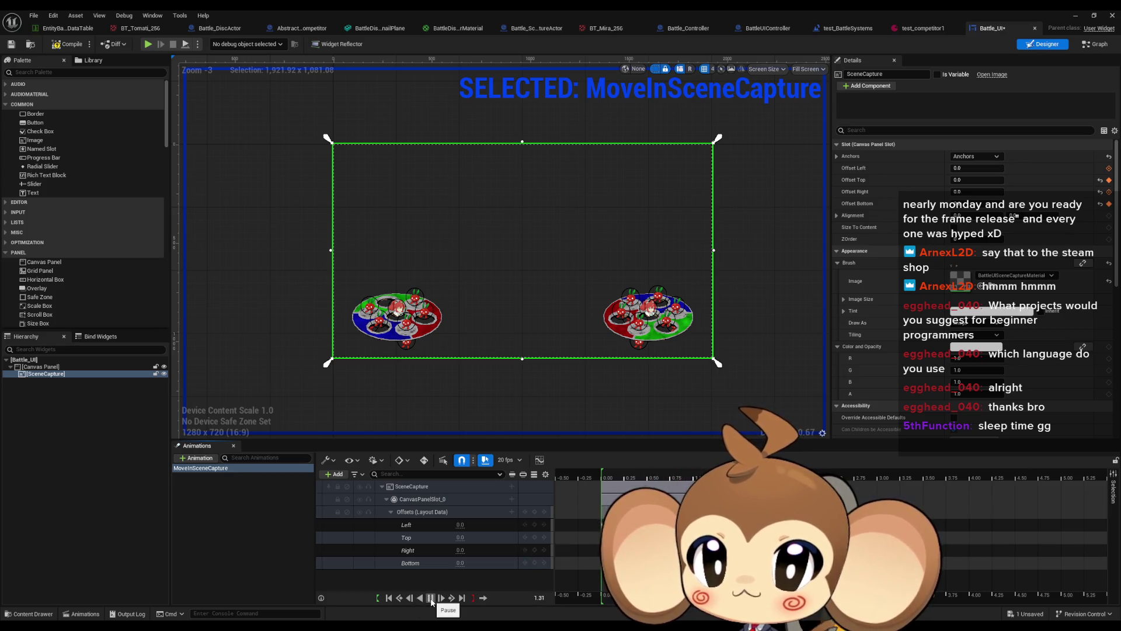
click(431, 598)
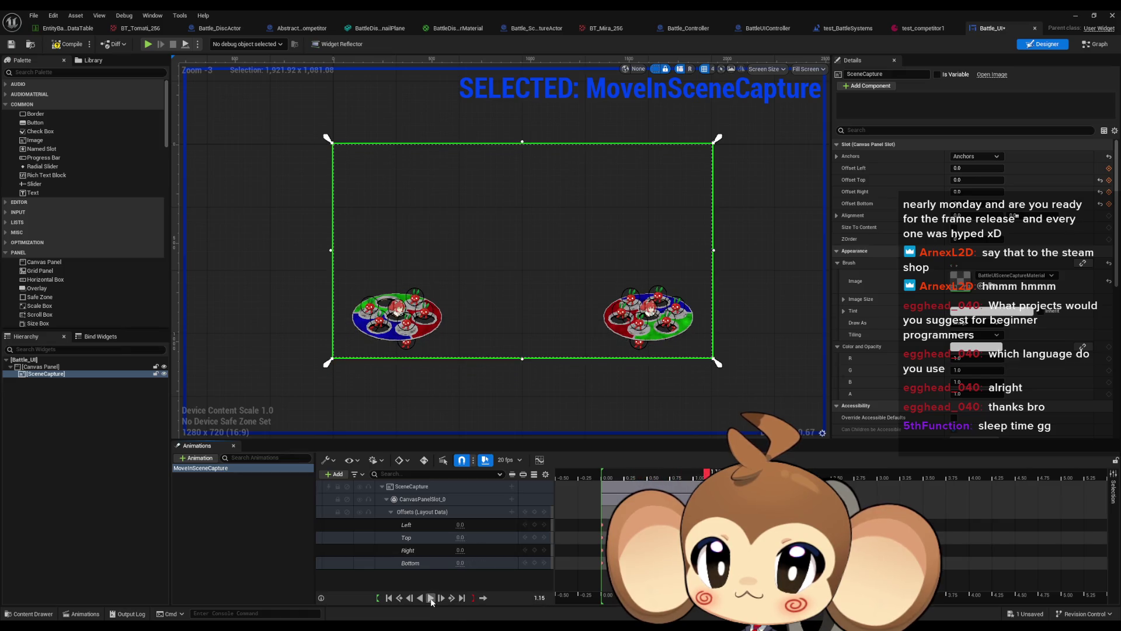
click(431, 598)
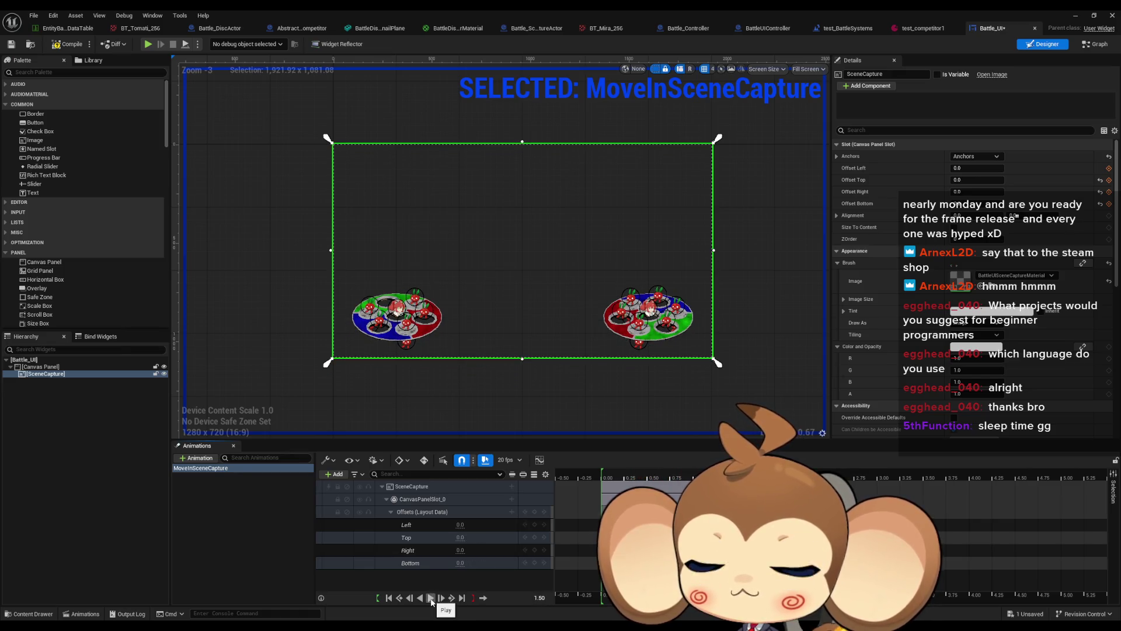
scroll(630, 406, up, 4)
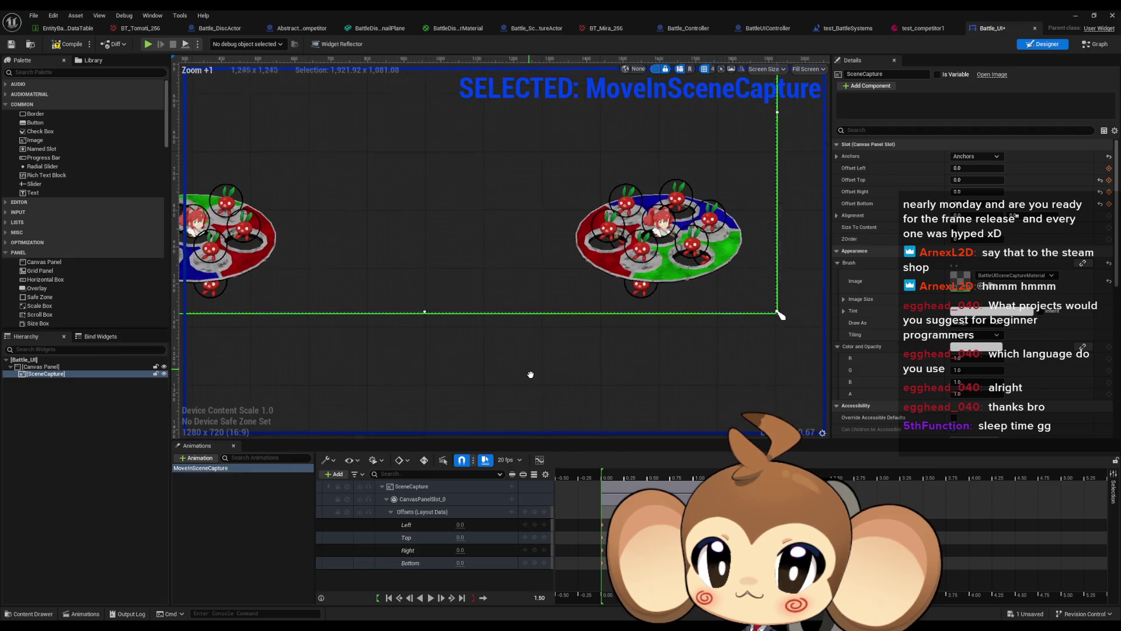
click(431, 598)
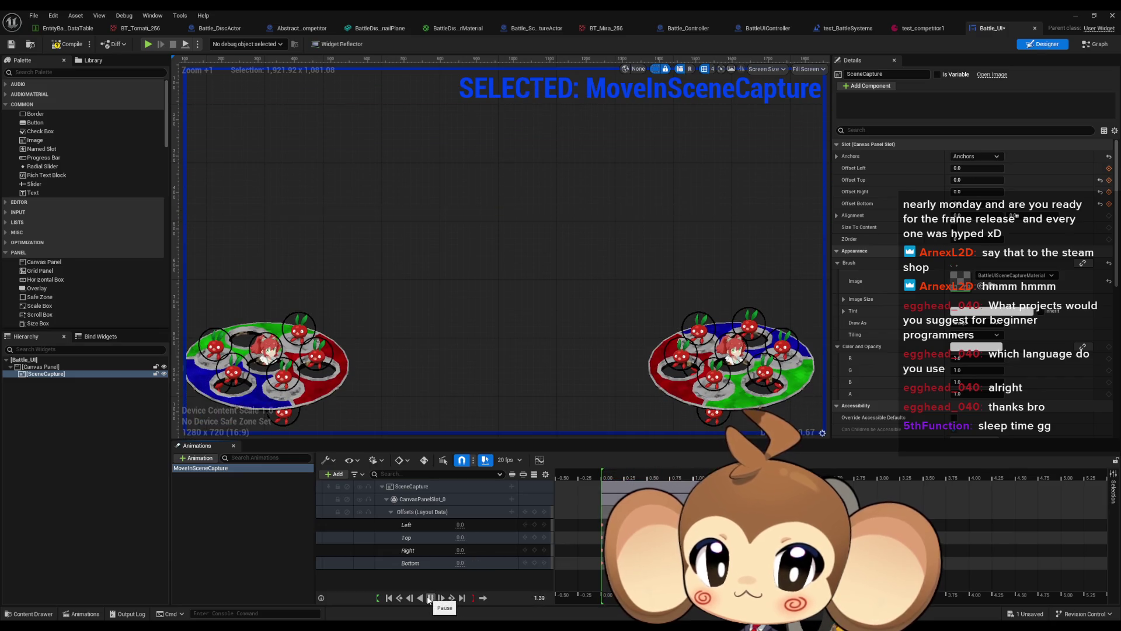
click(689, 472)
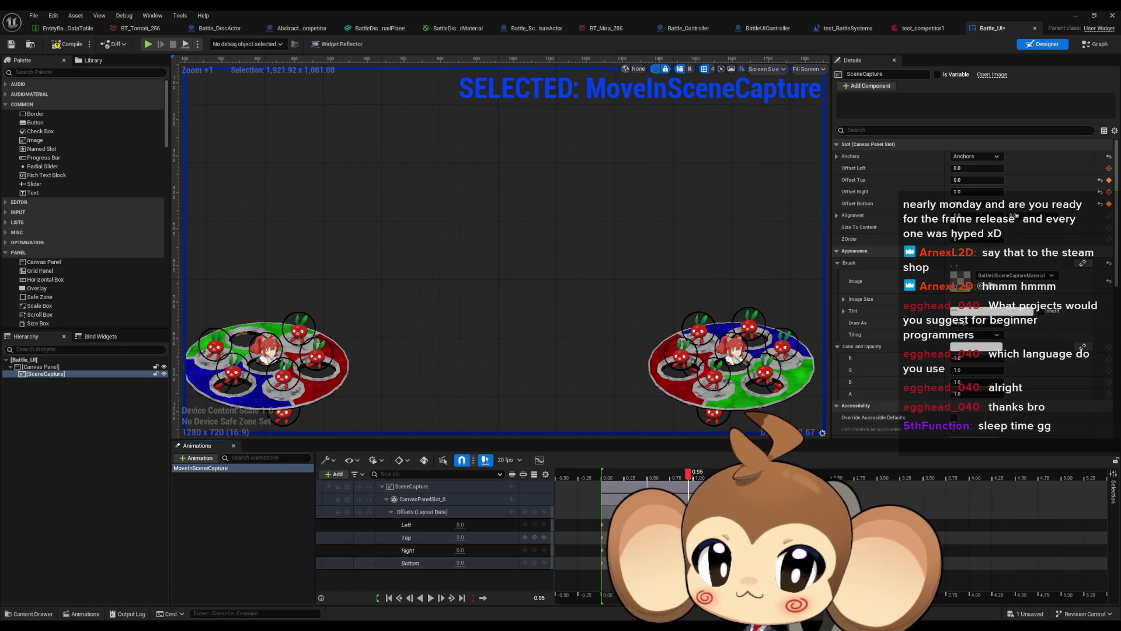
click(433, 596)
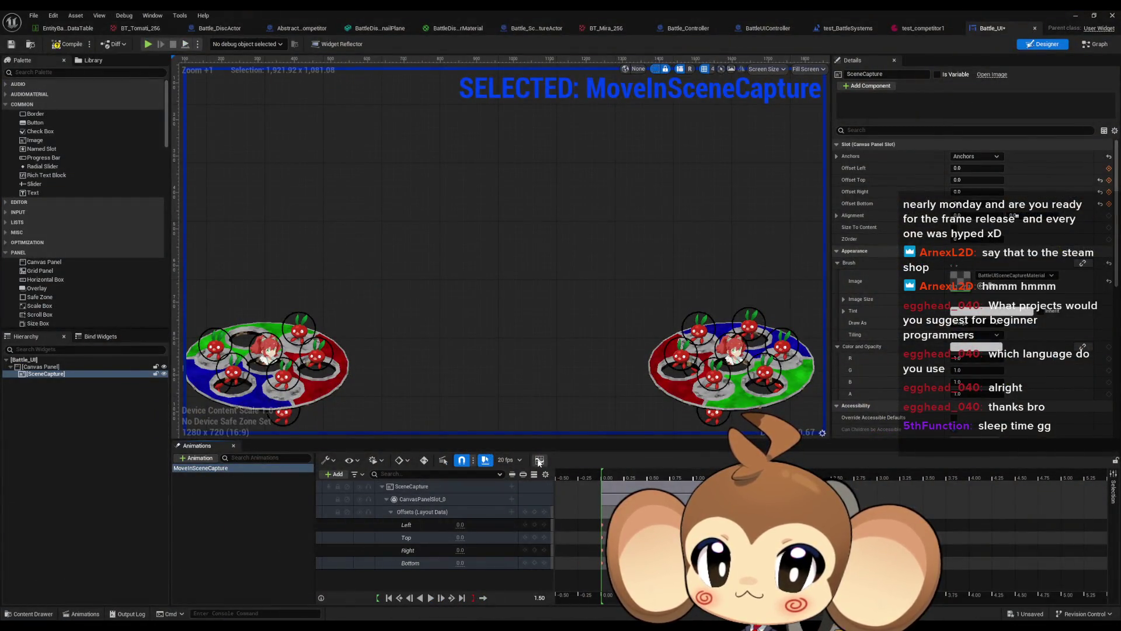
click(539, 460)
Lower the Bottom offset curve's end key to about -92.86.
drag(560, 201, 412, 121)
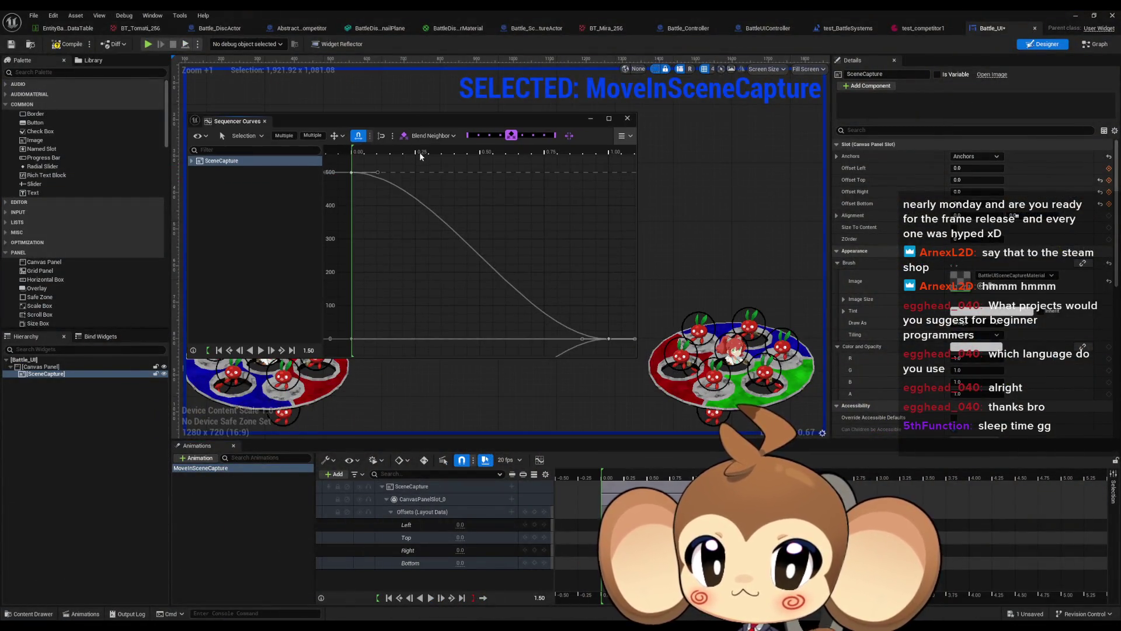
scroll(429, 257, down, 2)
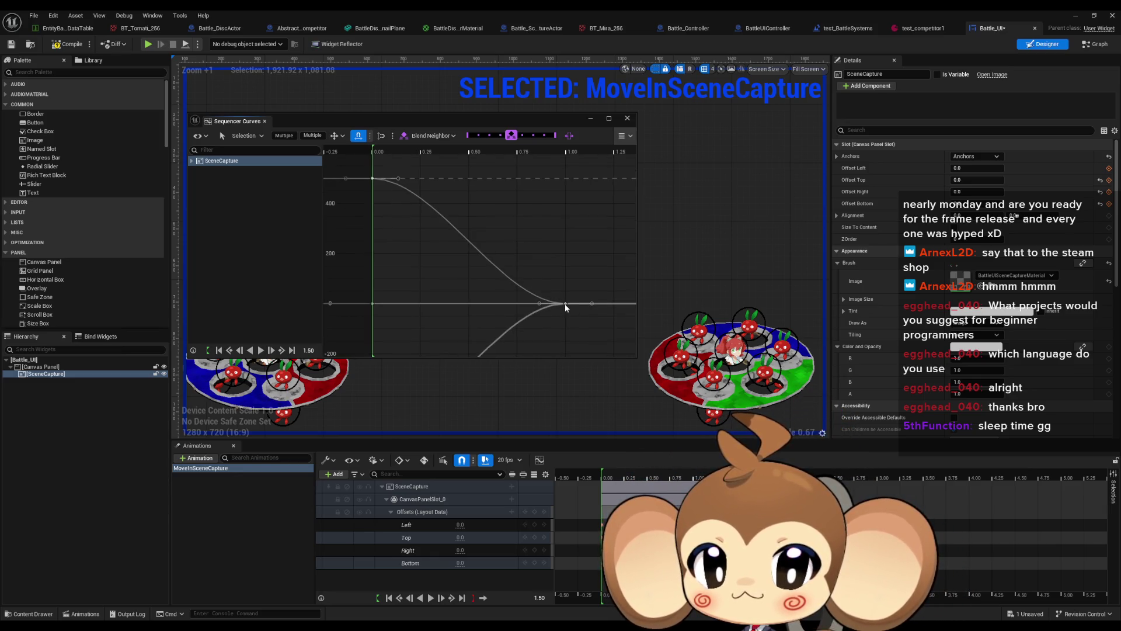
click(565, 303)
drag(566, 306, 567, 328)
Add a key near 0.55 on the Top offset curve and drag it lower.
click(565, 304)
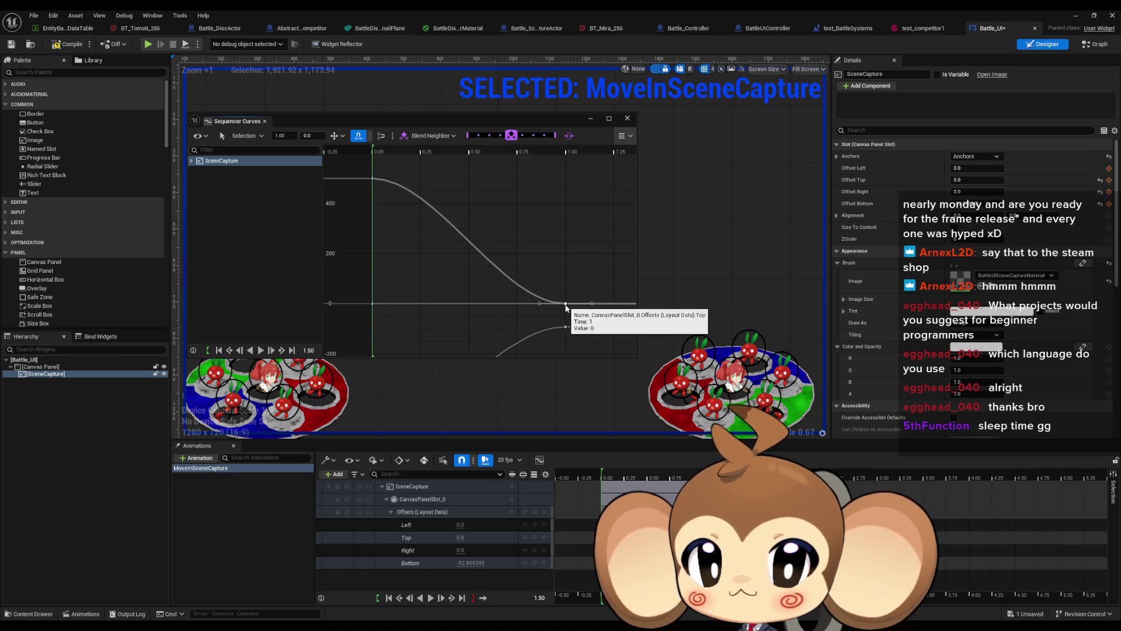
right_click(484, 259)
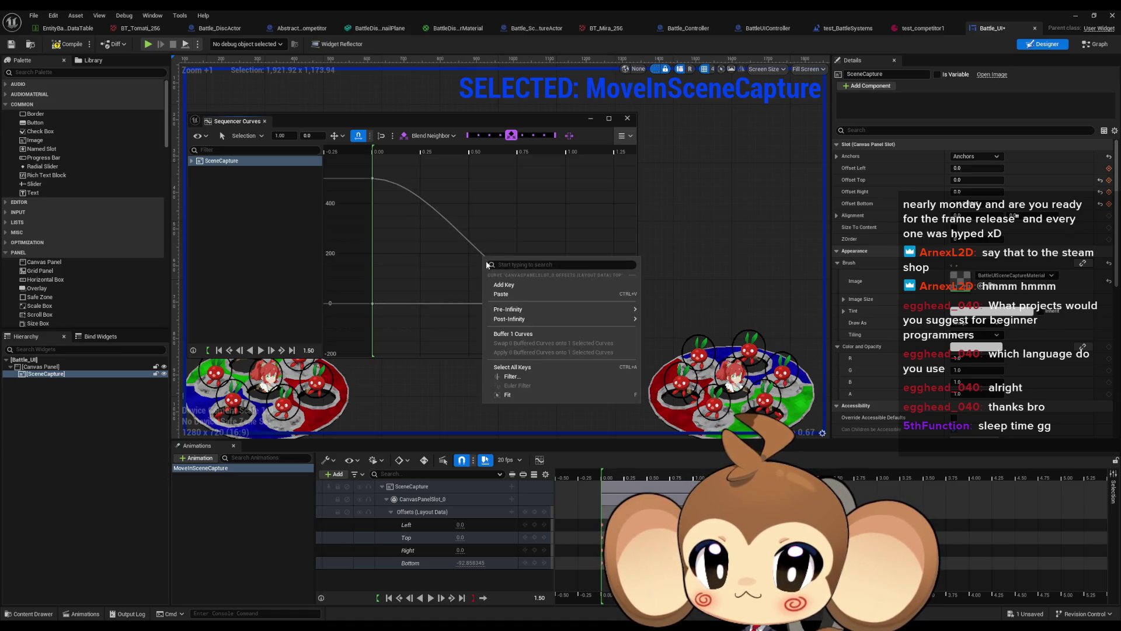
click(504, 284)
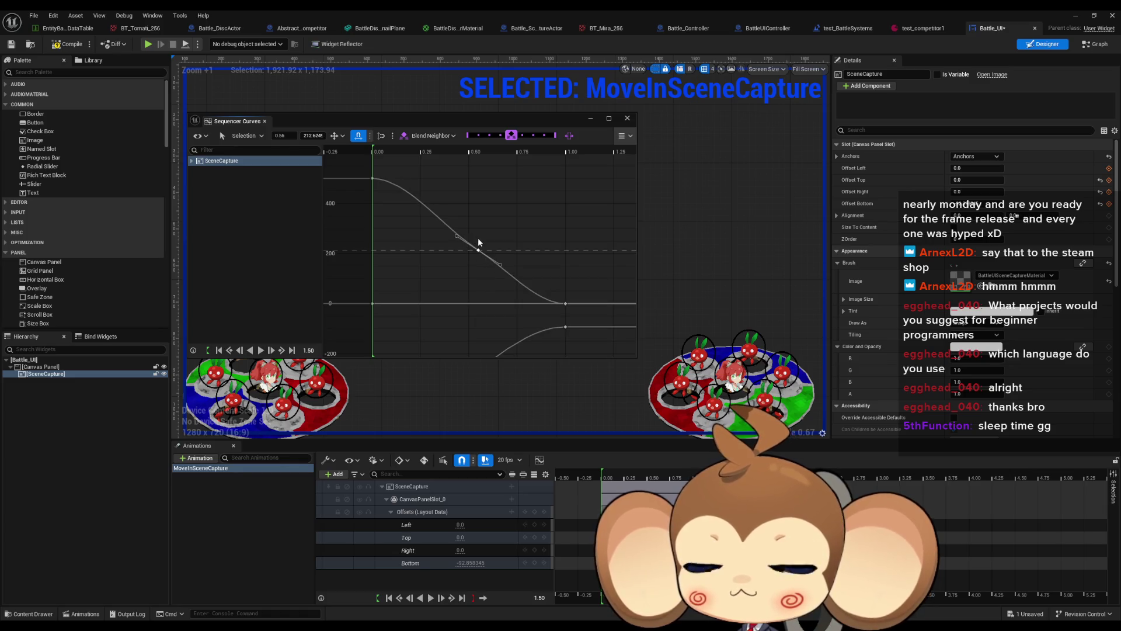
drag(479, 251, 474, 290)
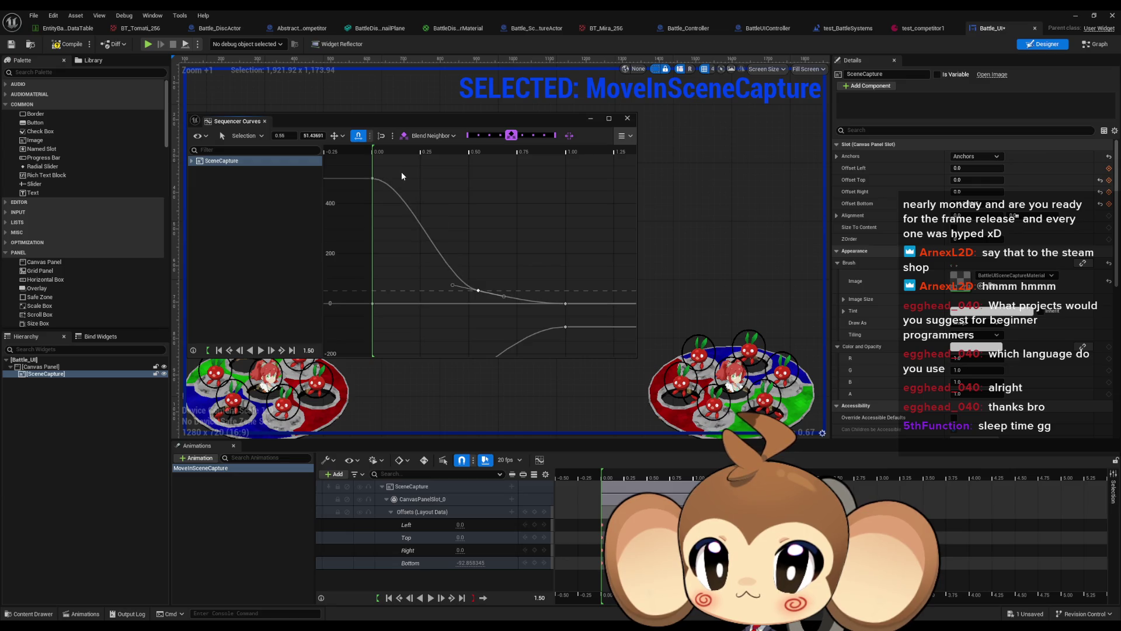
double_click(428, 122)
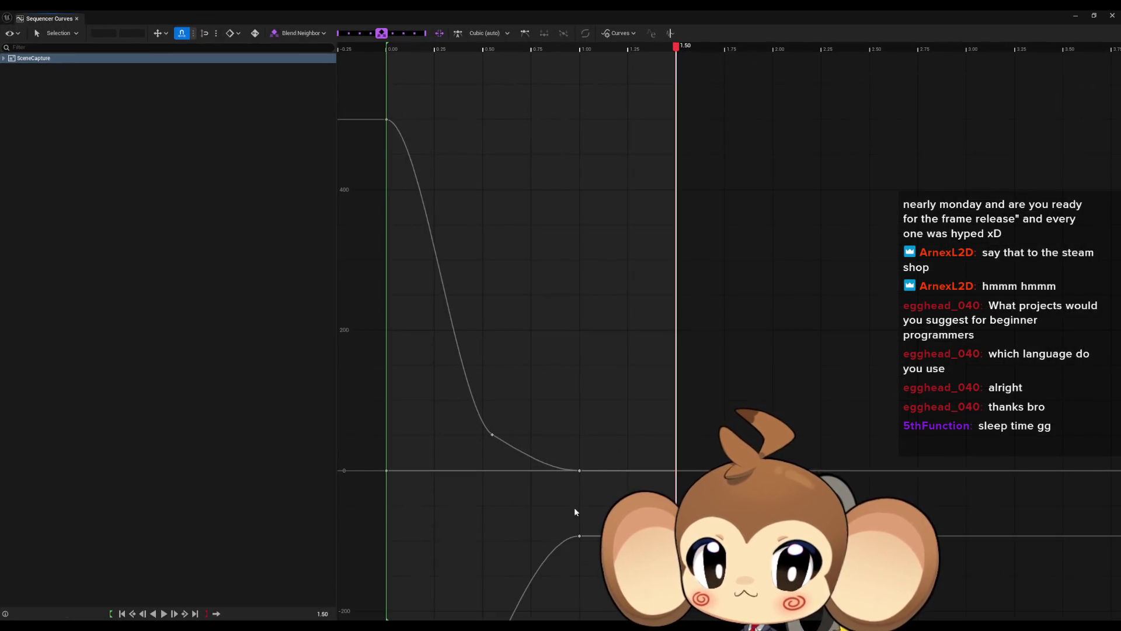
Set the lower curve's final key value to 0.
click(569, 537)
key(f)
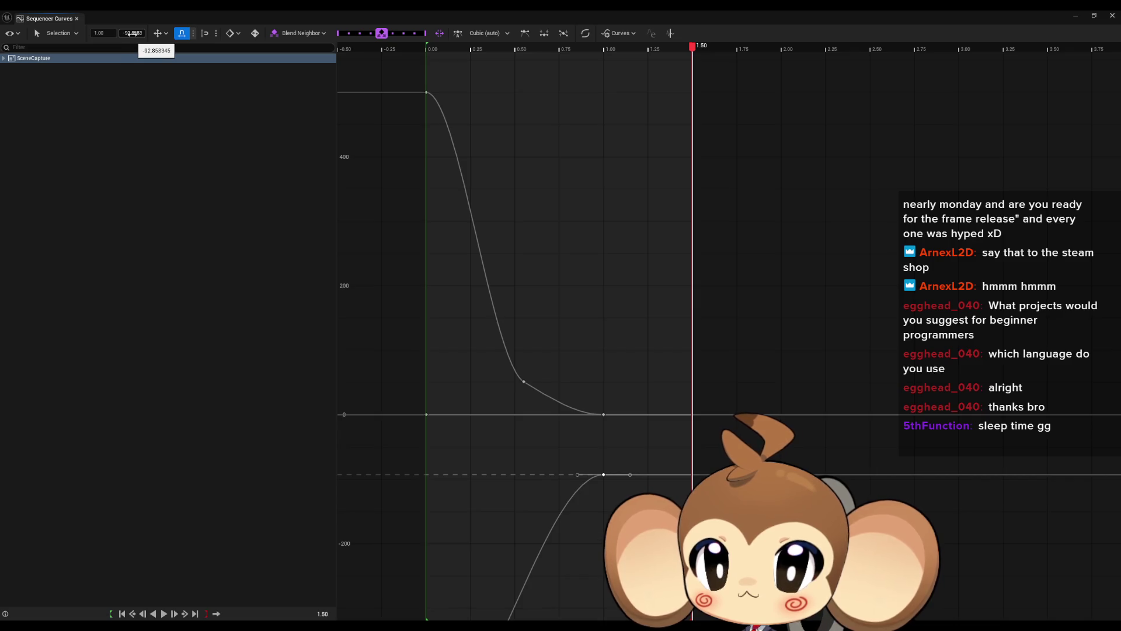
click(133, 33)
text(0)
key(Return)
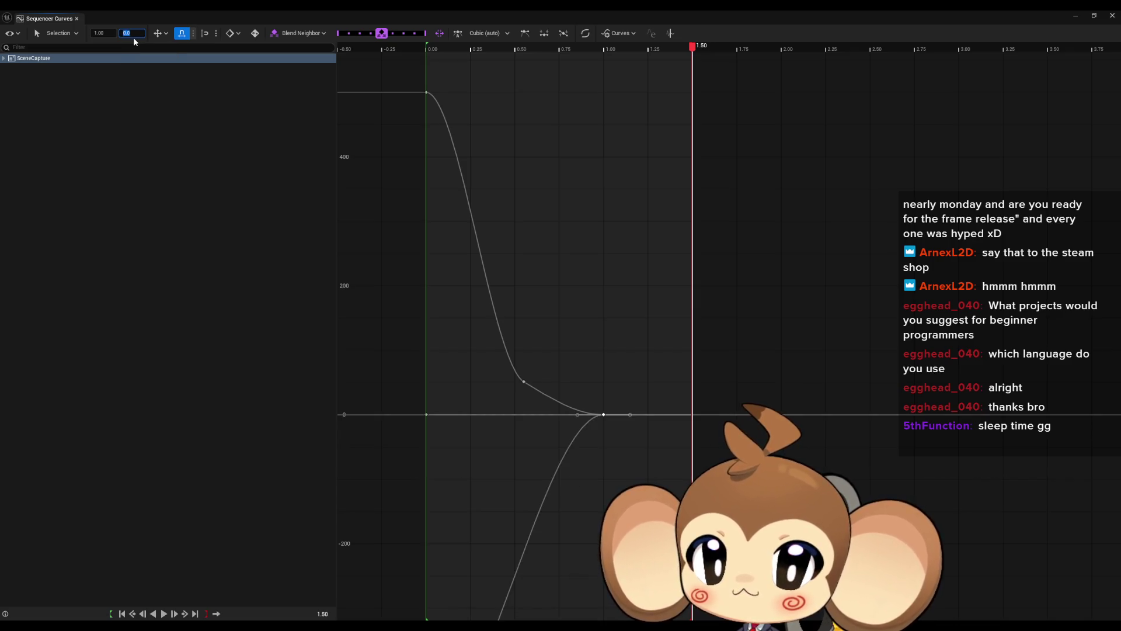
Set the upper curve's middle key value to 50.0.
drag(514, 371, 535, 390)
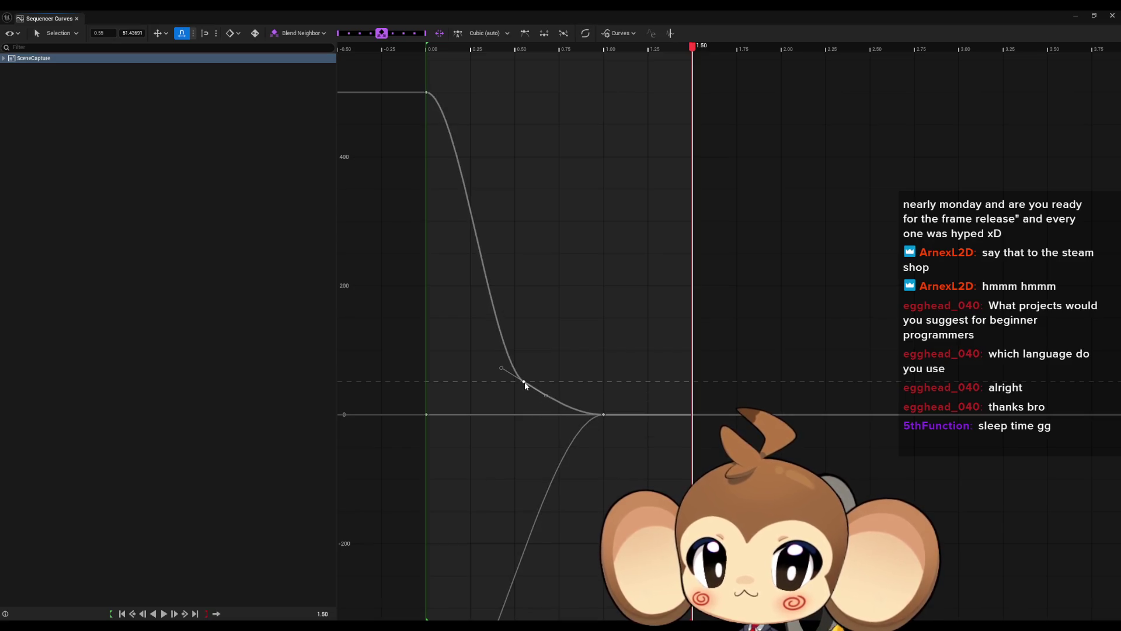
click(132, 33)
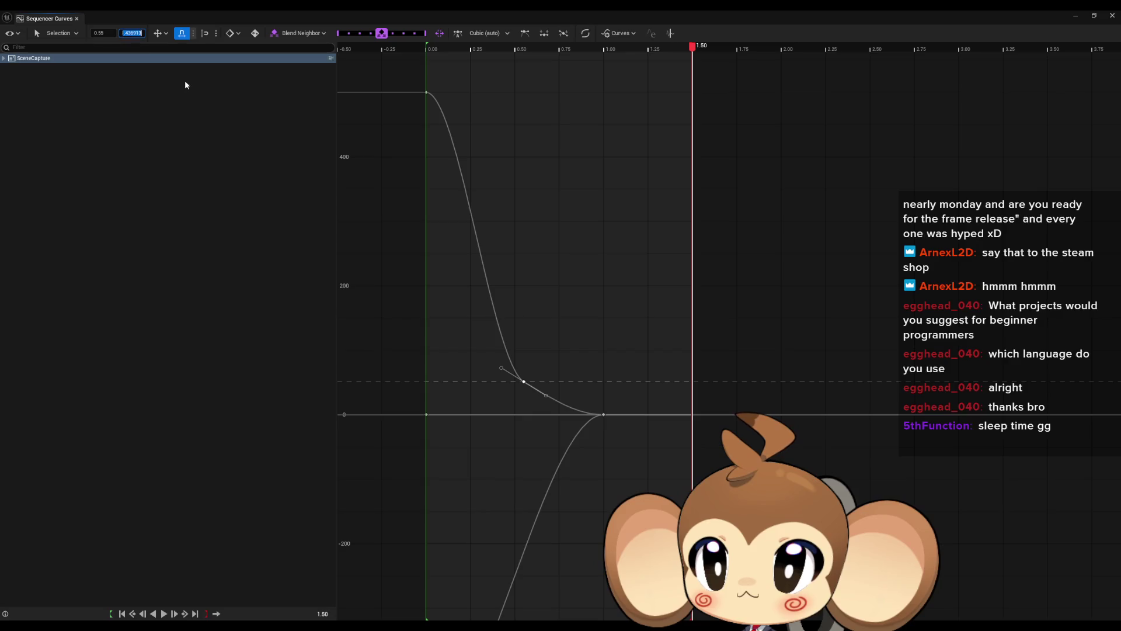
text(50.0)
key(Return)
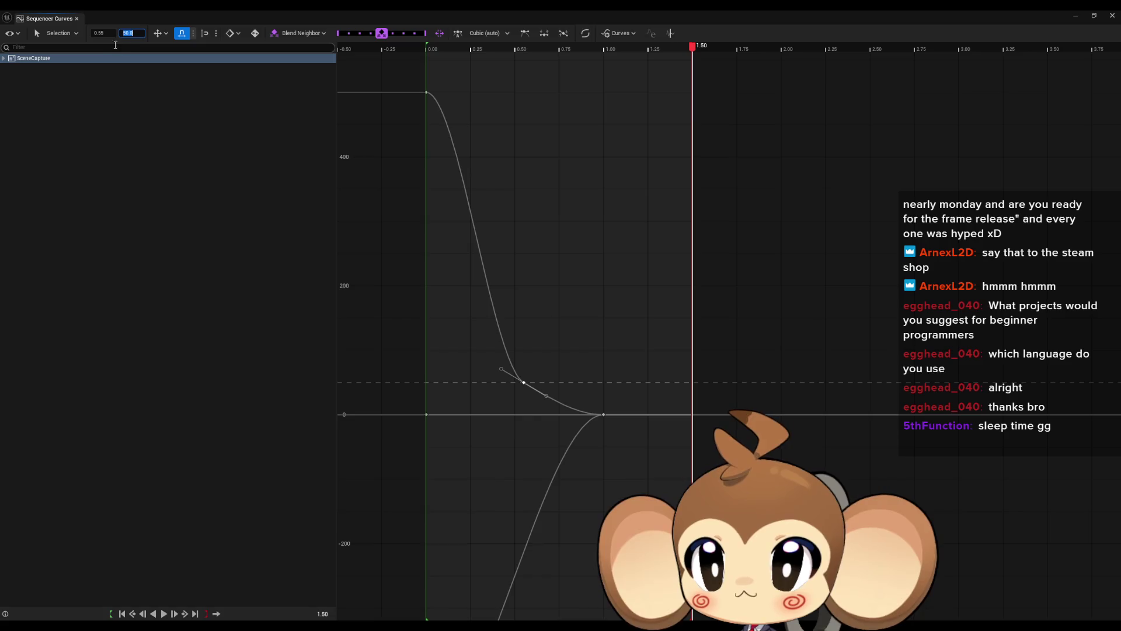
Give the lower curve's middle key time 0.55 and value -50, and restore the curve window.
right_click(546, 498)
click(541, 503)
right_click(543, 505)
click(572, 395)
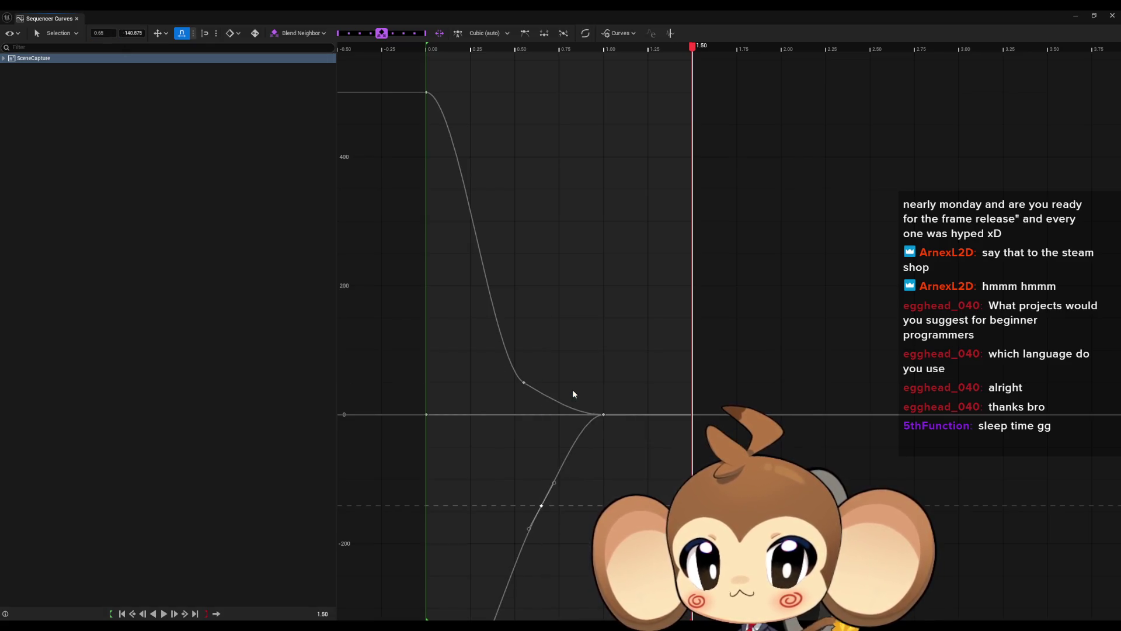
click(99, 33)
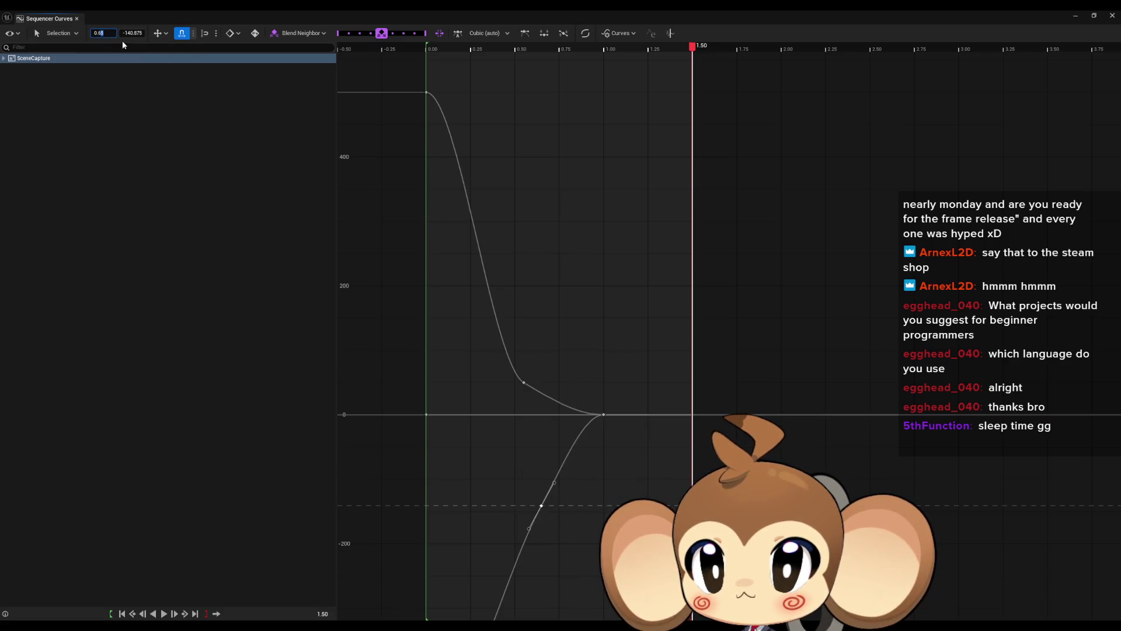
text(0.55)
key(Tab)
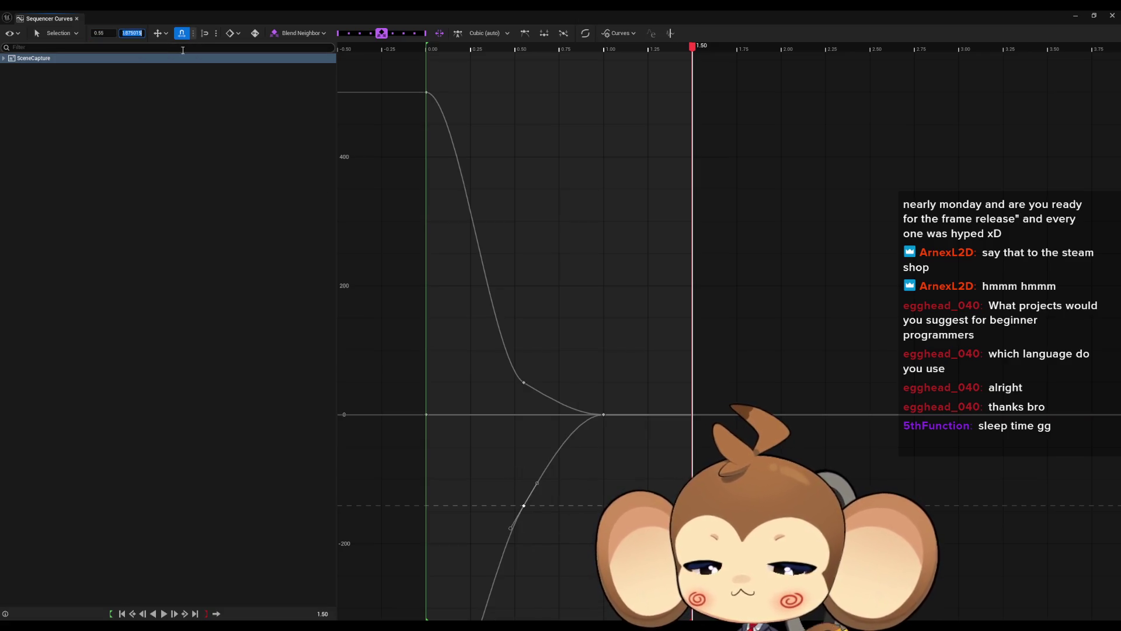
text(-50)
key(Return)
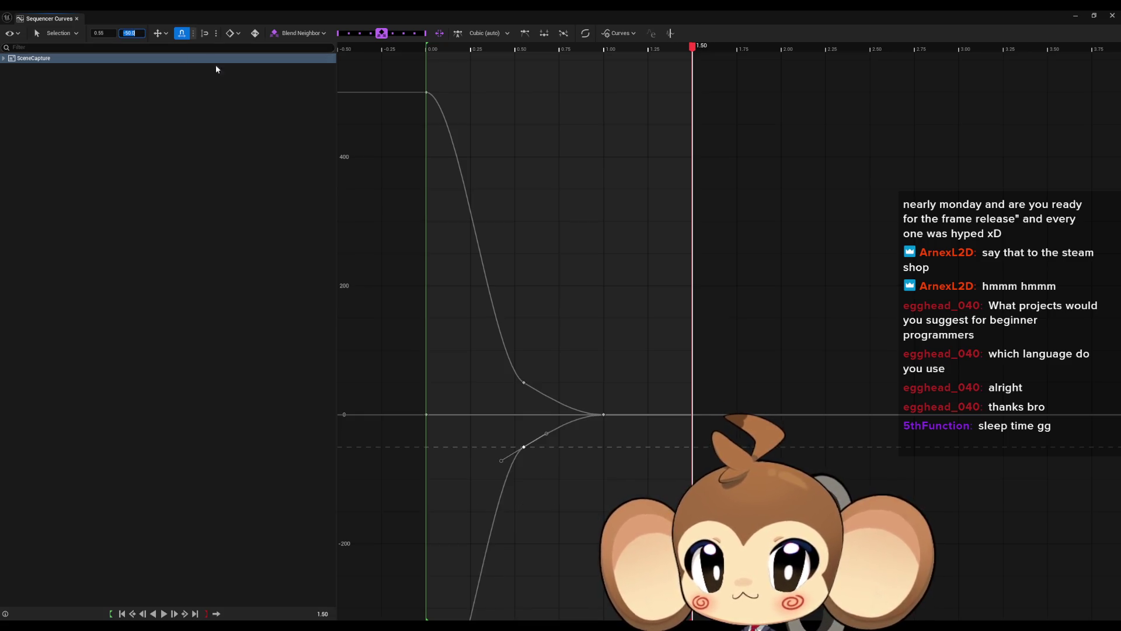
drag(506, 432, 532, 458)
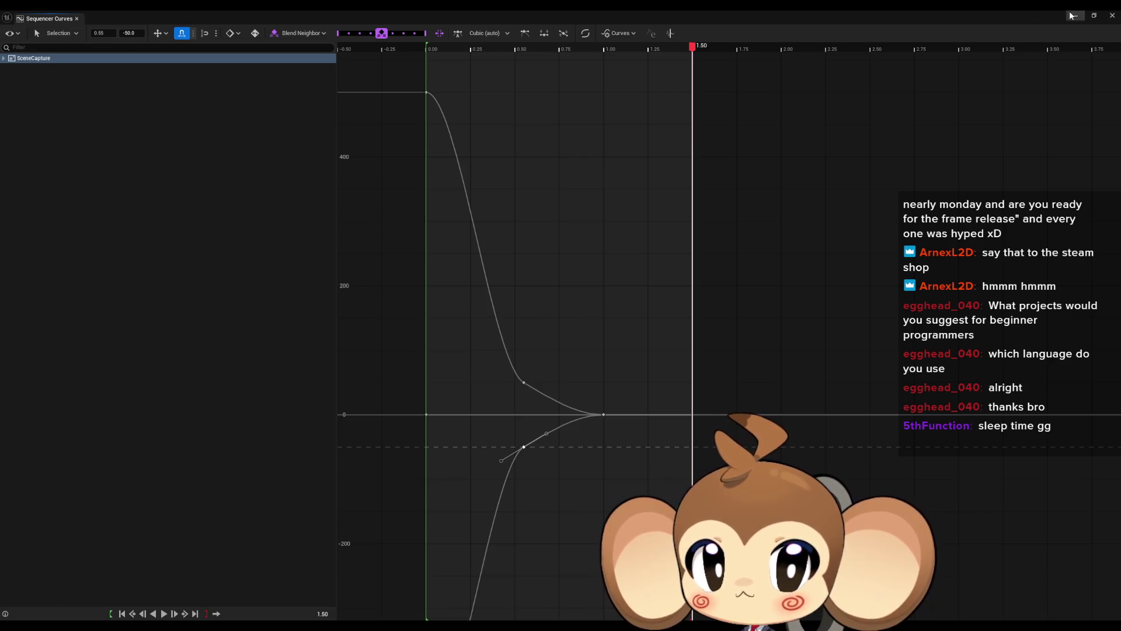
double_click(1043, 12)
mouse_move(503, 118)
mouse_down()
mouse_move(368, 111)
mouse_move(283, 76)
mouse_up()
Preview the slide-in, undo a trial middle-key drag, and turn off key snapping.
click(431, 597)
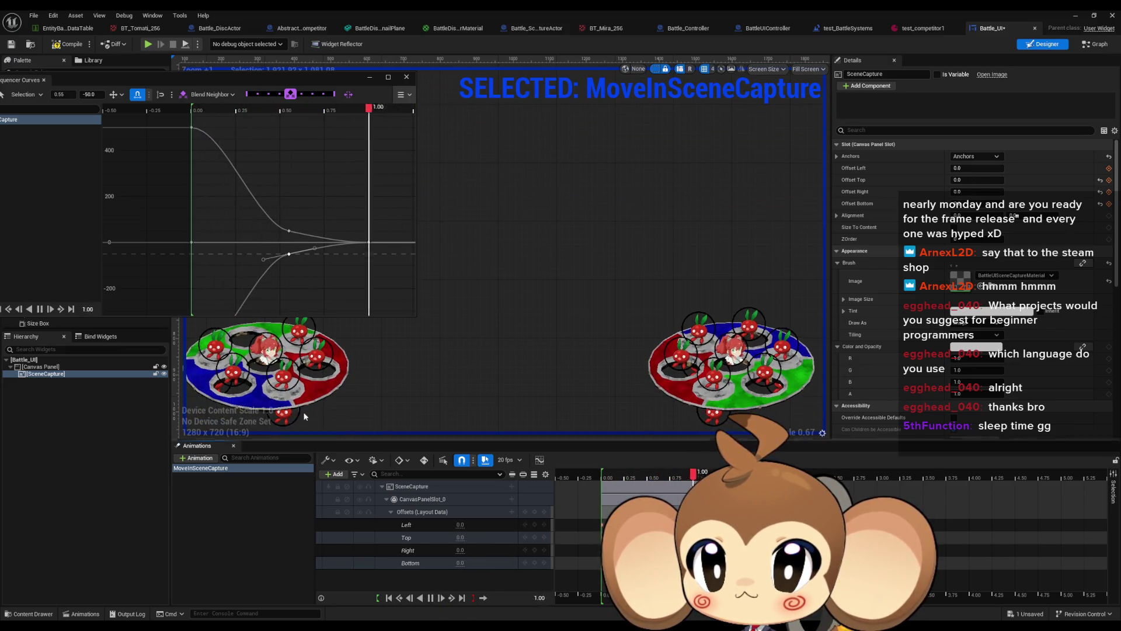
click(289, 231)
mouse_move(289, 230)
mouse_down()
mouse_move(263, 215)
mouse_move(275, 213)
mouse_move(267, 205)
mouse_move(256, 222)
mouse_move(292, 185)
mouse_move(263, 203)
mouse_up()
key(ctrl+z)
click(137, 94)
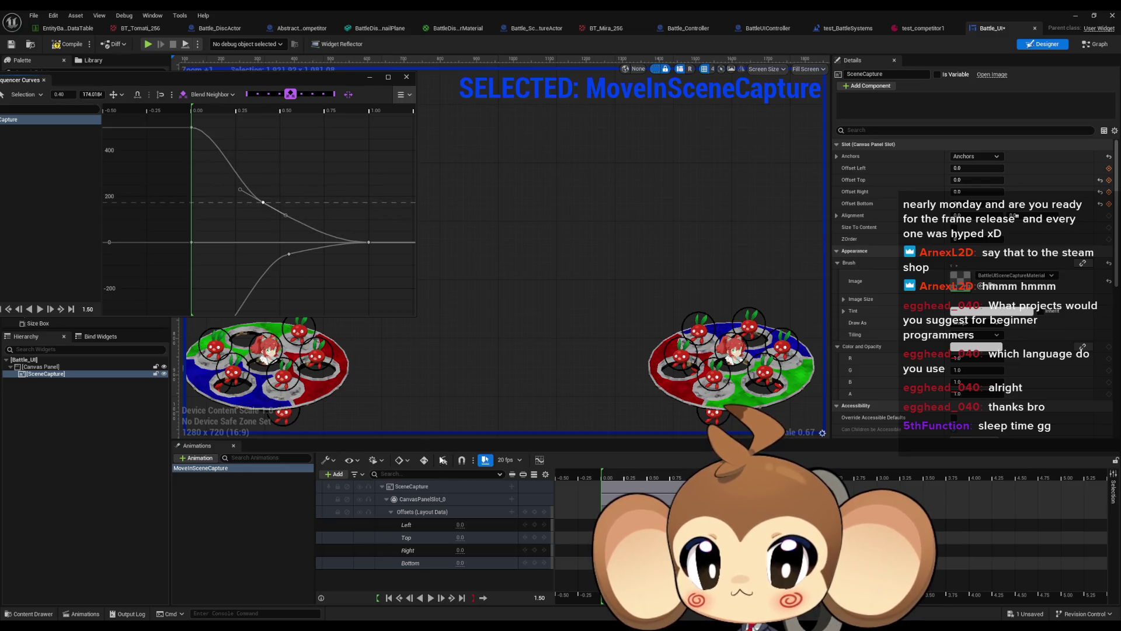
click(432, 597)
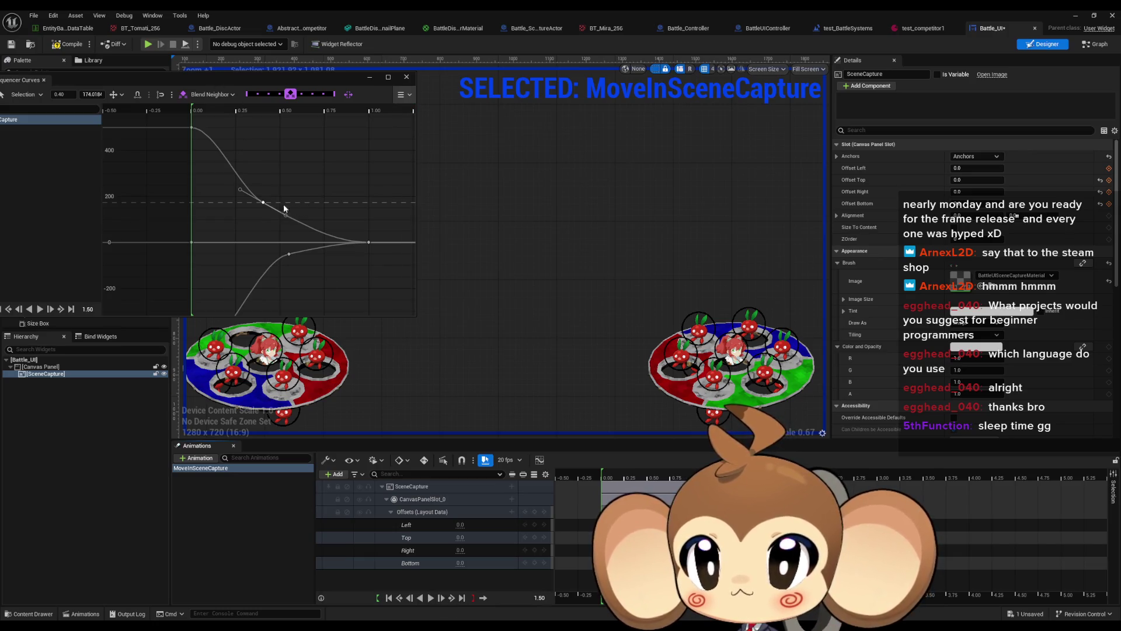
Set the upper curve's middle key to time 0.40 with value 175.
mouse_move(307, 229)
mouse_down()
mouse_move(346, 218)
mouse_move(325, 217)
mouse_up()
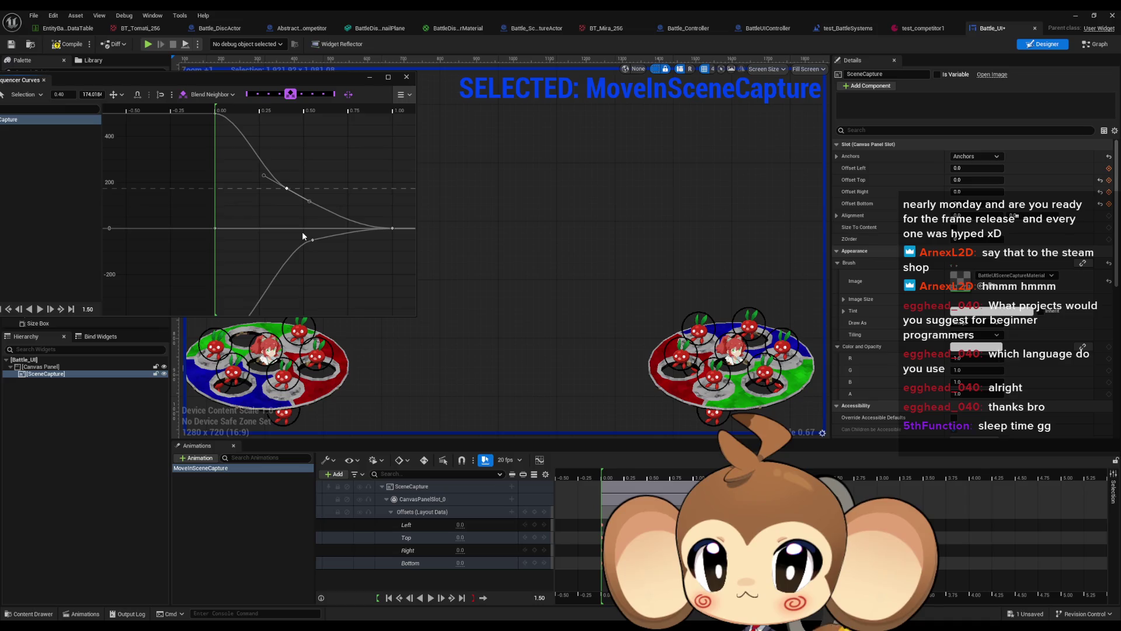
key(Tab)
text(1)
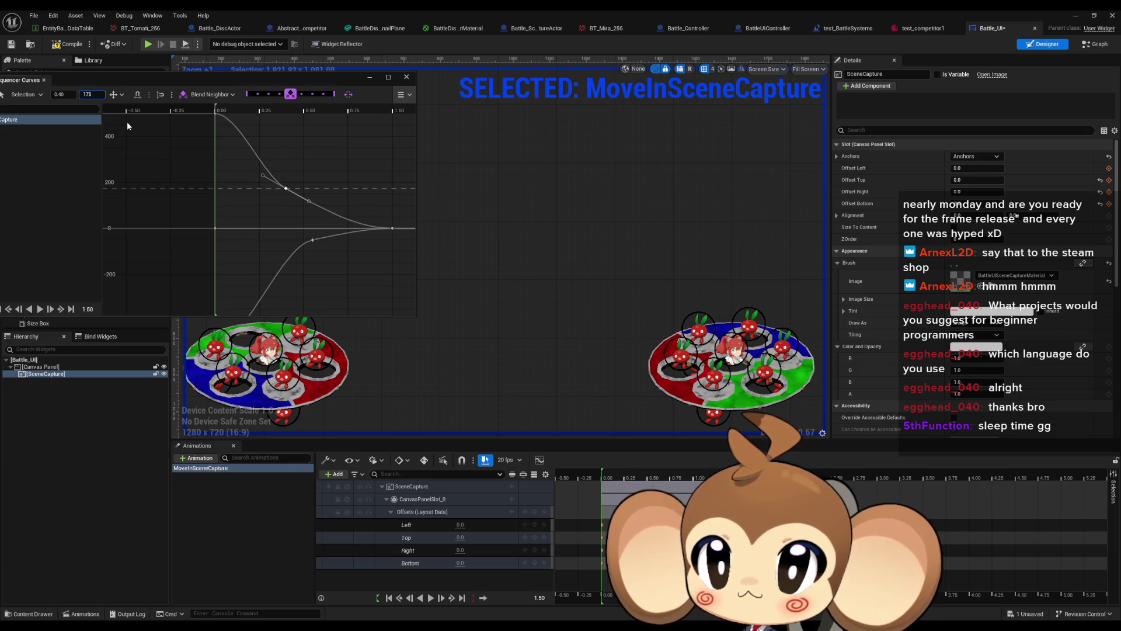
key(Return)
Set the lower curve's middle key to time 0.40 with value -175.
click(312, 240)
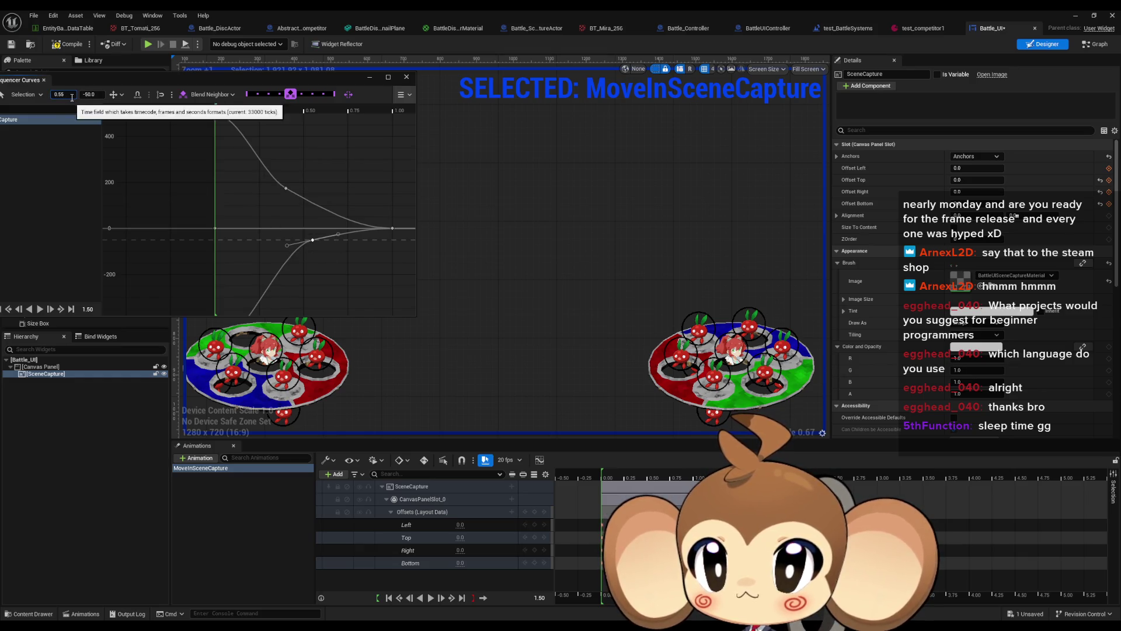
click(285, 188)
click(312, 239)
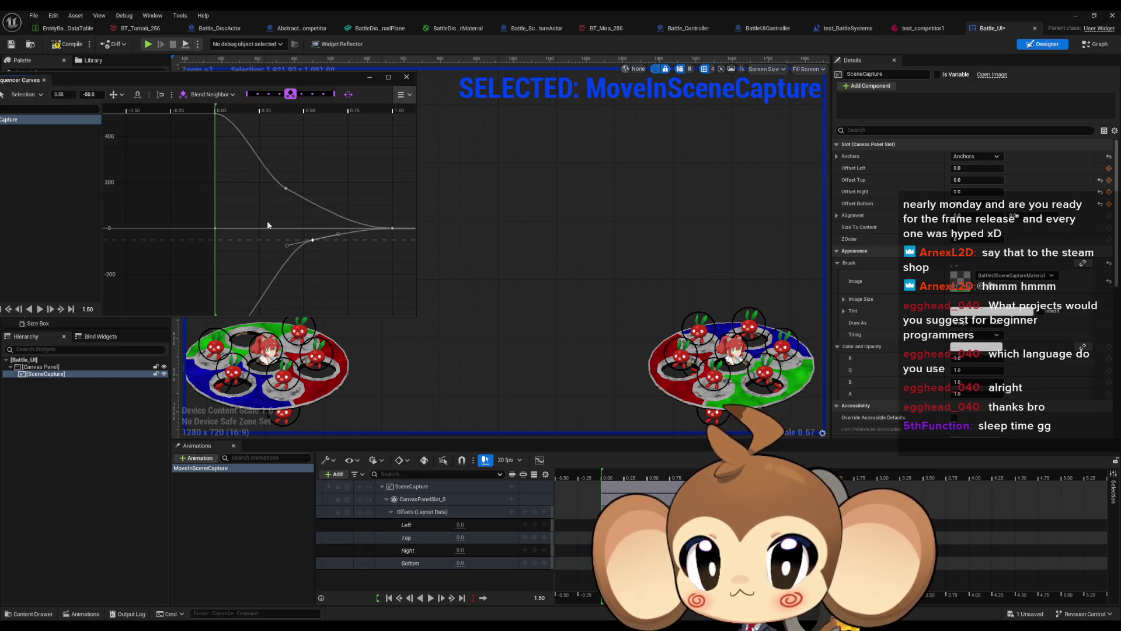
click(70, 96)
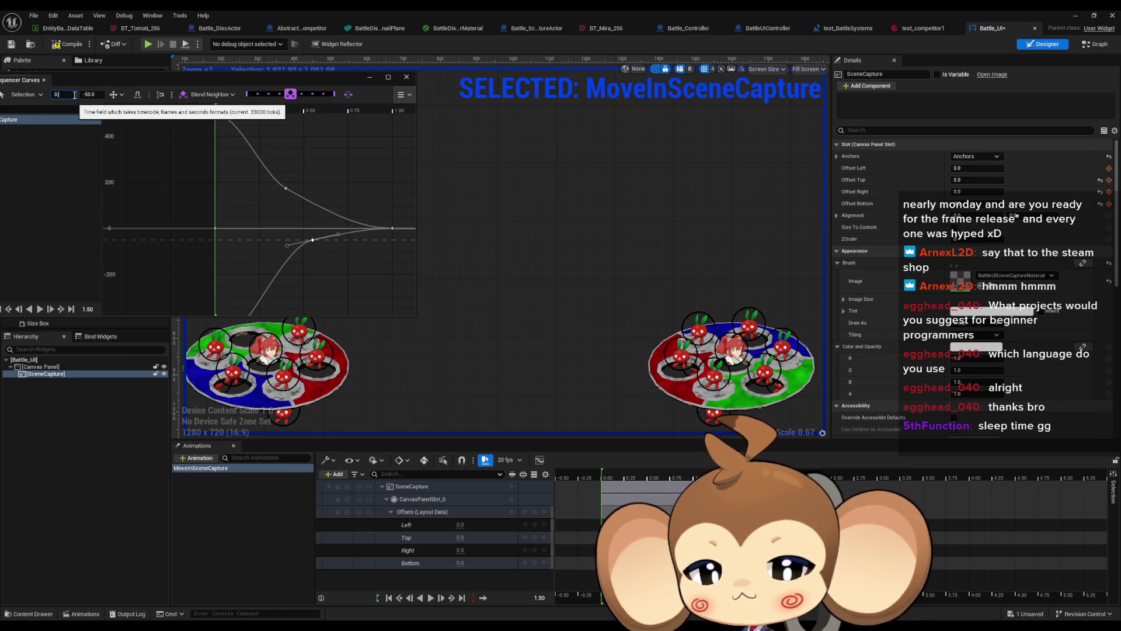
text(.4)
key(Tab)
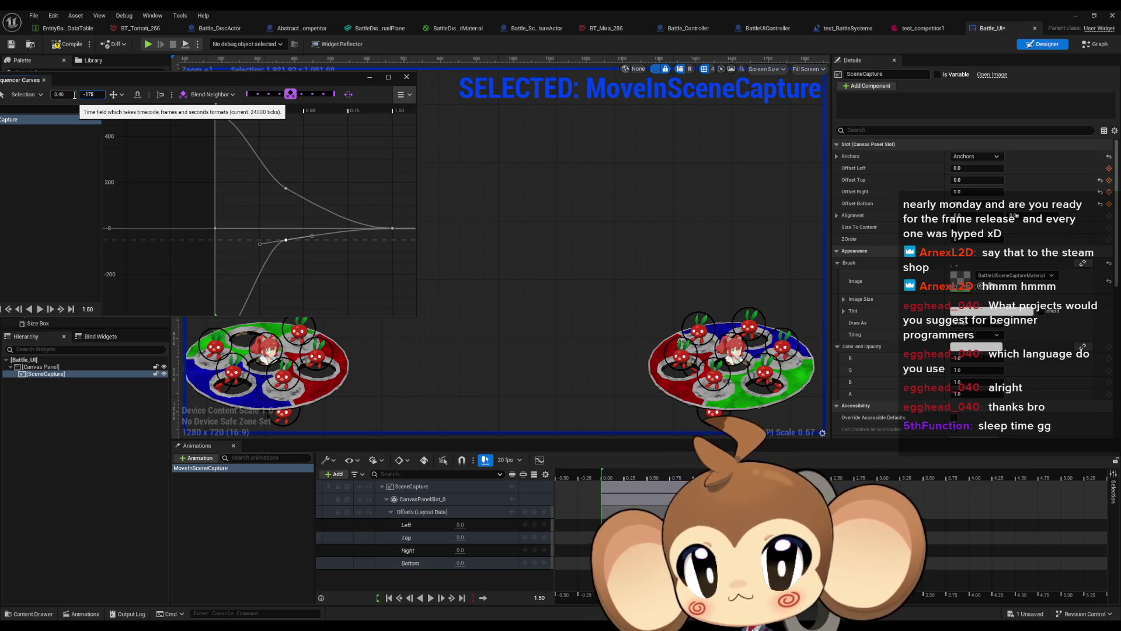
key(Return)
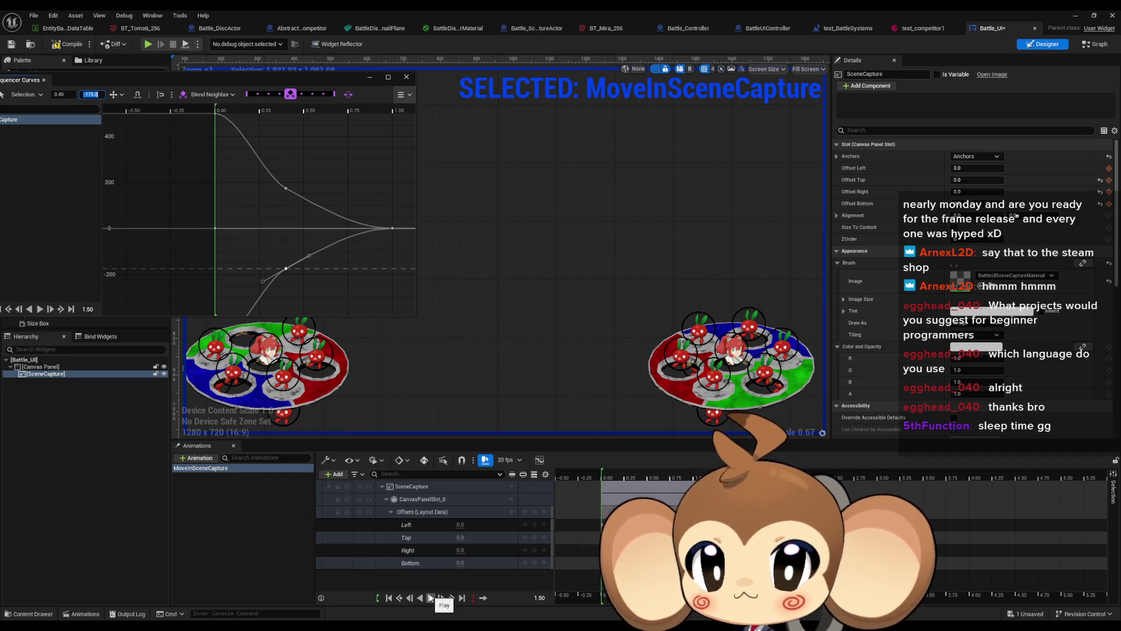
Preview the slide-in, then drag the Top offset curve's middle key to about 0.27, value 164.5.
click(431, 596)
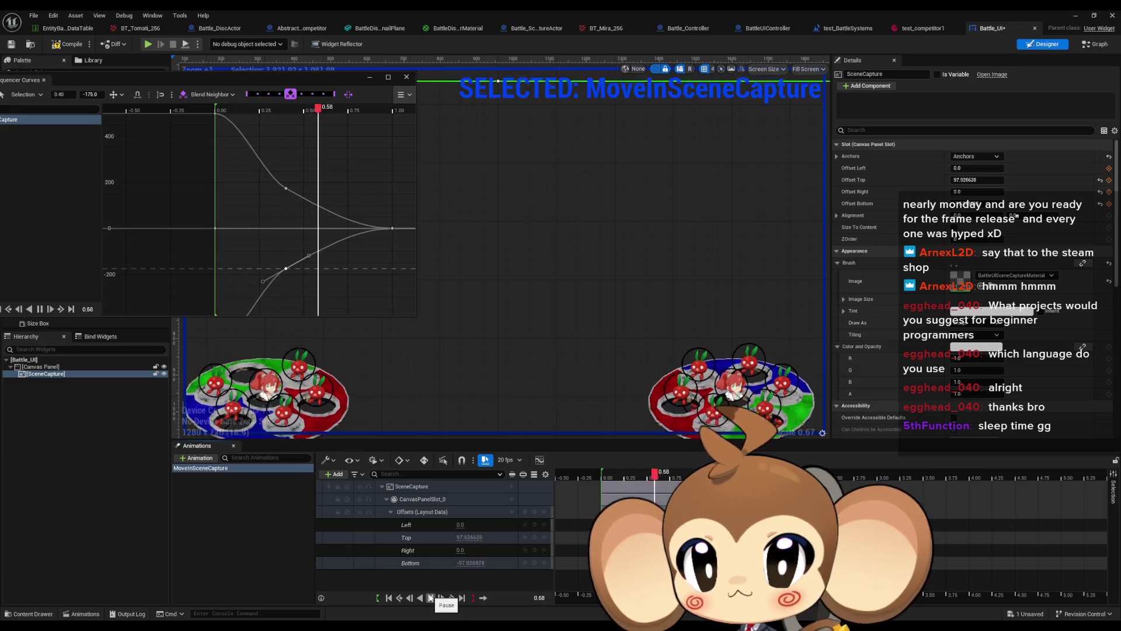
click(430, 598)
mouse_move(285, 215)
mouse_down()
mouse_move(293, 244)
mouse_move(245, 218)
mouse_up()
click(270, 216)
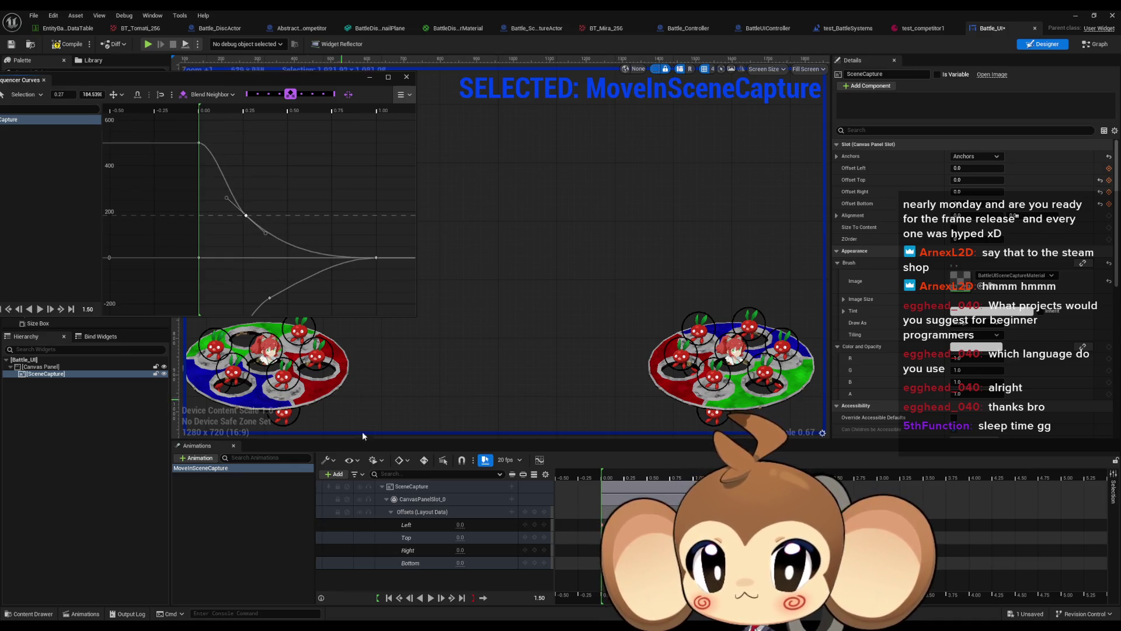
mouse_move(265, 233)
mouse_down()
mouse_move(314, 264)
mouse_move(275, 180)
mouse_move(299, 184)
mouse_move(273, 170)
mouse_up()
drag(198, 76, 607, 189)
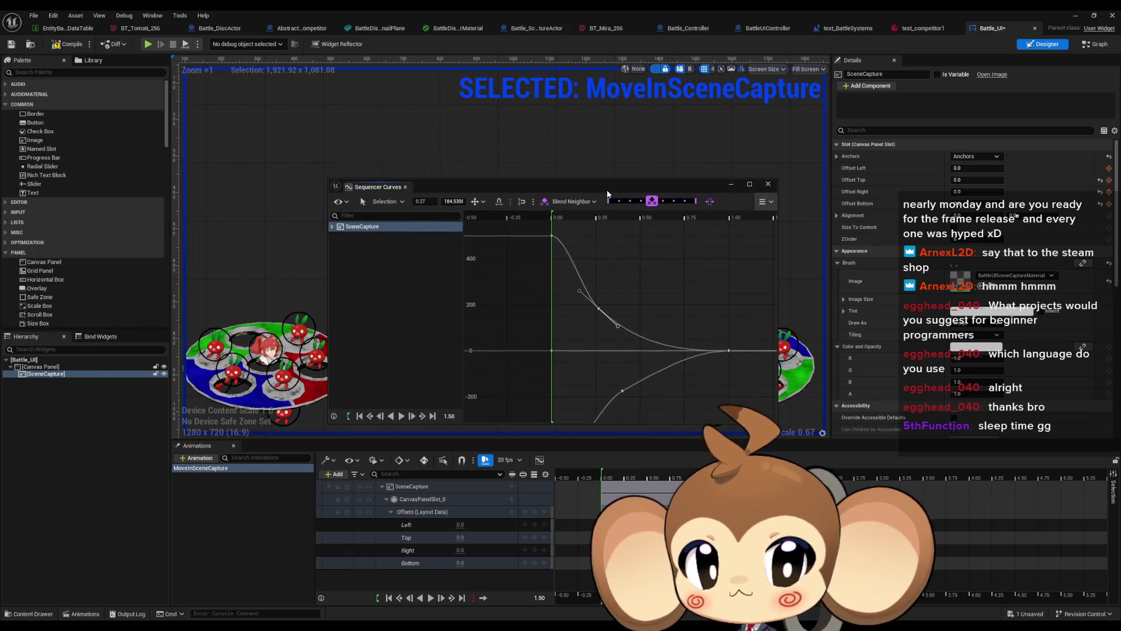
Maximize the curve editor and inspect the descending curve's middle key options.
double_click(607, 189)
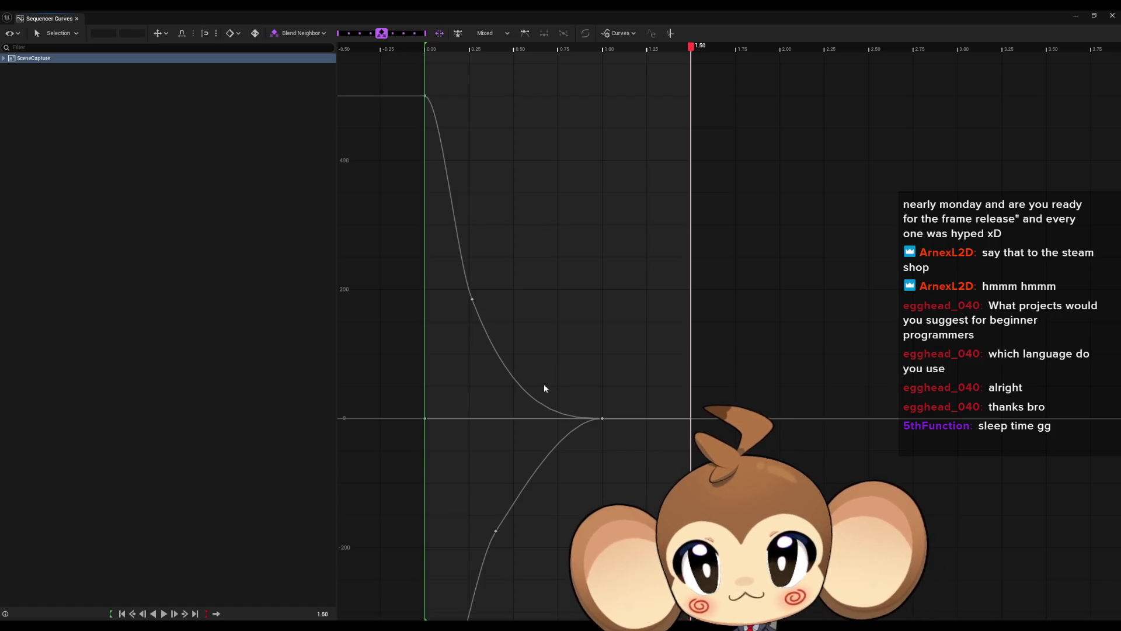
click(472, 298)
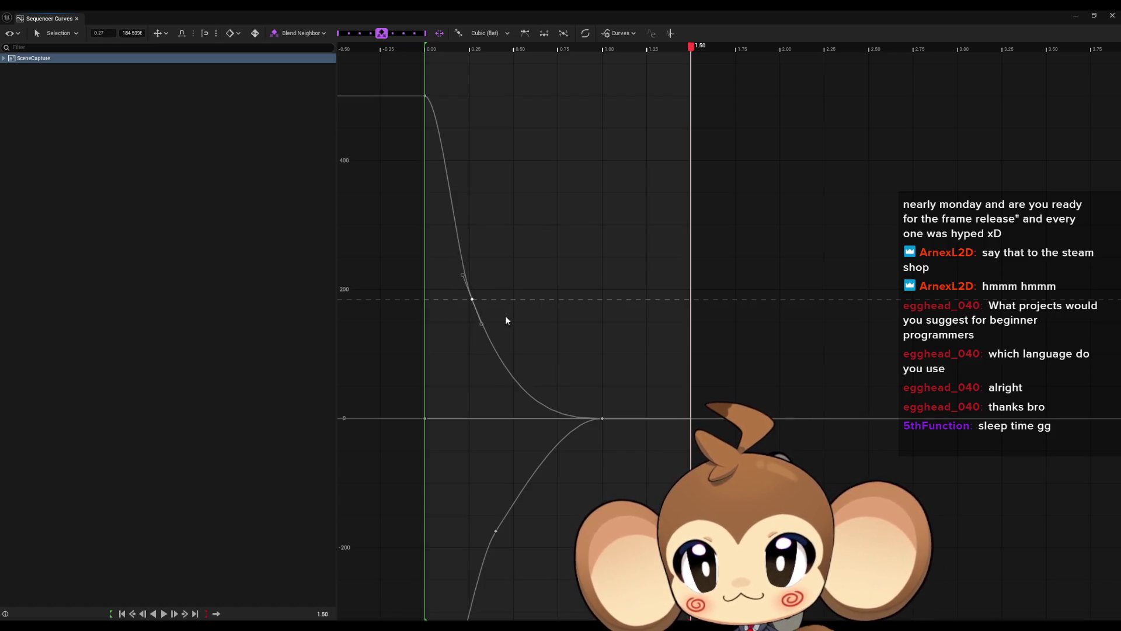
right_click(473, 299)
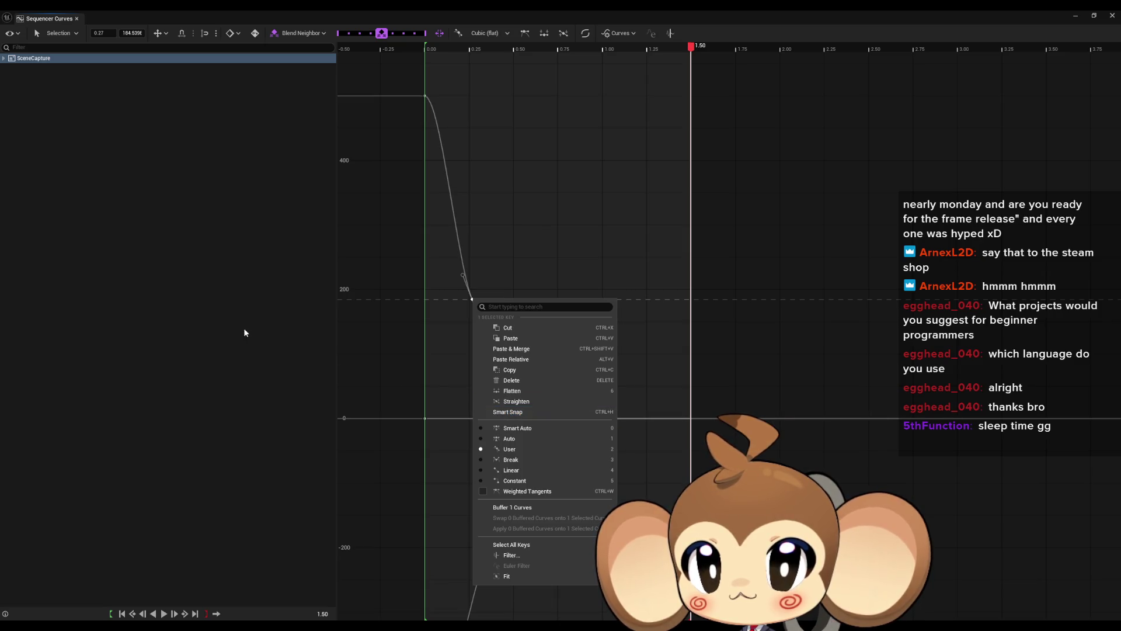
click(224, 328)
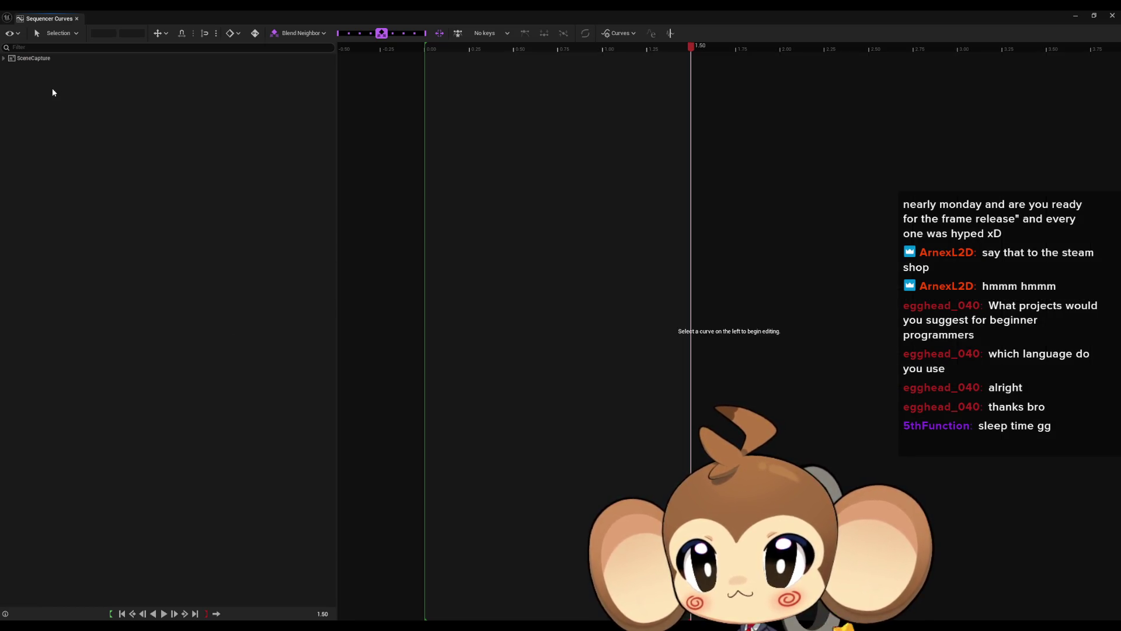
Show the SceneCapture curves again, deselect the key and close Sequencer Curves.
click(35, 58)
drag(526, 207, 584, 252)
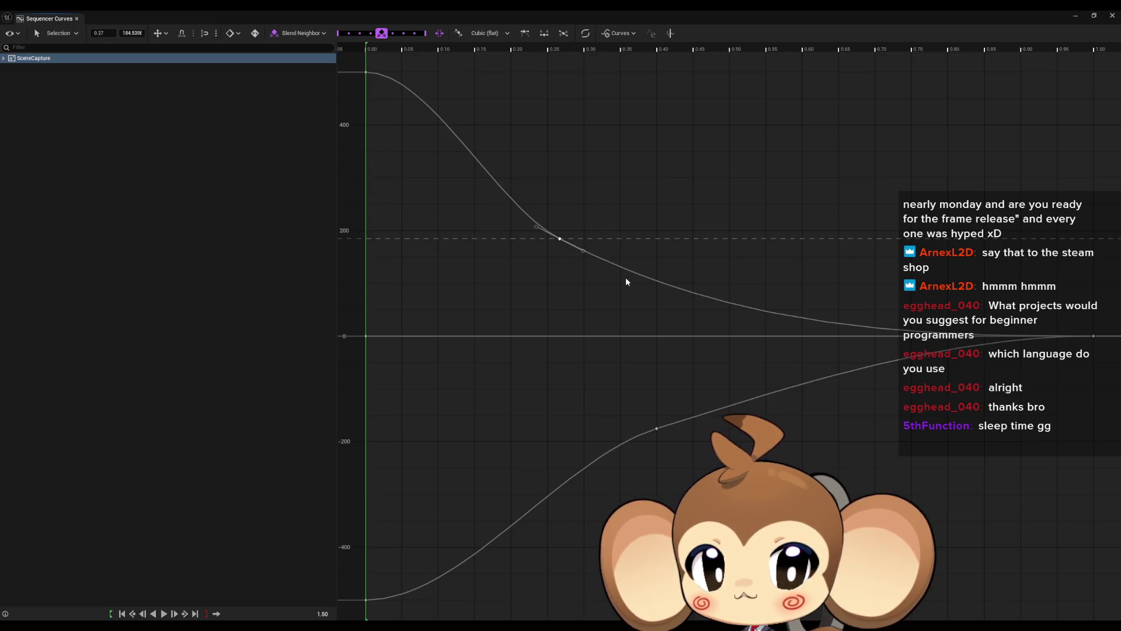
scroll(584, 263, down, 4)
scroll(553, 317, up, 2)
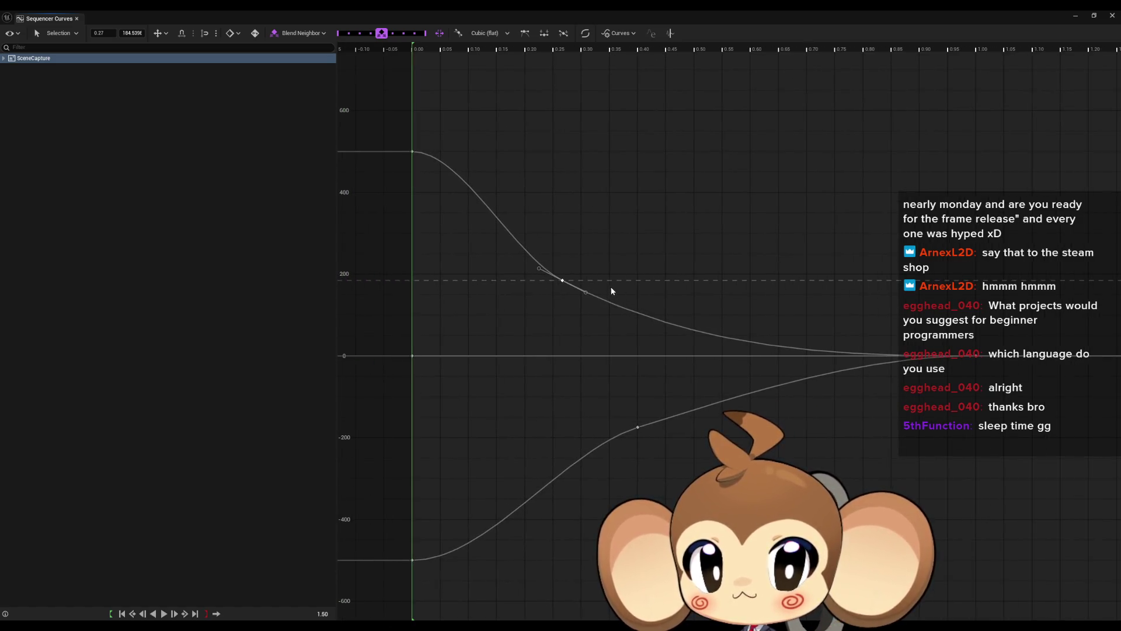
click(625, 220)
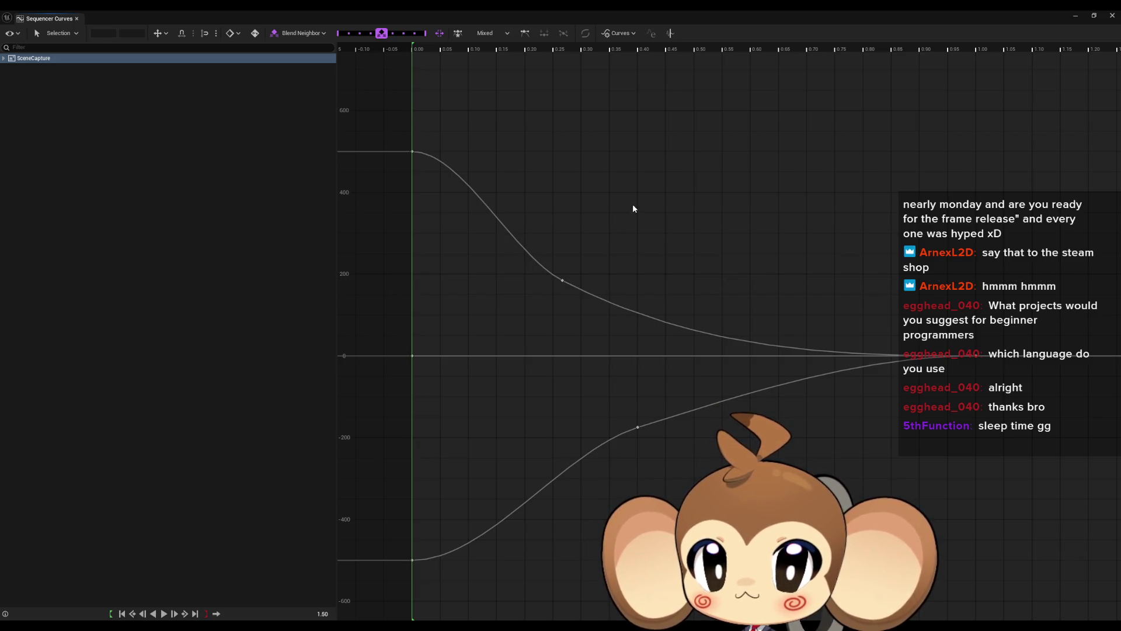
click(1112, 18)
scroll(527, 357, down, 3)
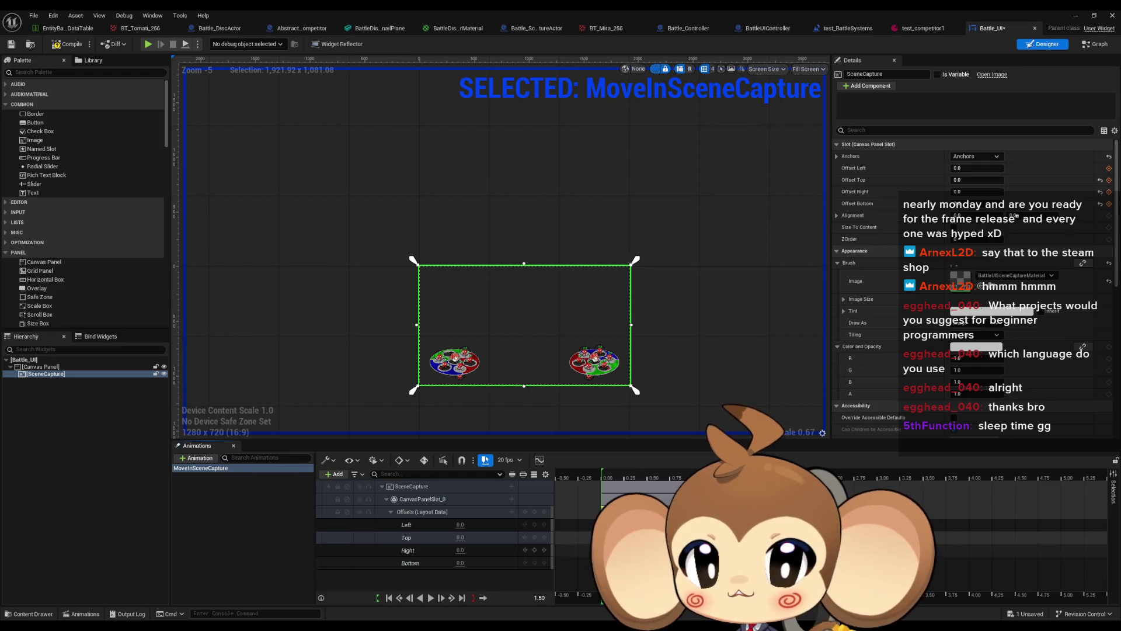
Delete the Offsets, CanvasPanelSlot_0 and SceneCapture tracks from MoveInSceneCapture.
click(420, 512)
key(Delete)
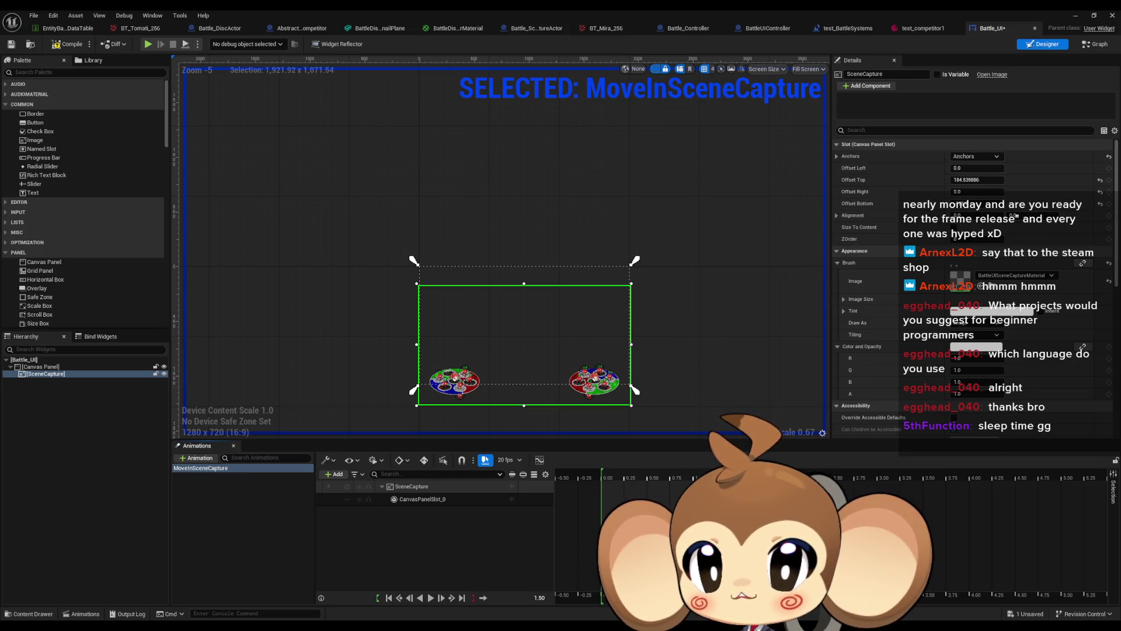
click(429, 499)
key(Delete)
click(418, 485)
key(Delete)
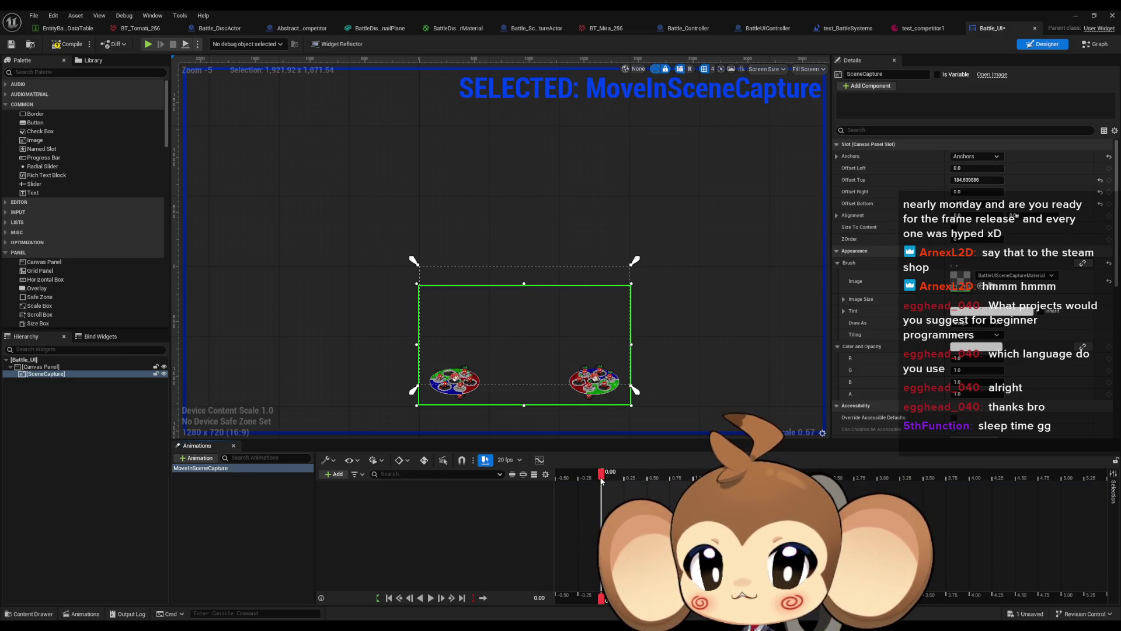
Set the SceneCapture's Offset Top to 0.
click(969, 180)
text(0)
key(Return)
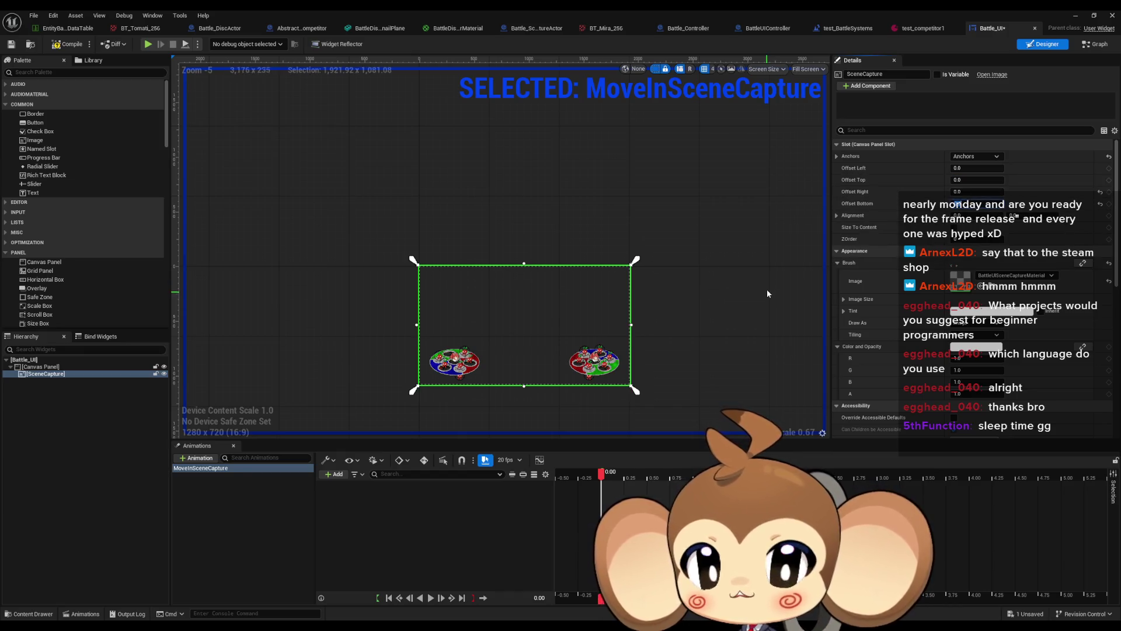
scroll(692, 355, up, 4)
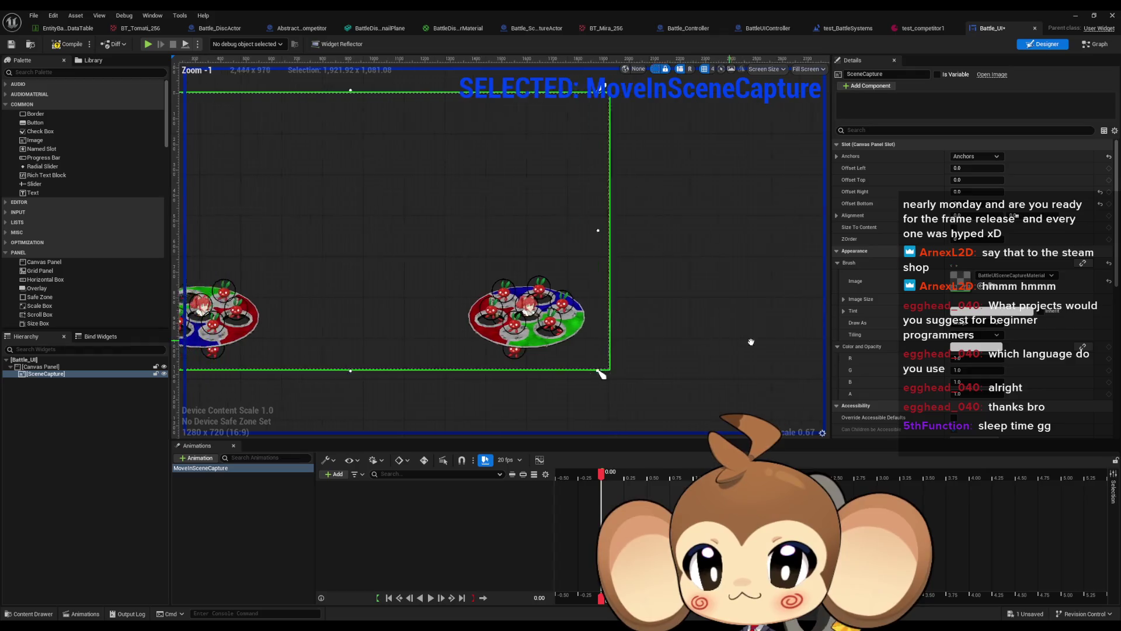
scroll(716, 335, down, 1)
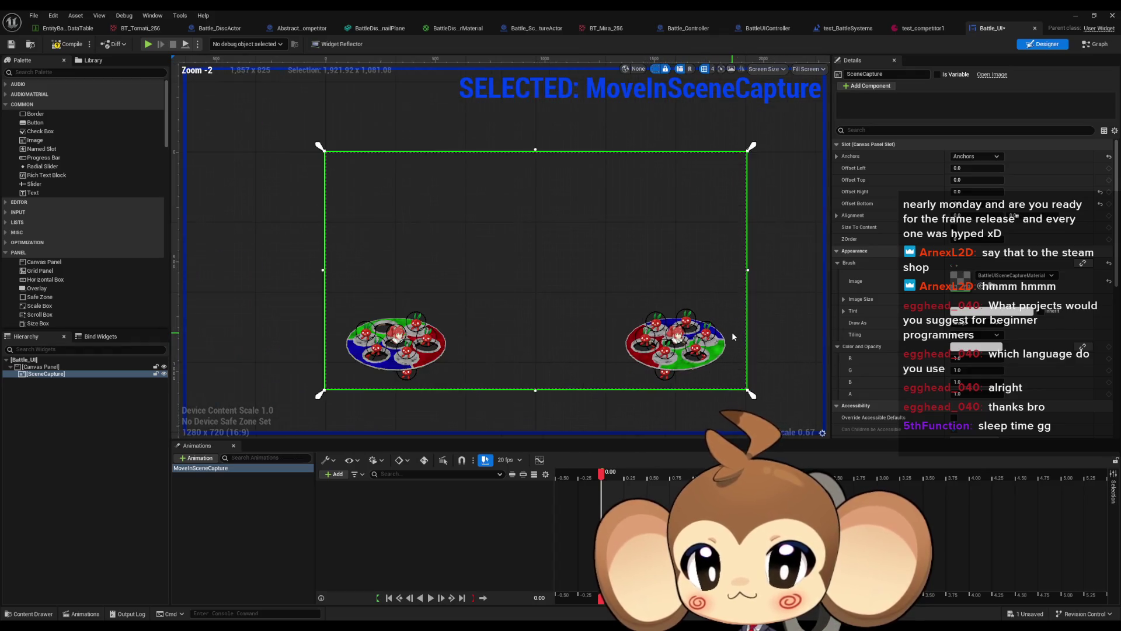
Anchor the SceneCapture bottom-left, then switch to the bottom-stretch anchor preset.
click(974, 156)
click(967, 240)
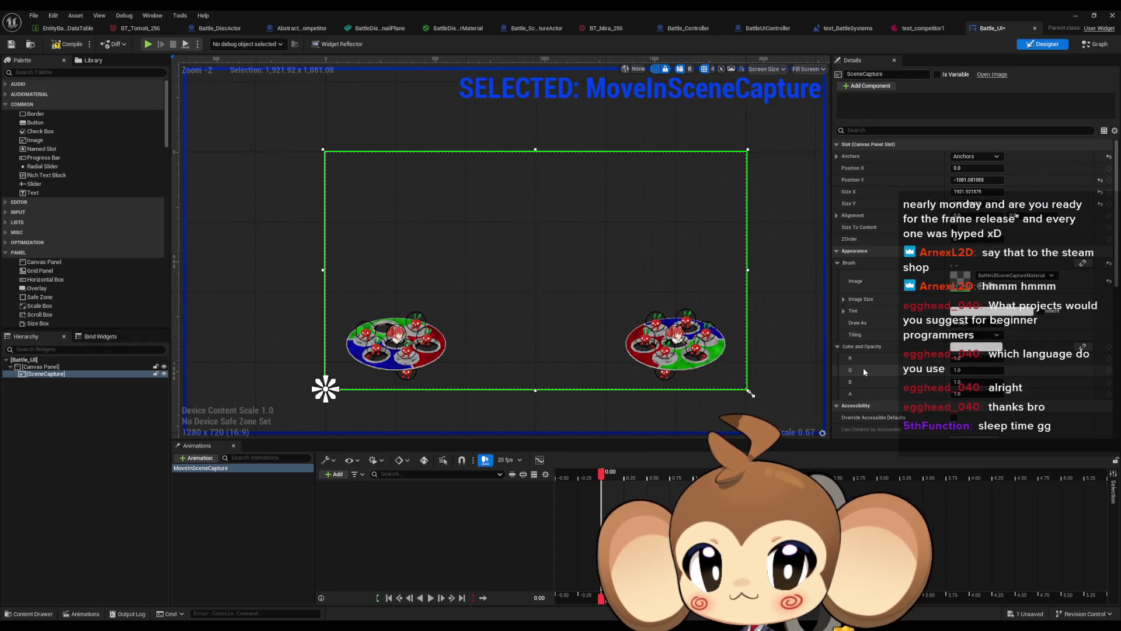
right_click(790, 332)
mouse_move(789, 331)
mouse_down()
mouse_move(751, 312)
mouse_move(779, 270)
mouse_up()
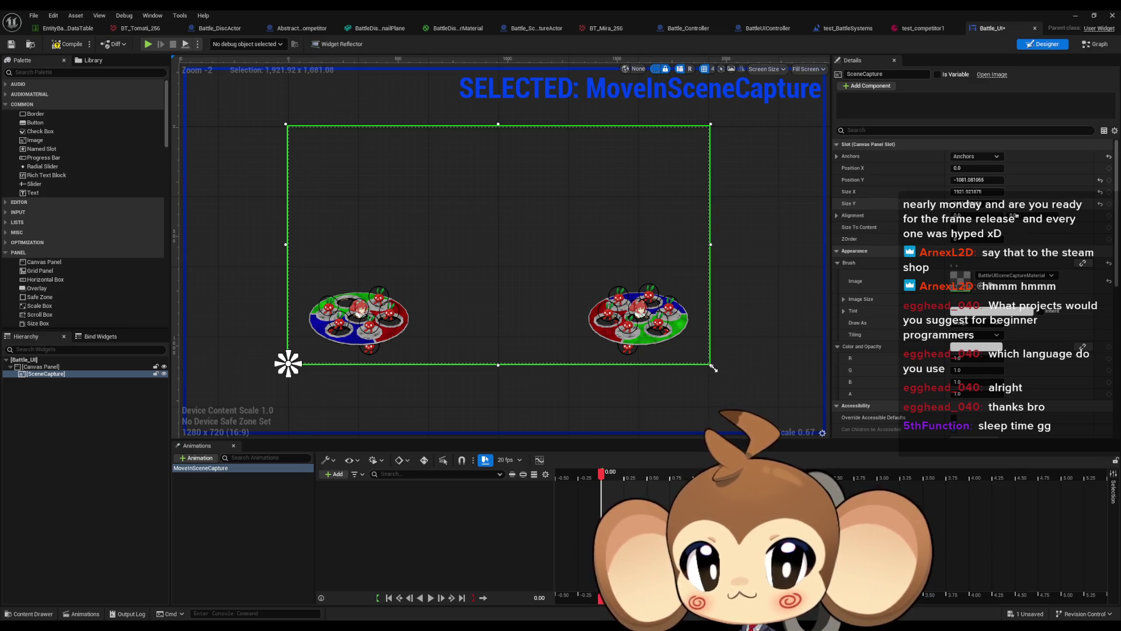
click(971, 156)
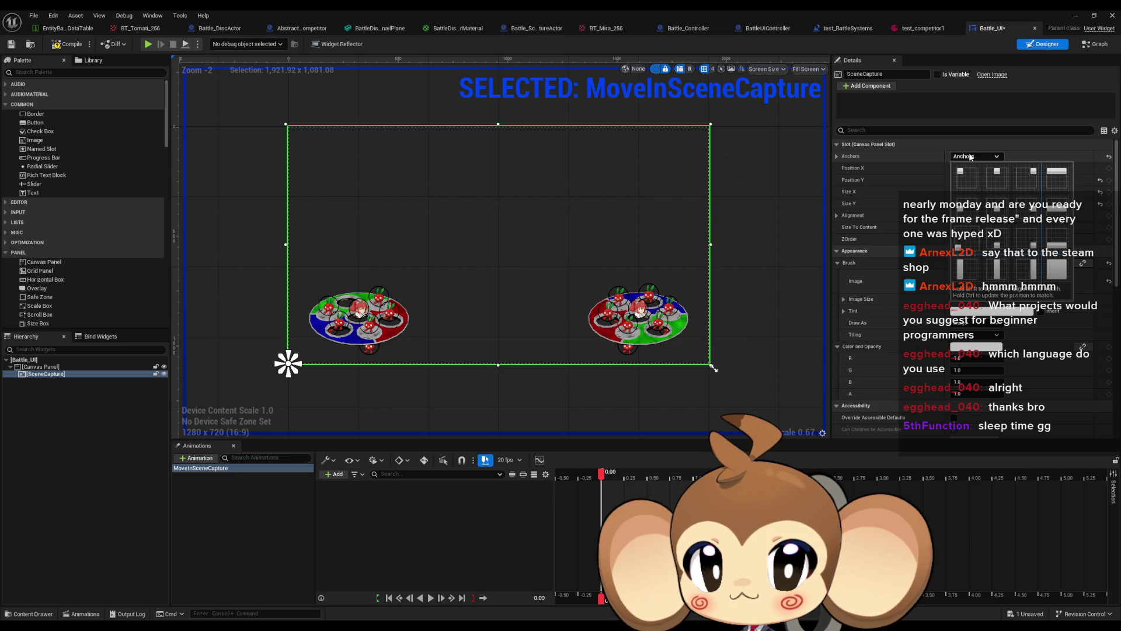
click(1056, 240)
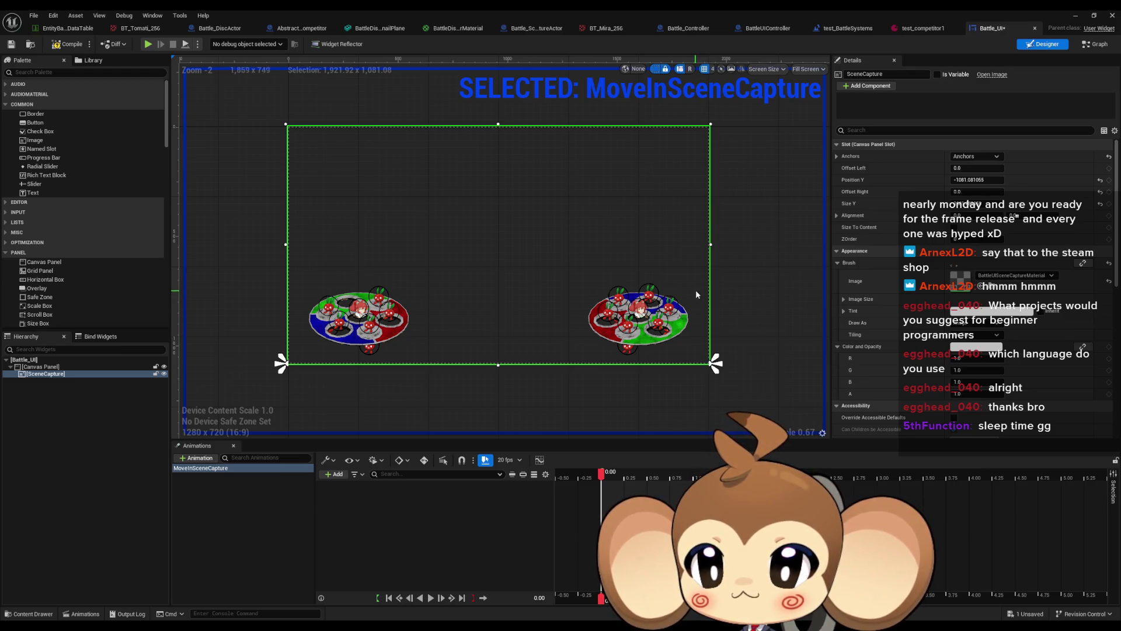
Divide the SceneCapture's Position Y by 2, making it -540.540527.
click(954, 183)
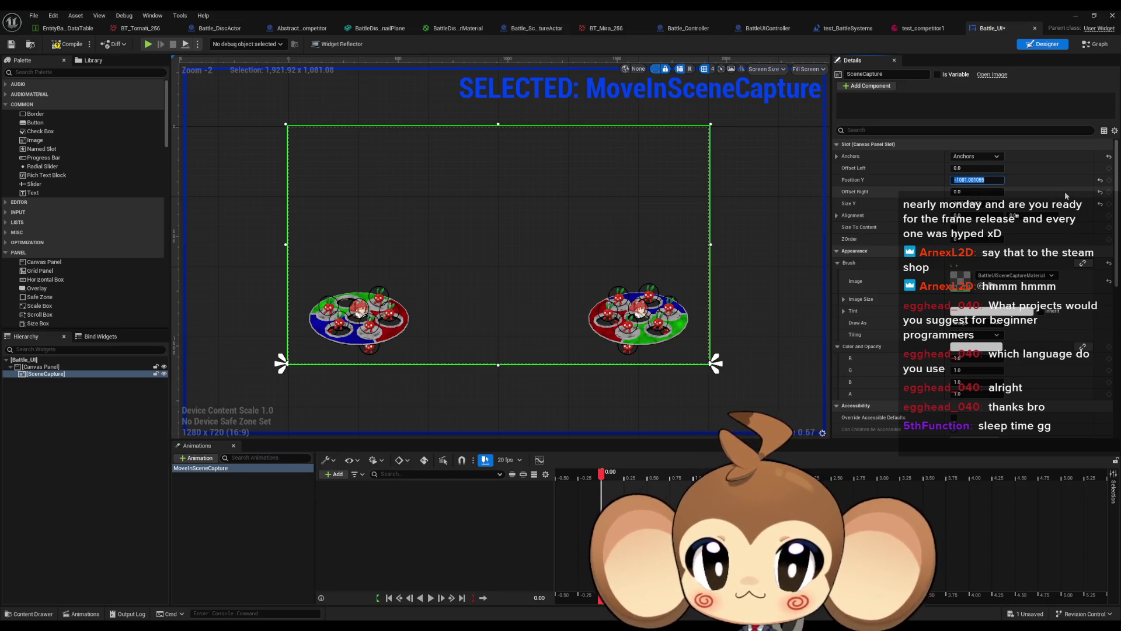
key(End)
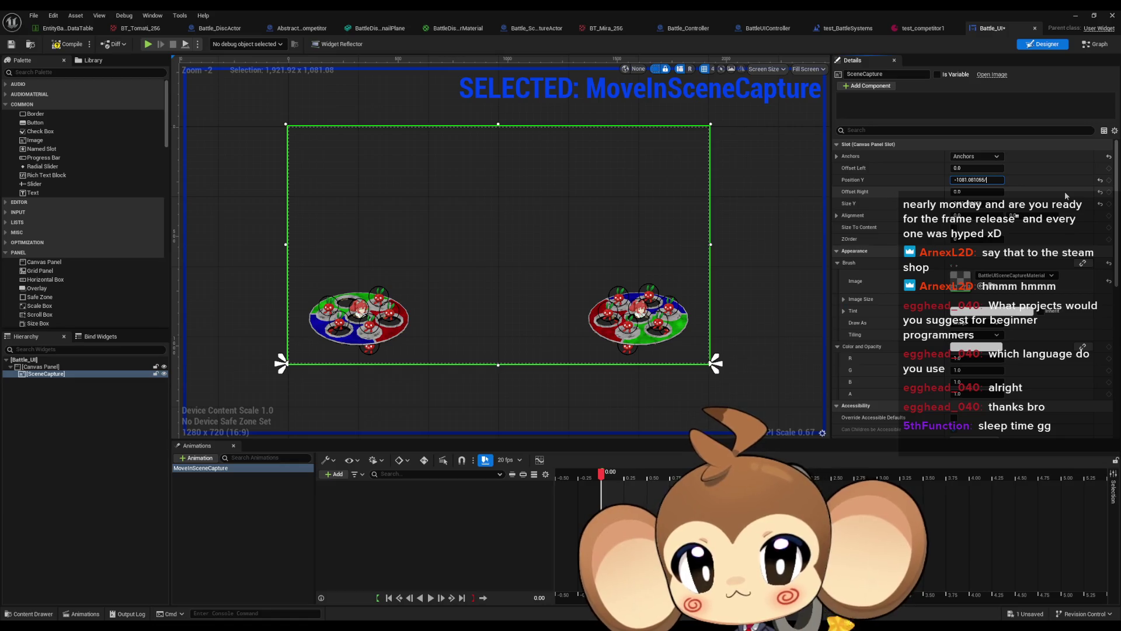
text(2)
key(Return)
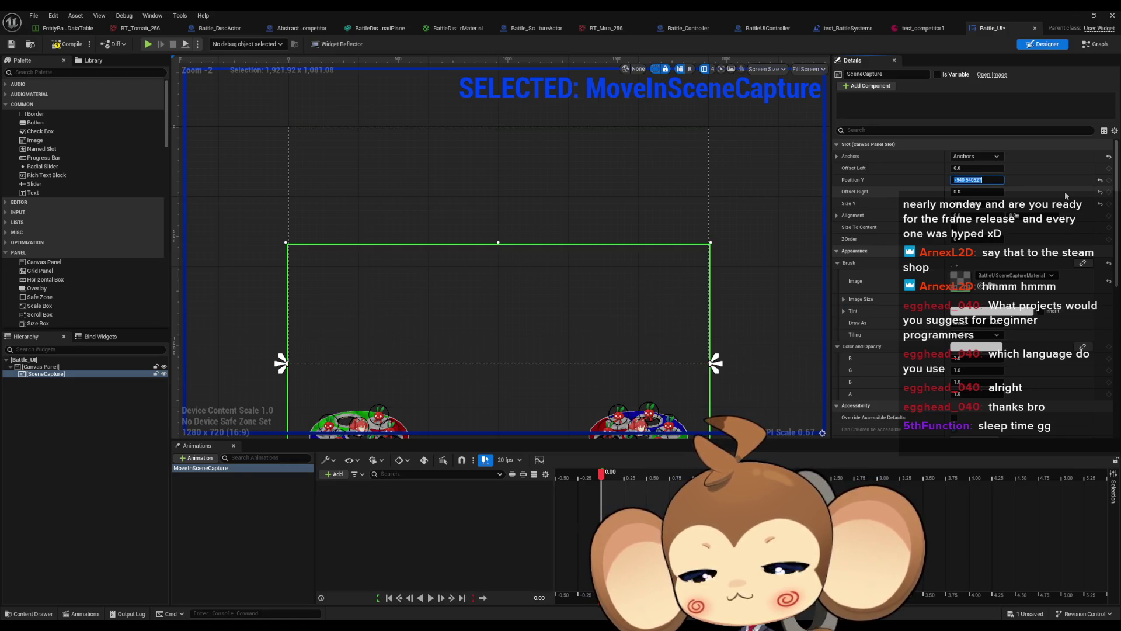
click(1016, 173)
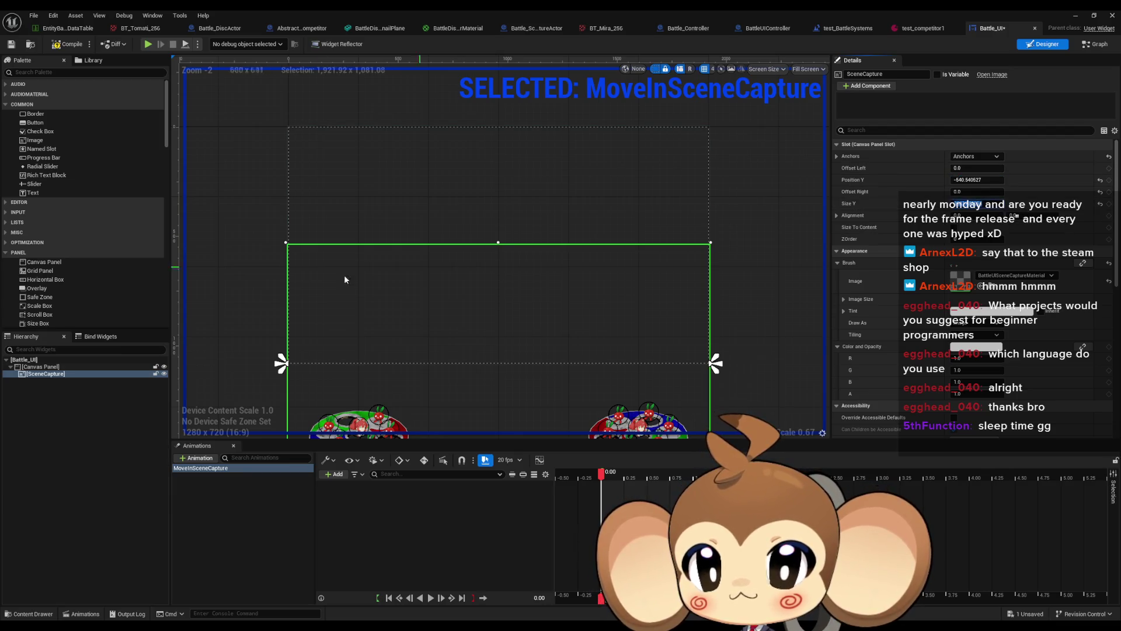
click(334, 474)
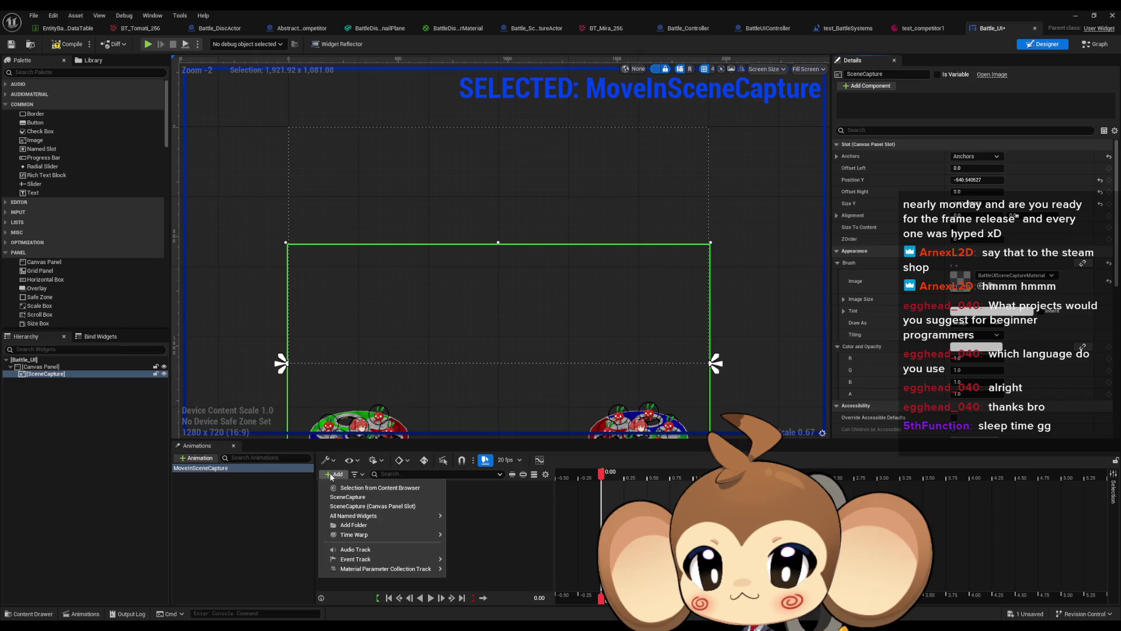
Add a SceneCapture Offsets track and key Top at -1081.081055 at 1 second.
mouse_move(410, 516)
click(484, 537)
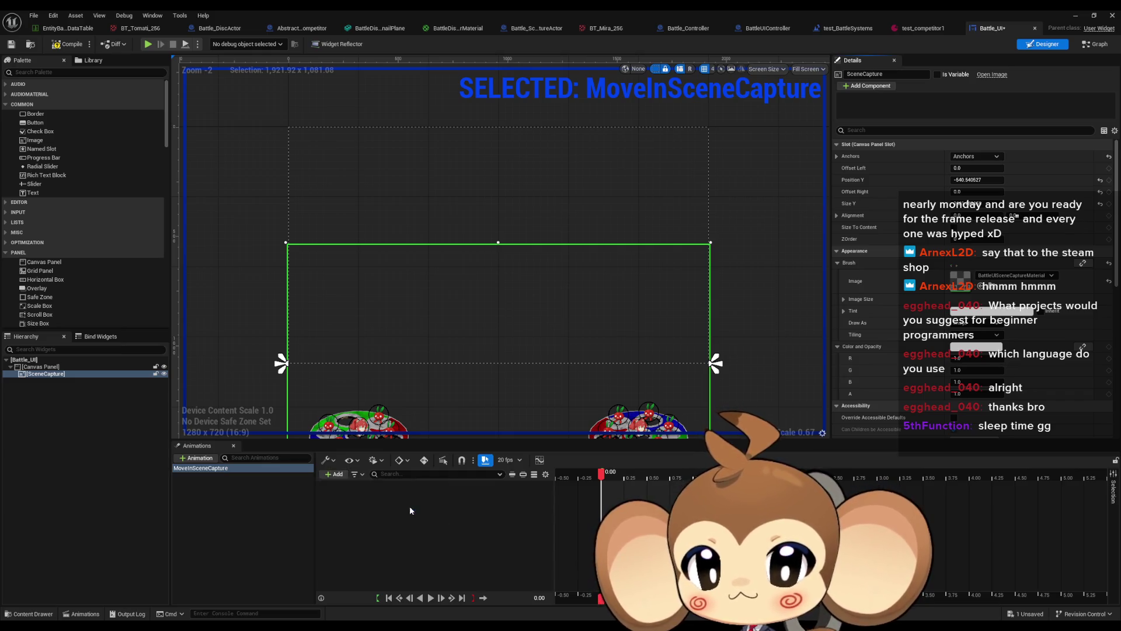
click(512, 500)
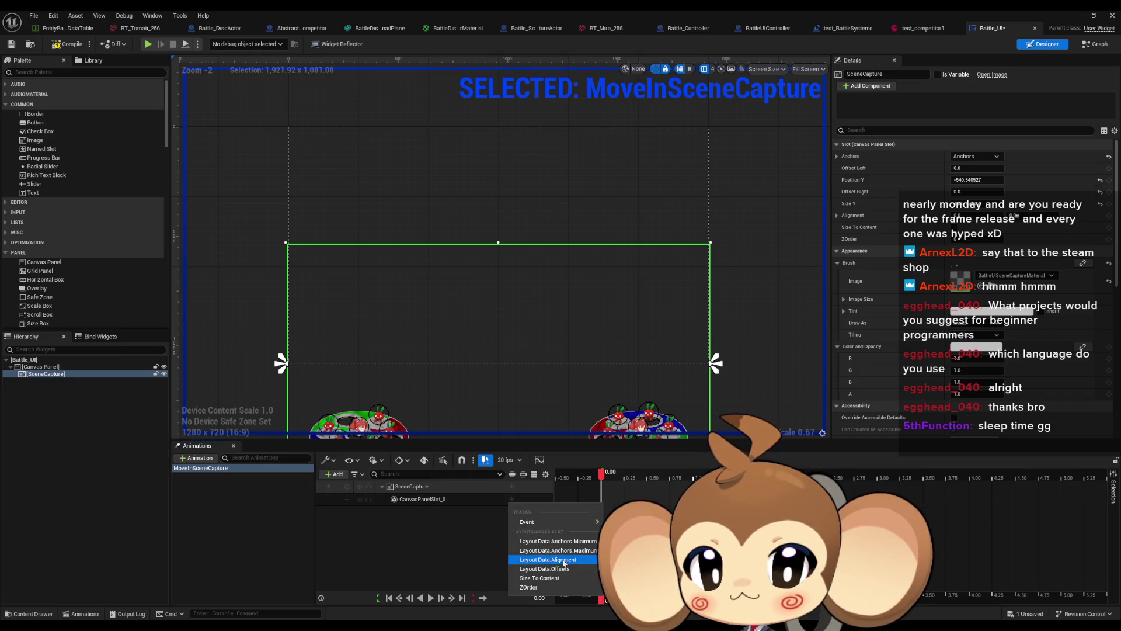
click(537, 569)
click(391, 512)
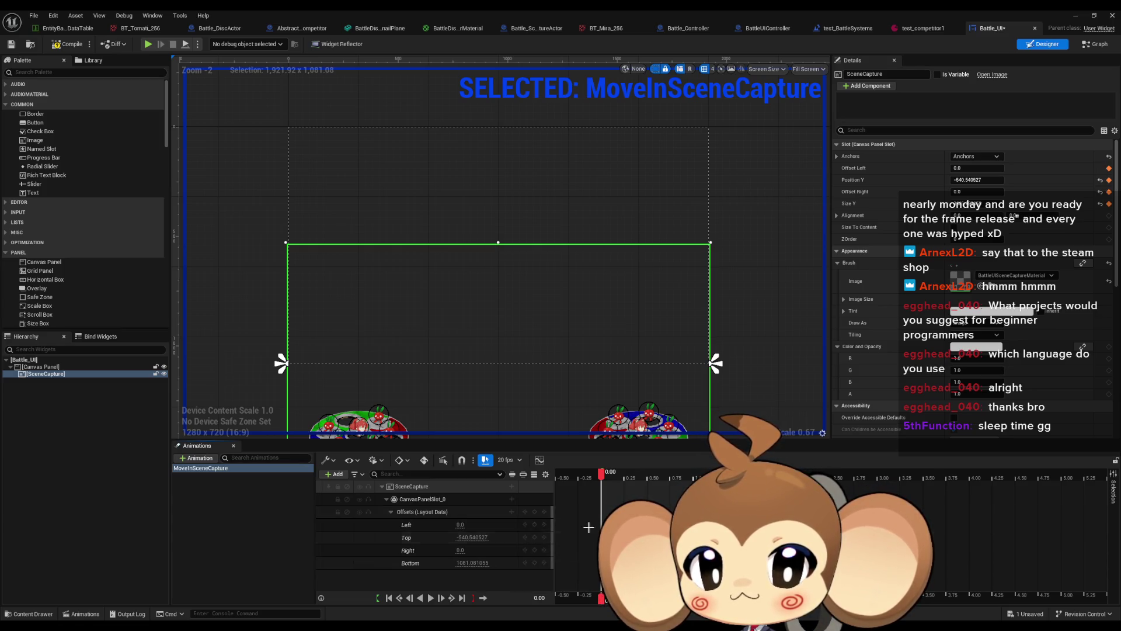
drag(602, 471, 695, 469)
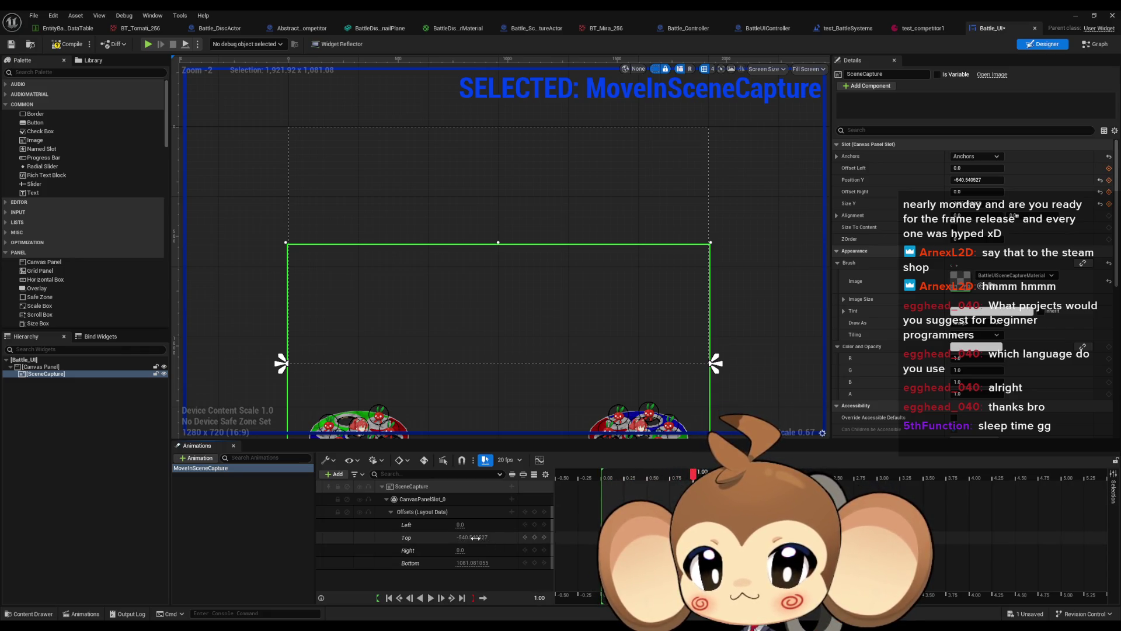
text(-1081.081055)
key(Return)
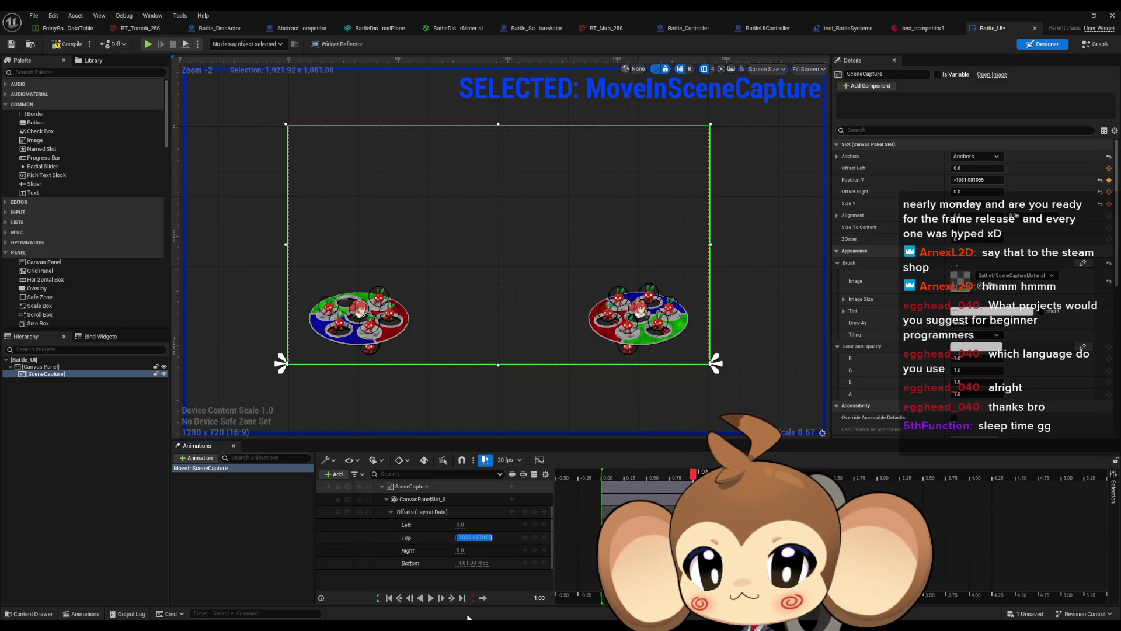
click(534, 537)
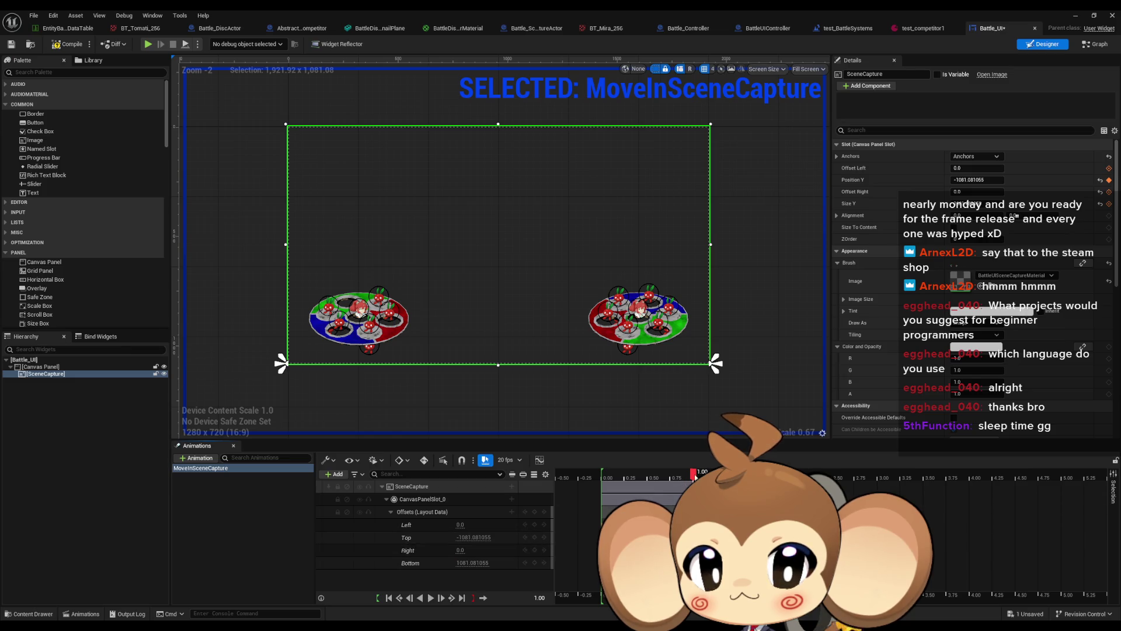
Play the slide animation backward and forward, then open its curves.
click(420, 597)
click(431, 599)
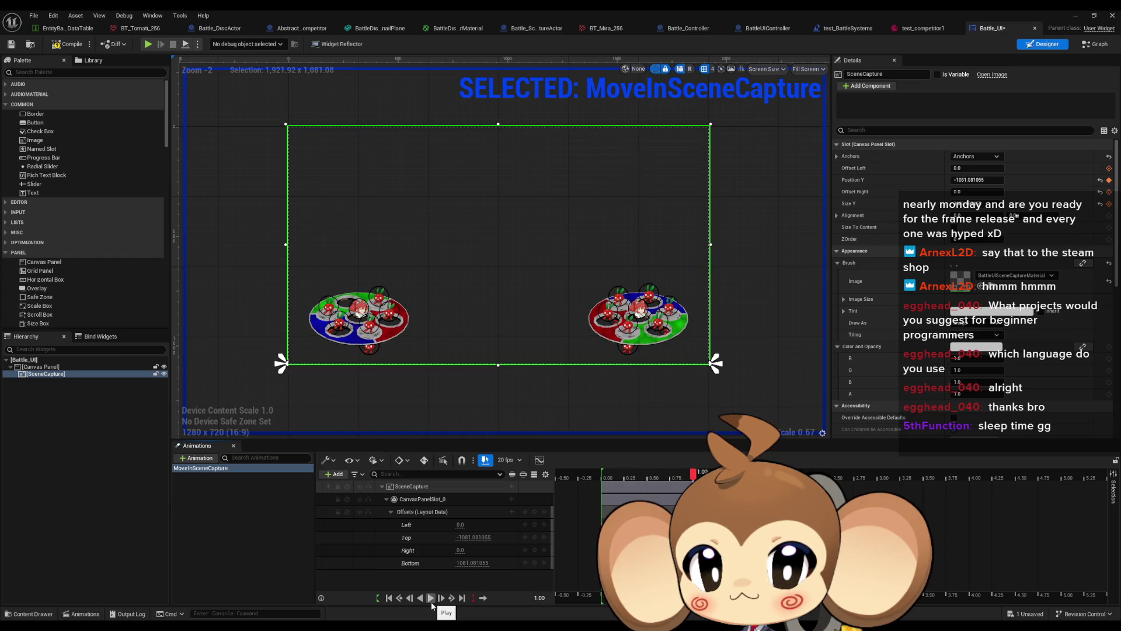
click(432, 602)
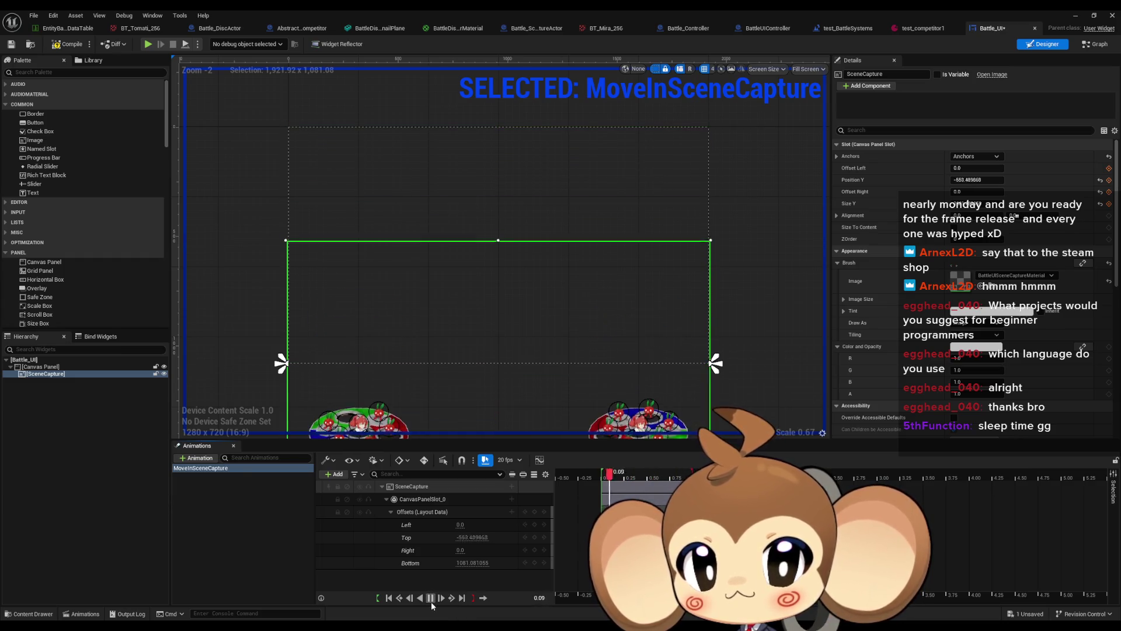
click(540, 460)
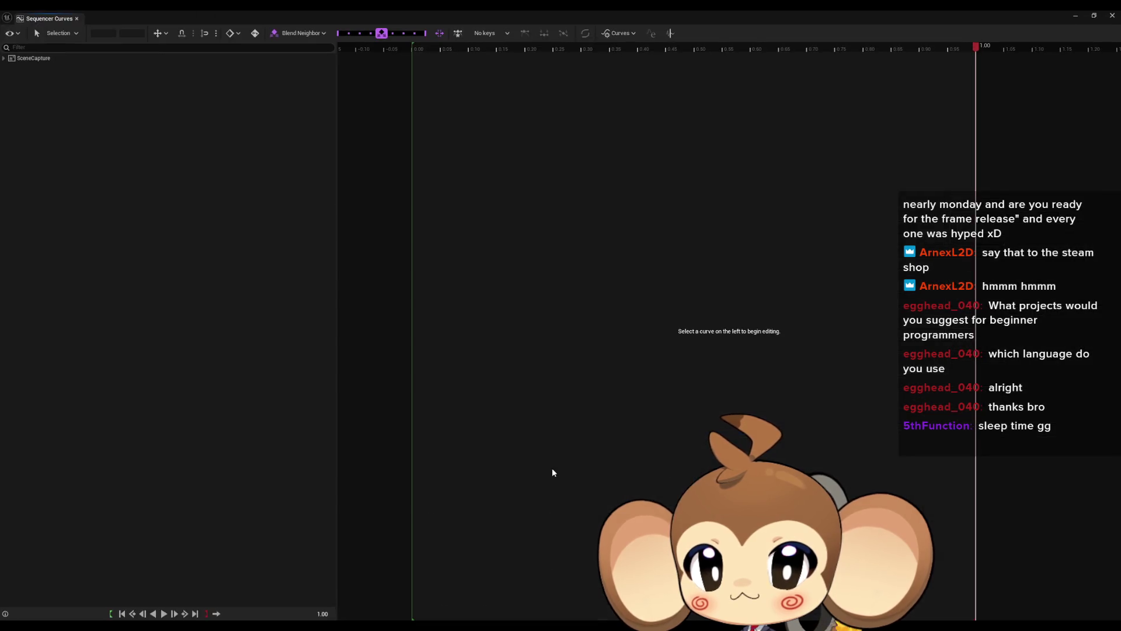
Add a flat-tangent middle key to the Top offset curve and nudge it slightly lower.
click(67, 59)
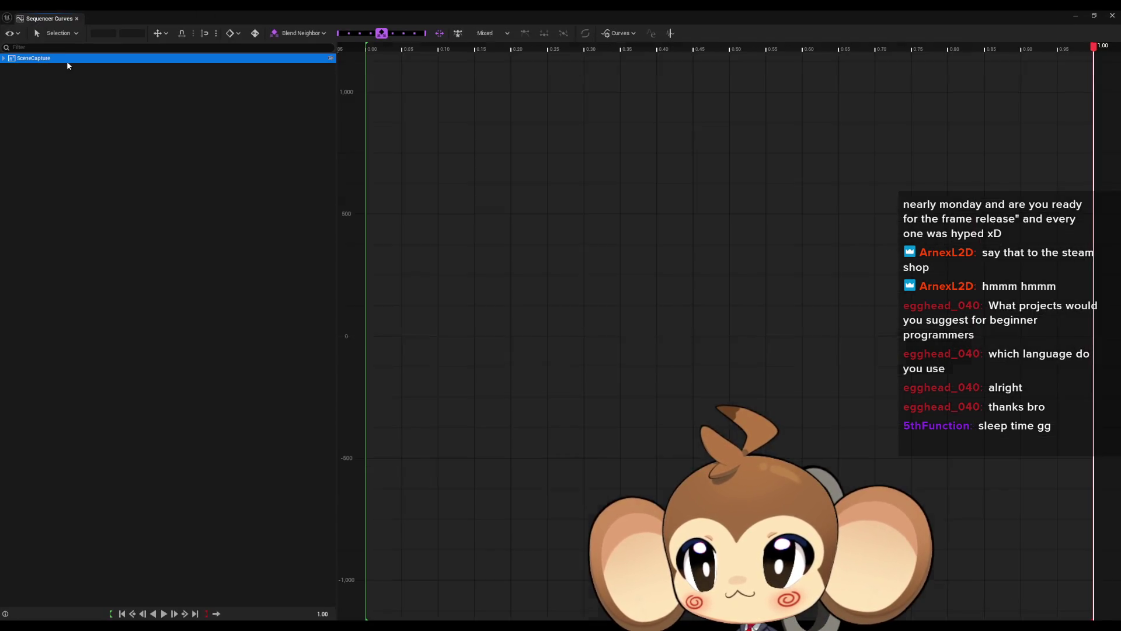
scroll(729, 331, down, 5)
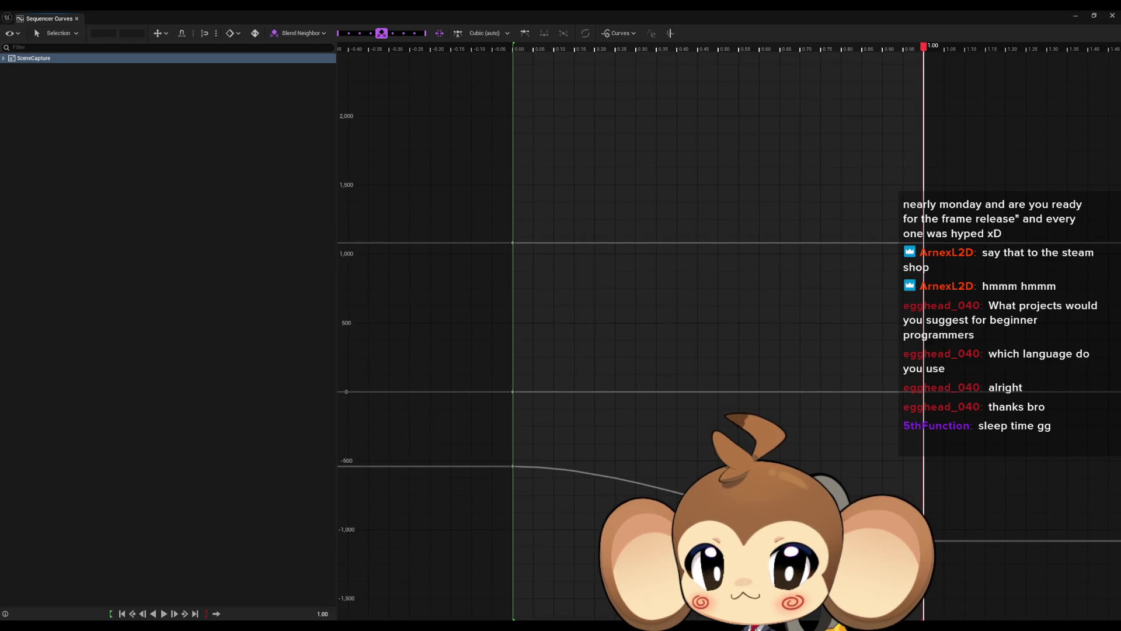
right_click(717, 501)
click(737, 374)
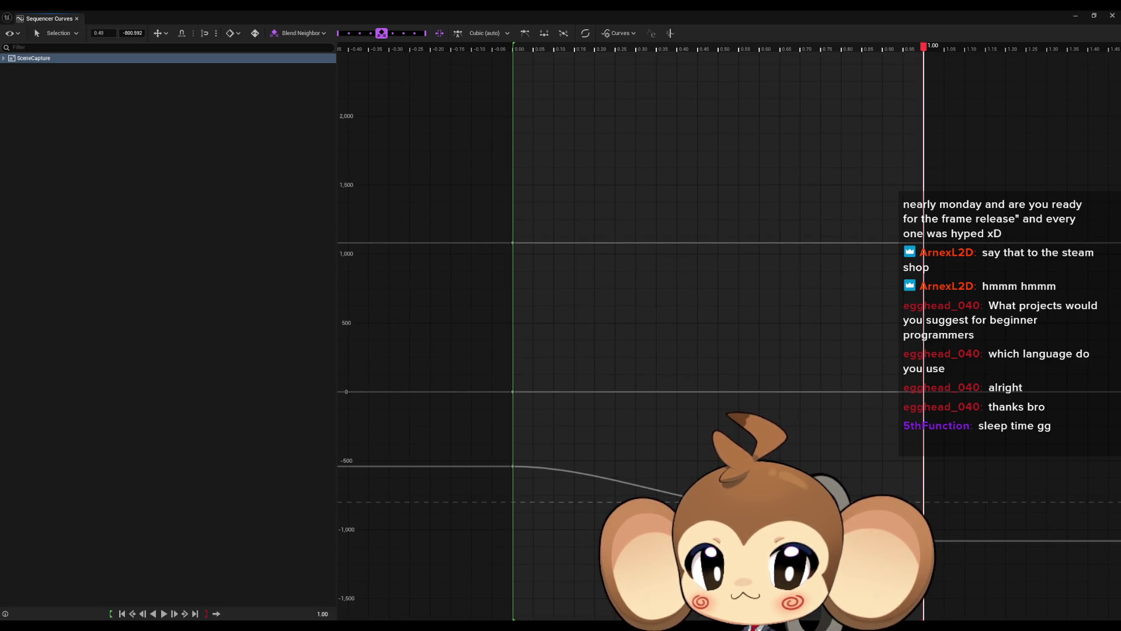
key(6)
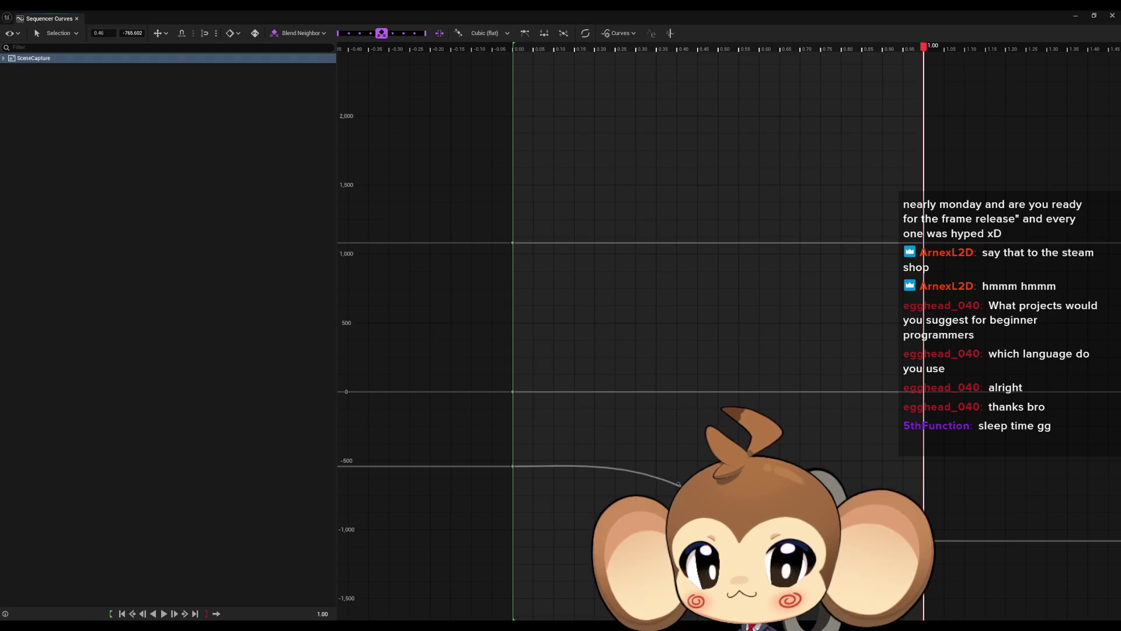
scroll(758, 567, up, 3)
drag(676, 463, 662, 465)
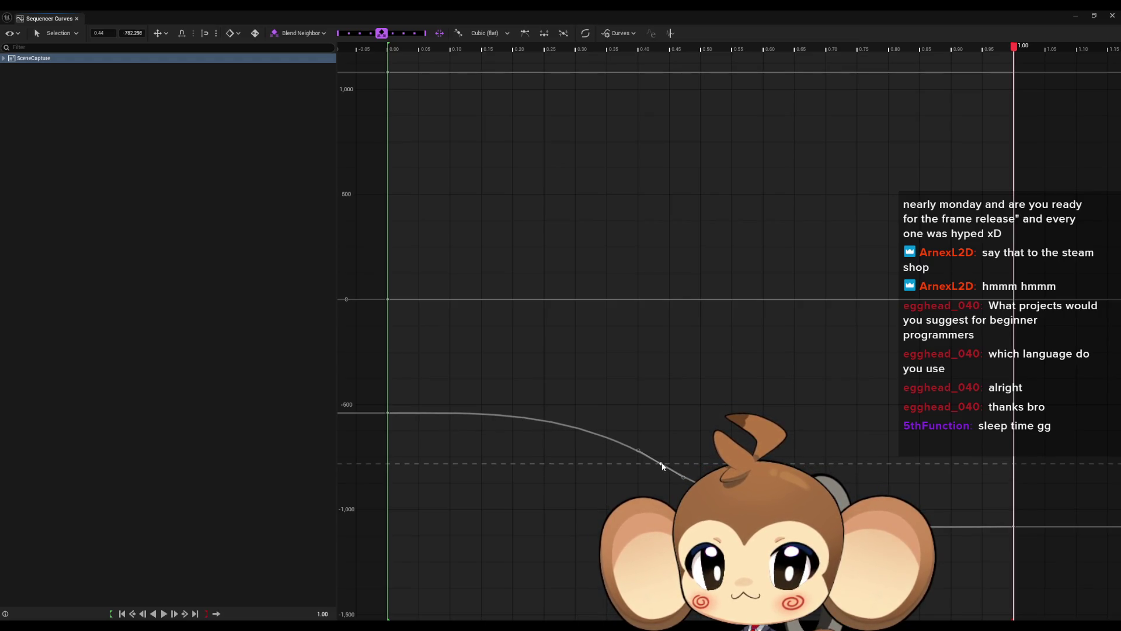
drag(663, 465, 662, 468)
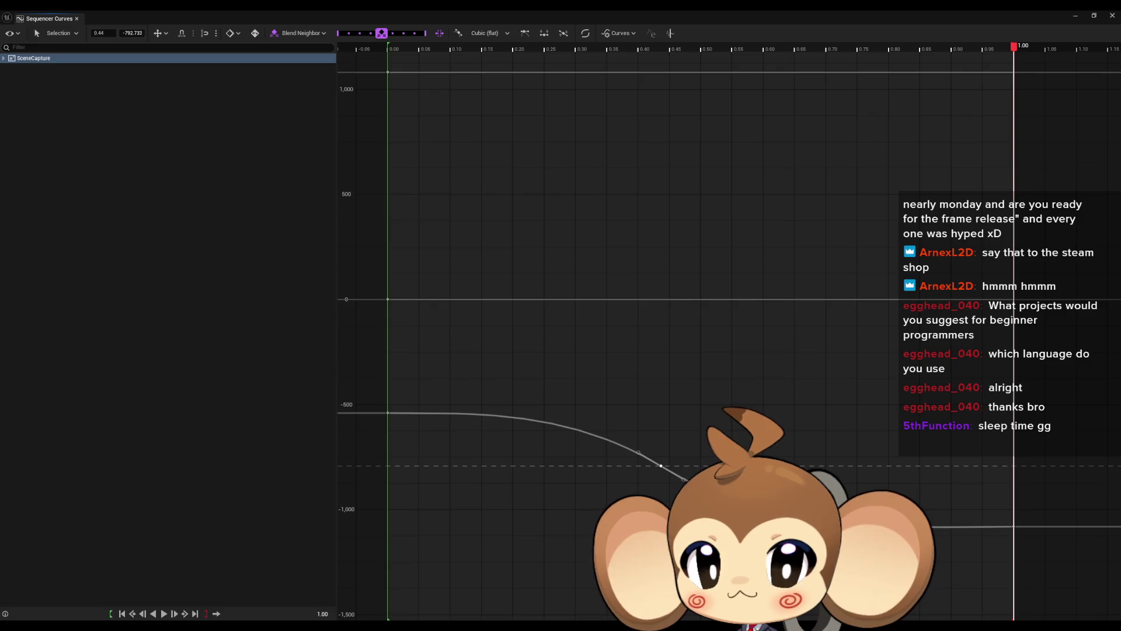
Paste another key on the curve, move the two end keys earlier, and select the slope key.
right_click(715, 345)
click(738, 381)
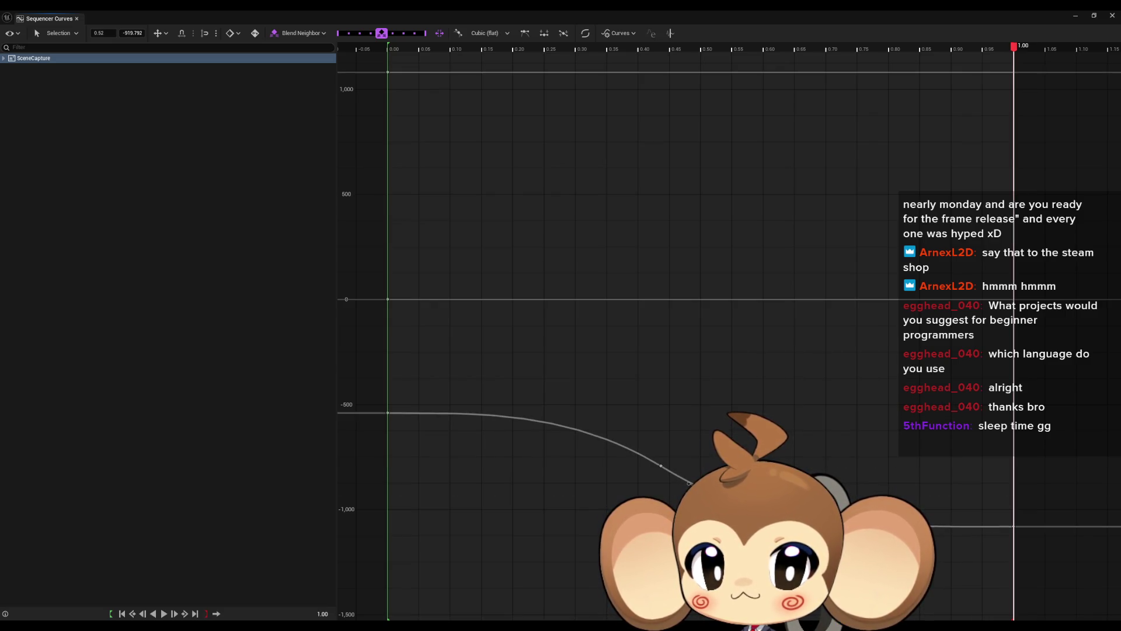
mouse_move(620, 437)
mouse_down()
mouse_move(673, 490)
mouse_move(618, 487)
mouse_move(581, 463)
mouse_move(597, 458)
mouse_move(578, 460)
mouse_up()
click(569, 462)
click(76, 19)
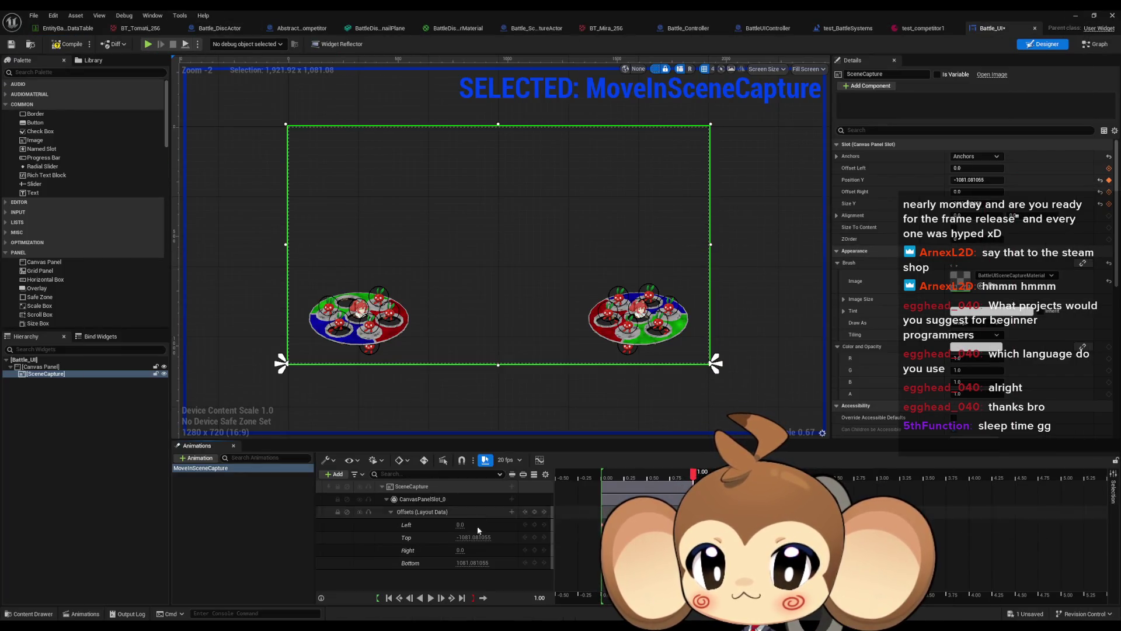
click(431, 597)
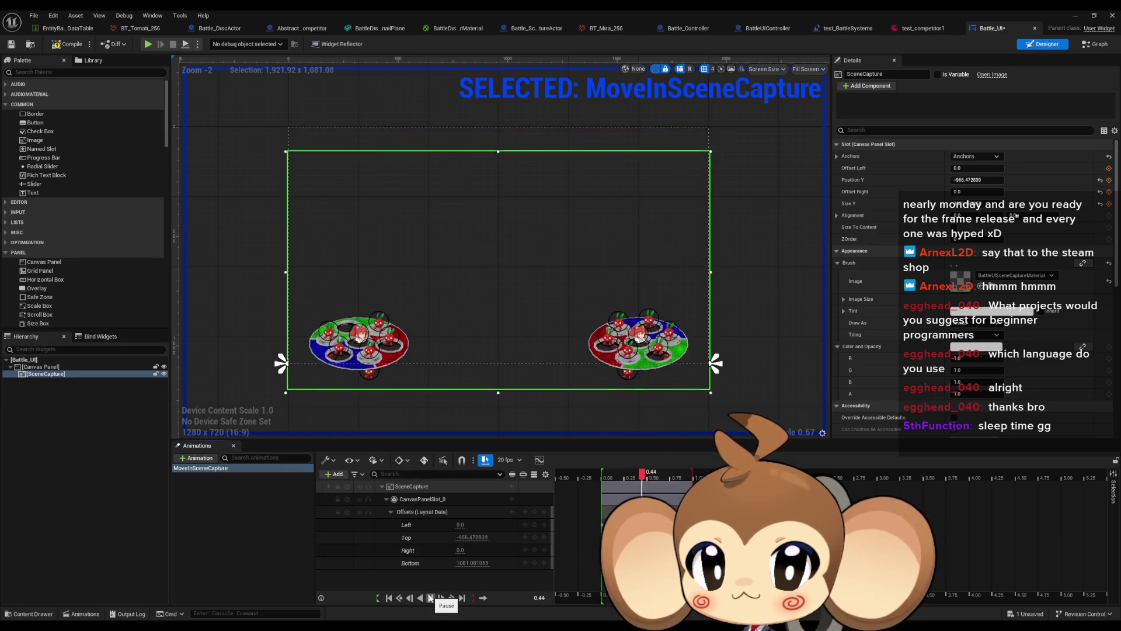
click(431, 597)
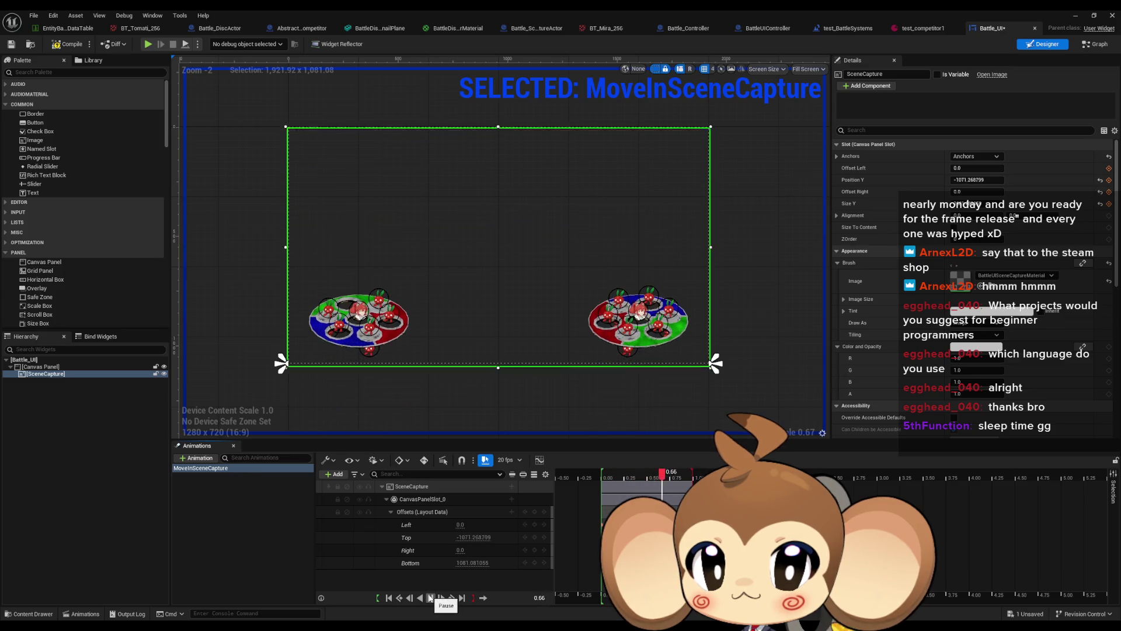
click(431, 597)
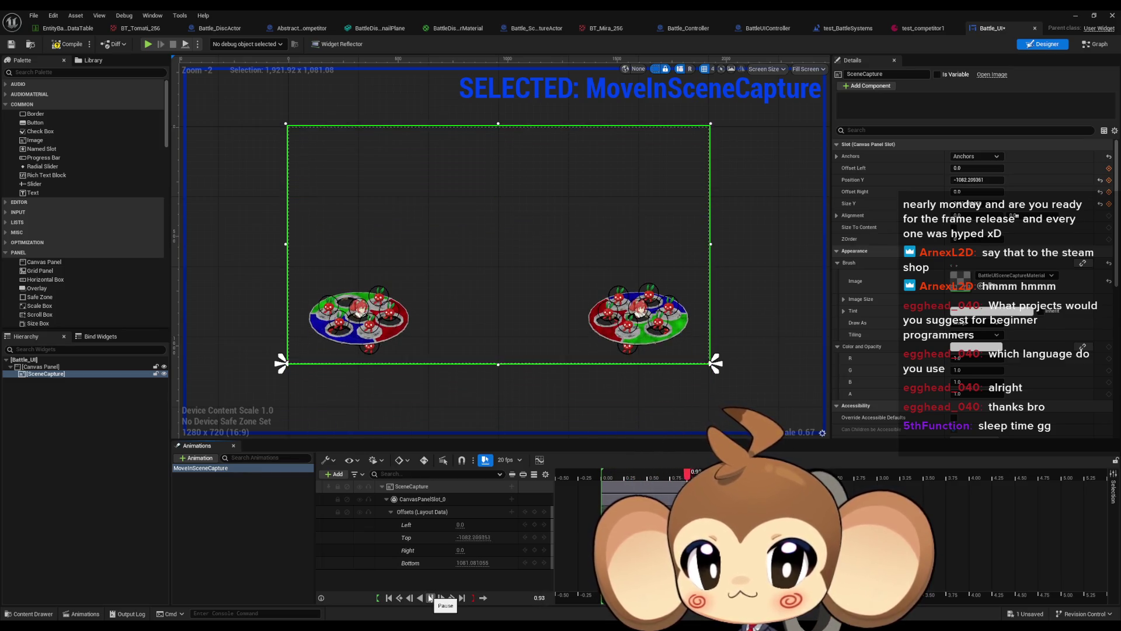
click(431, 597)
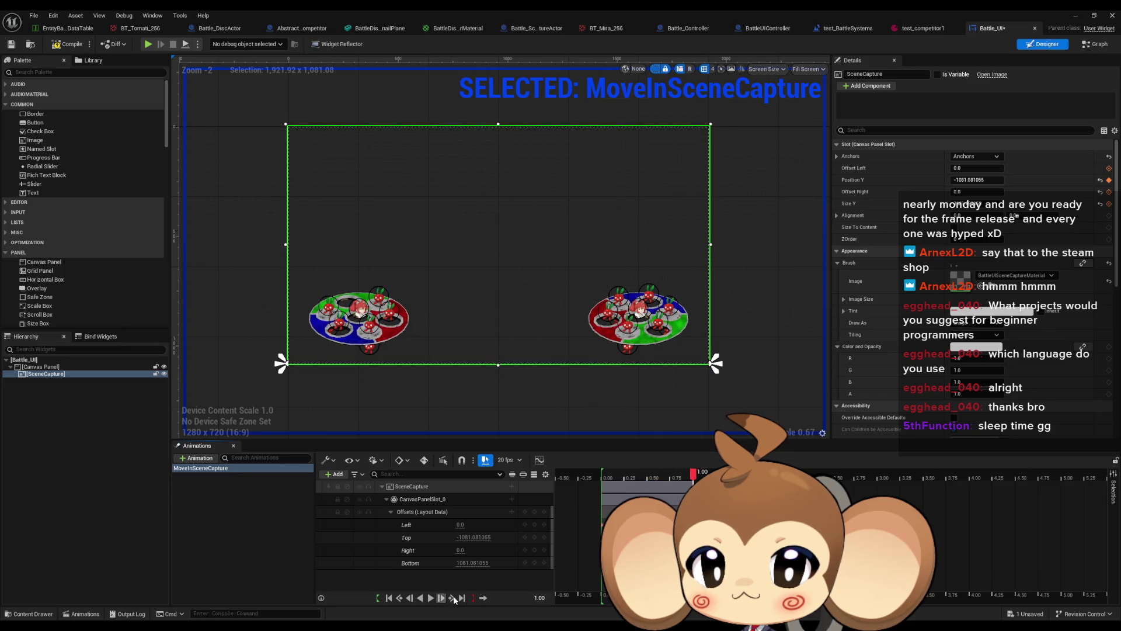
click(540, 459)
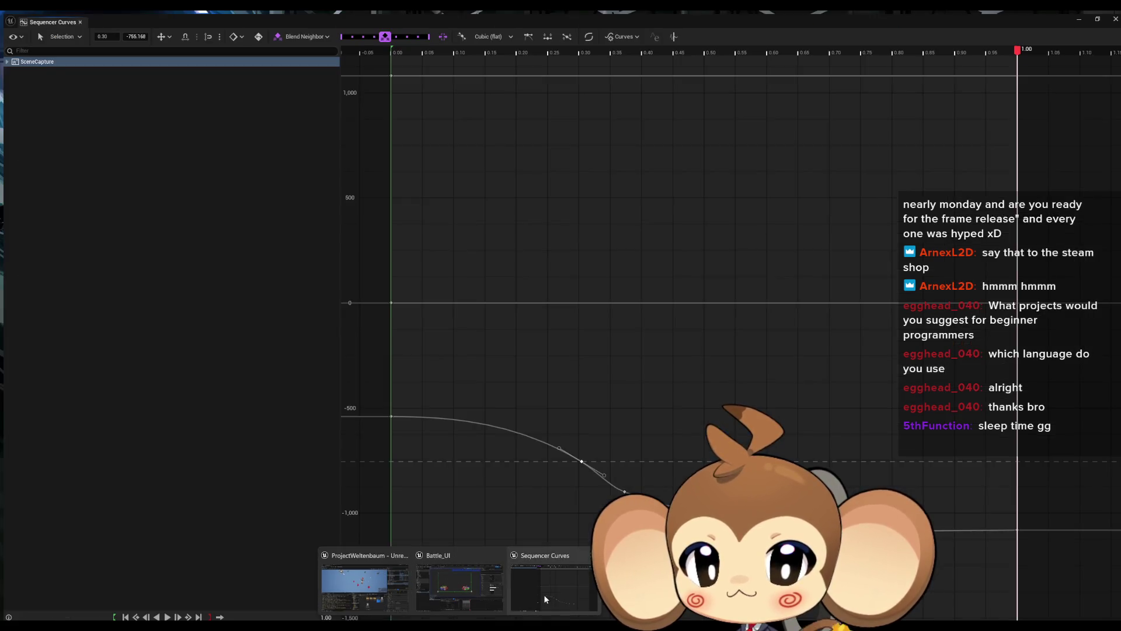
Check the slope key's value, then minimize the Sequencer Curves window.
click(621, 488)
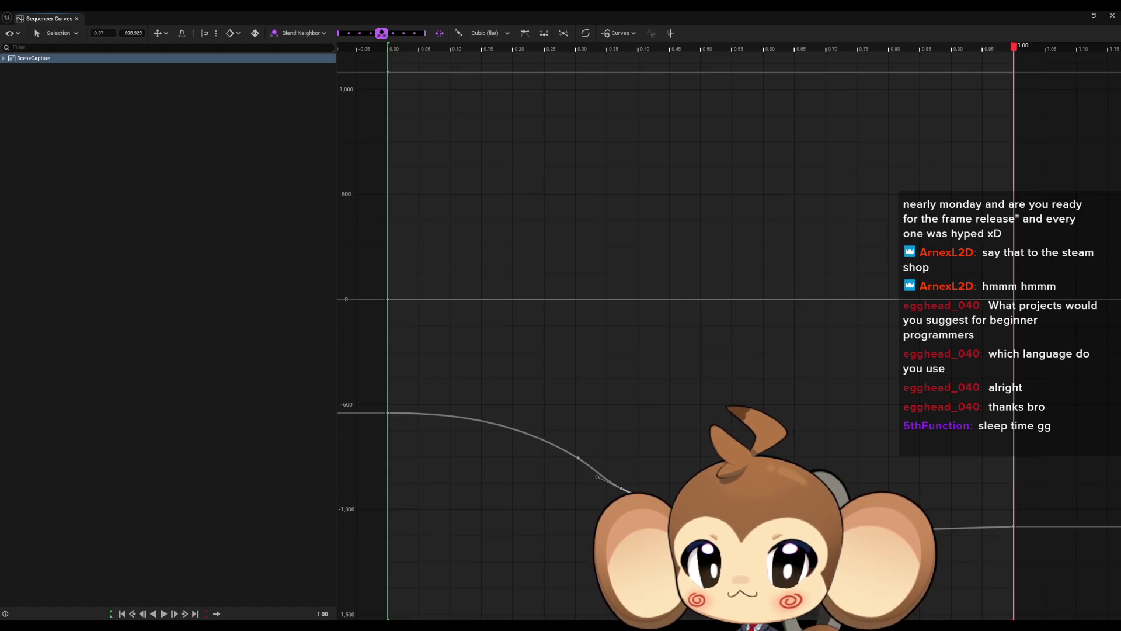
click(621, 490)
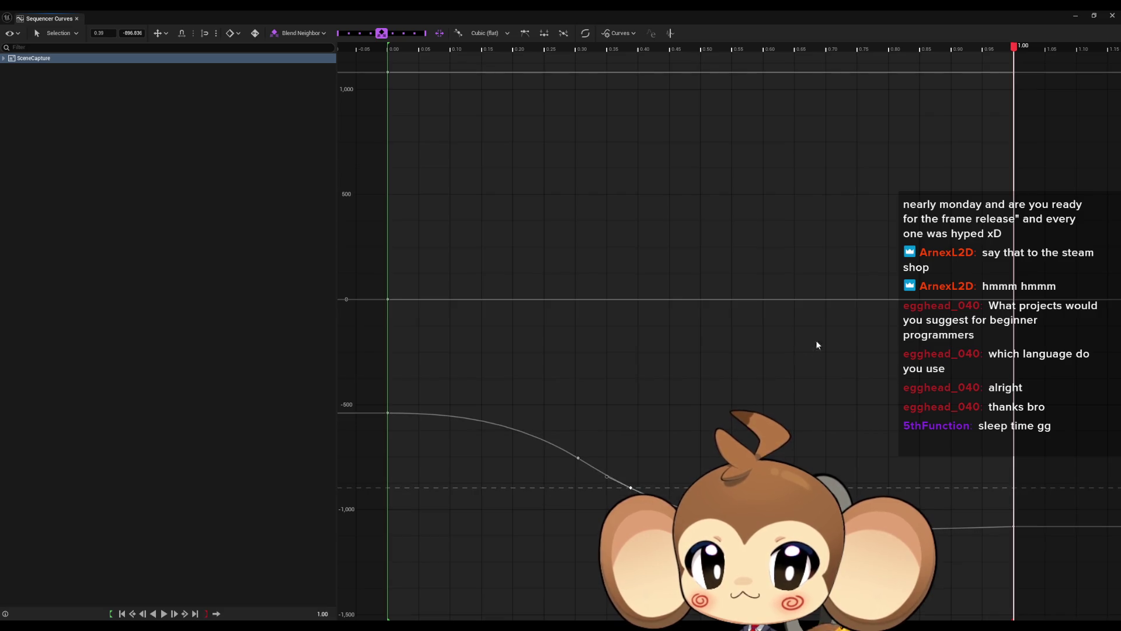
click(1074, 18)
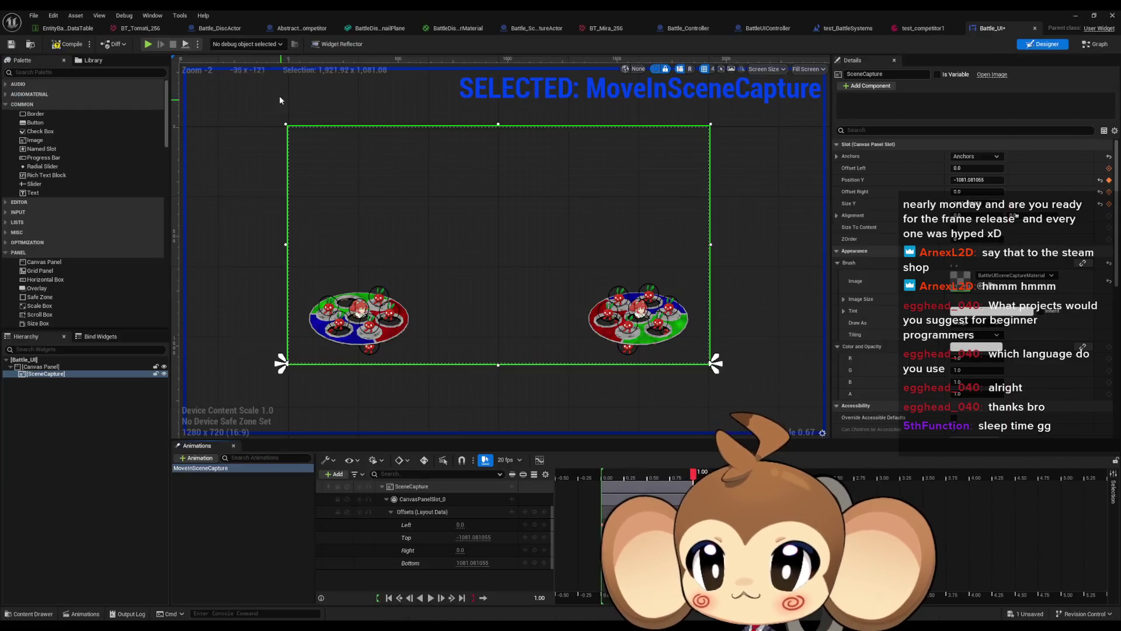
Play the MoveInSceneCapture slide-in animation several times in the designer.
click(432, 598)
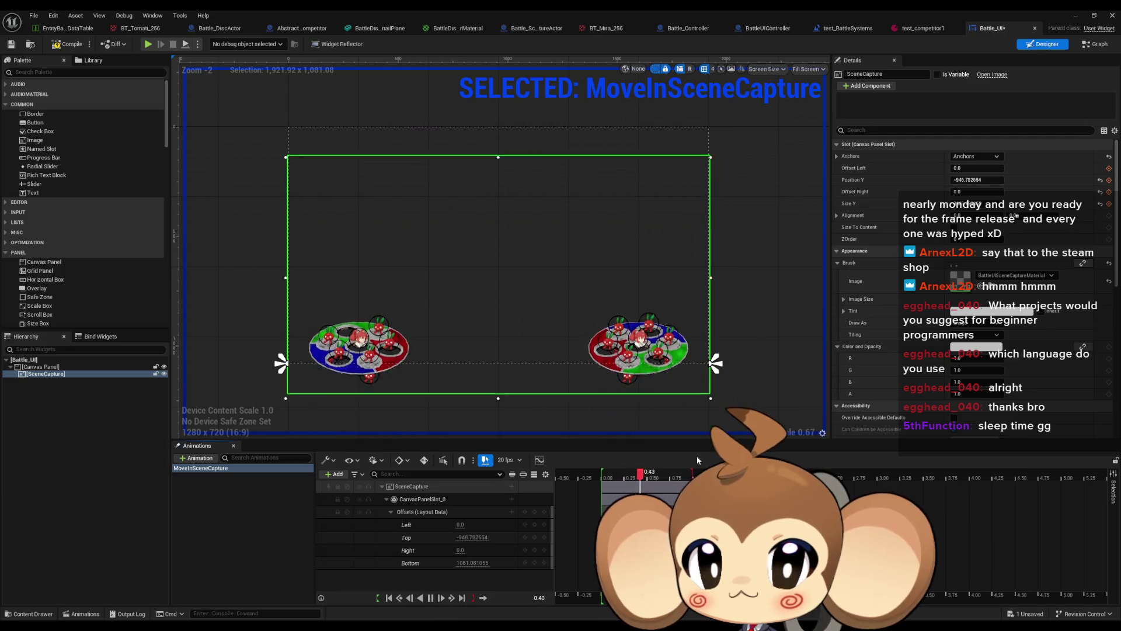
click(783, 400)
scroll(424, 332, up, 6)
scroll(560, 298, down, 2)
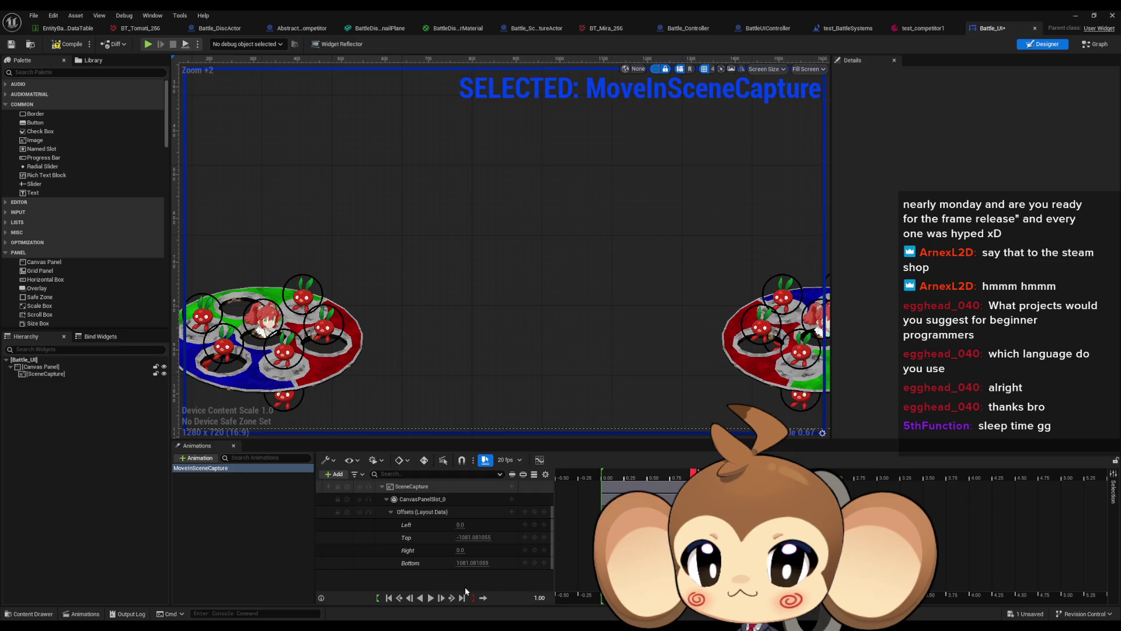
click(430, 597)
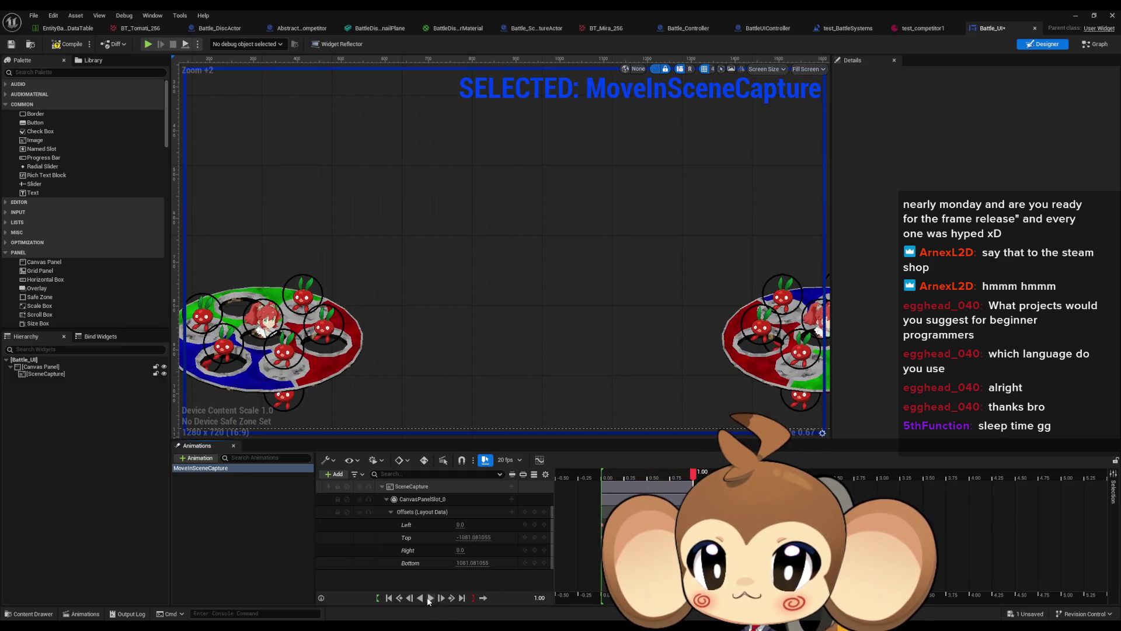
click(430, 598)
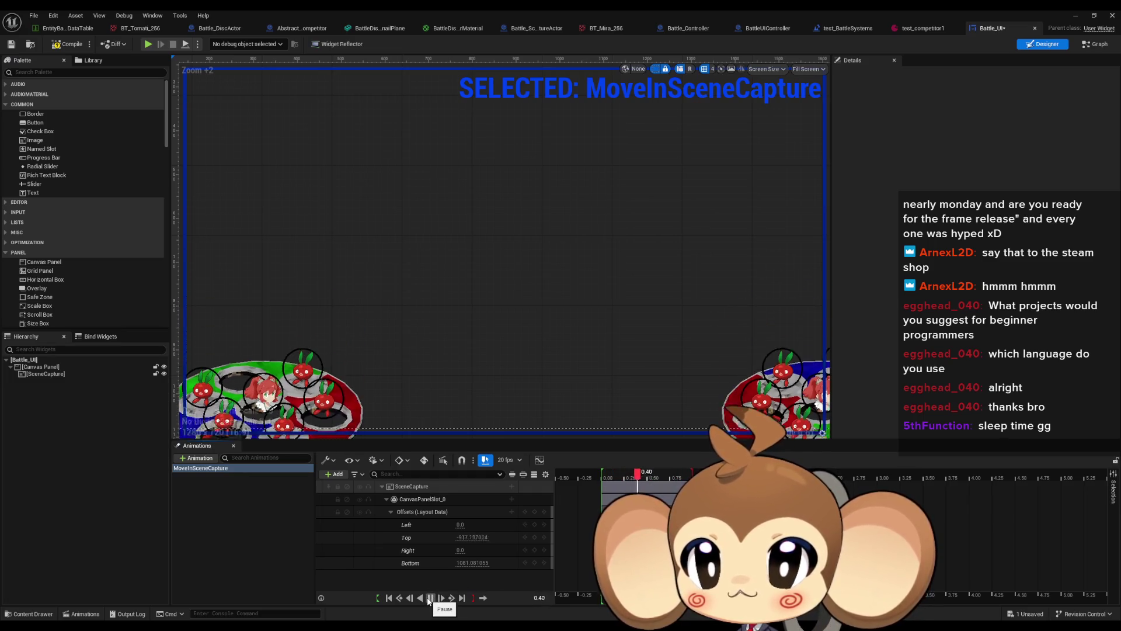
click(429, 598)
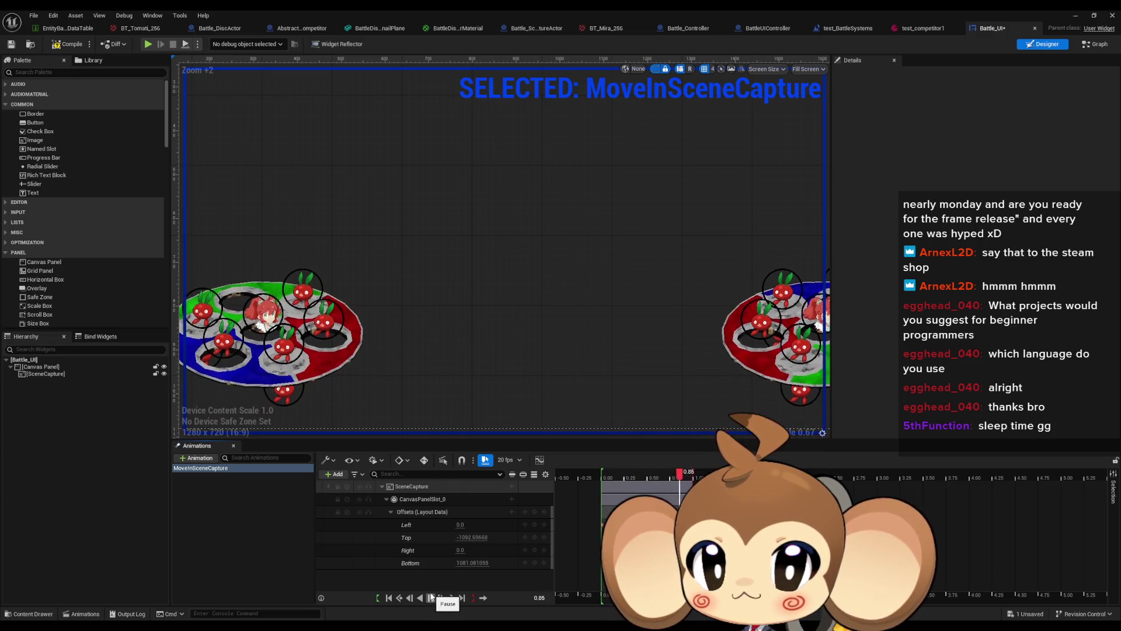
Compile the Battle_UI widget and deselect the animation and SceneCapture widget.
click(70, 44)
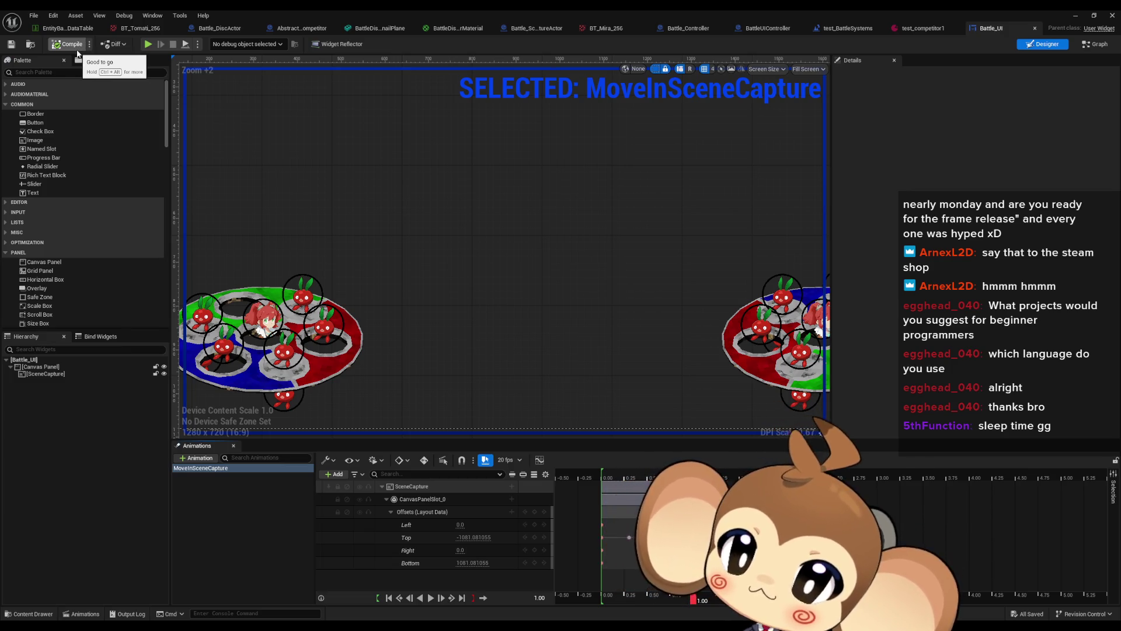
click(237, 510)
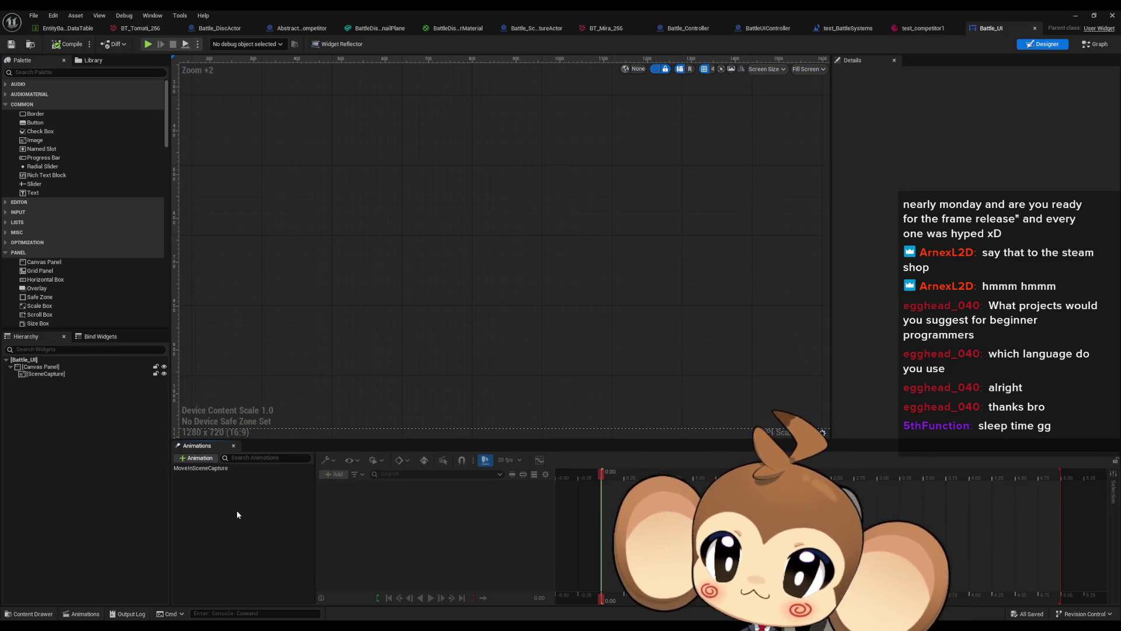
scroll(385, 300, down, 6)
click(385, 299)
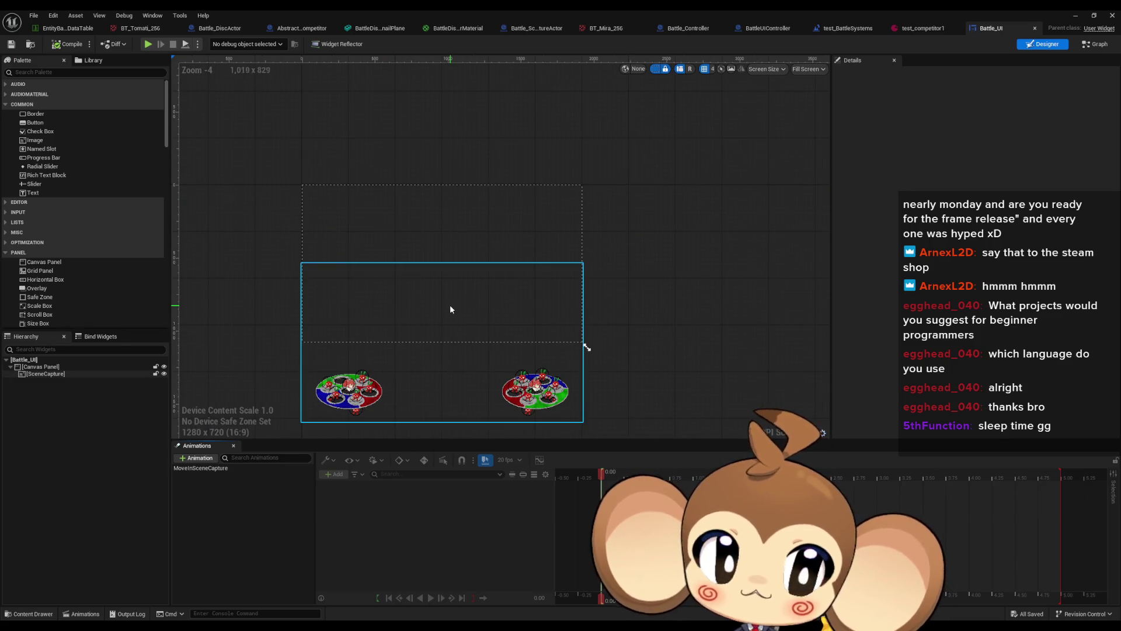
click(373, 158)
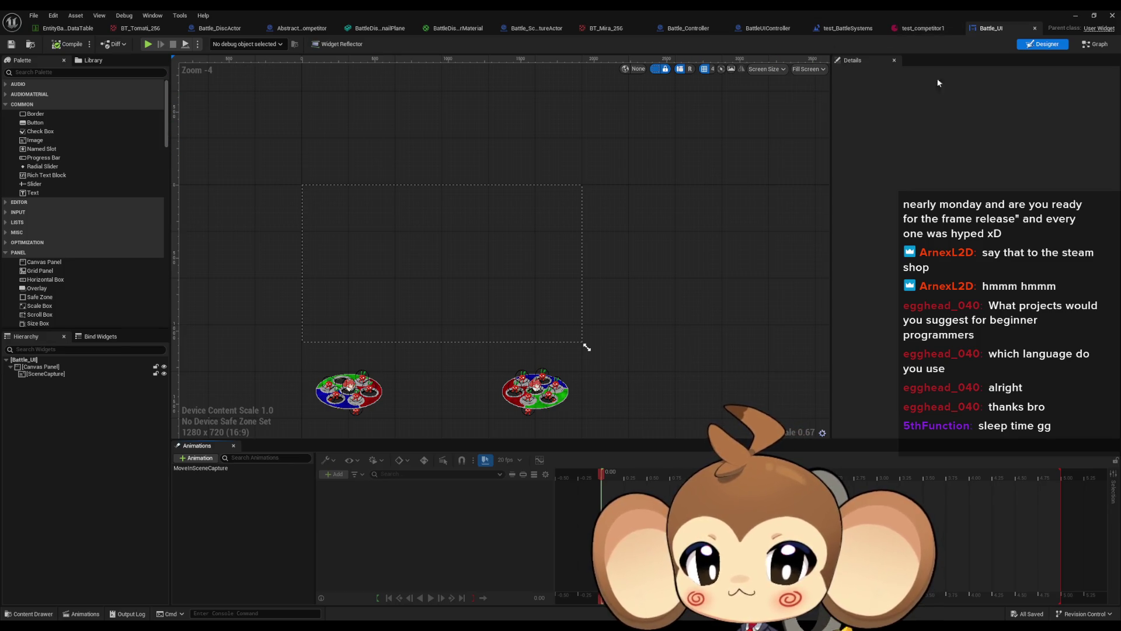
click(772, 34)
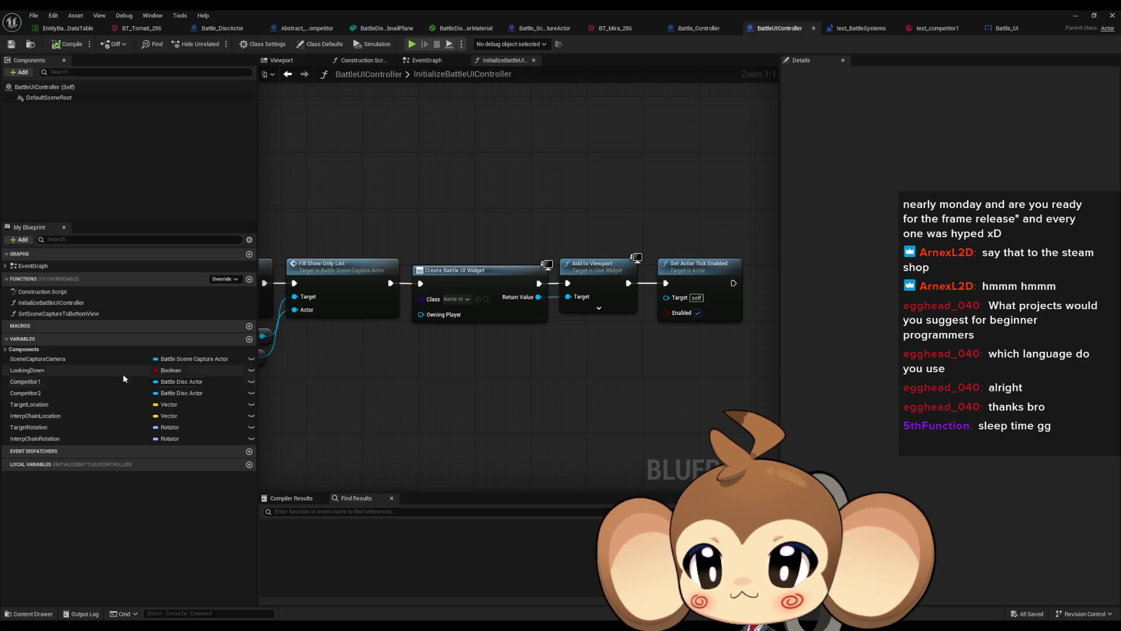
Try adding a BattleUI variable of Battle UI type, then close the type picker unchosen.
scroll(630, 344, down, 4)
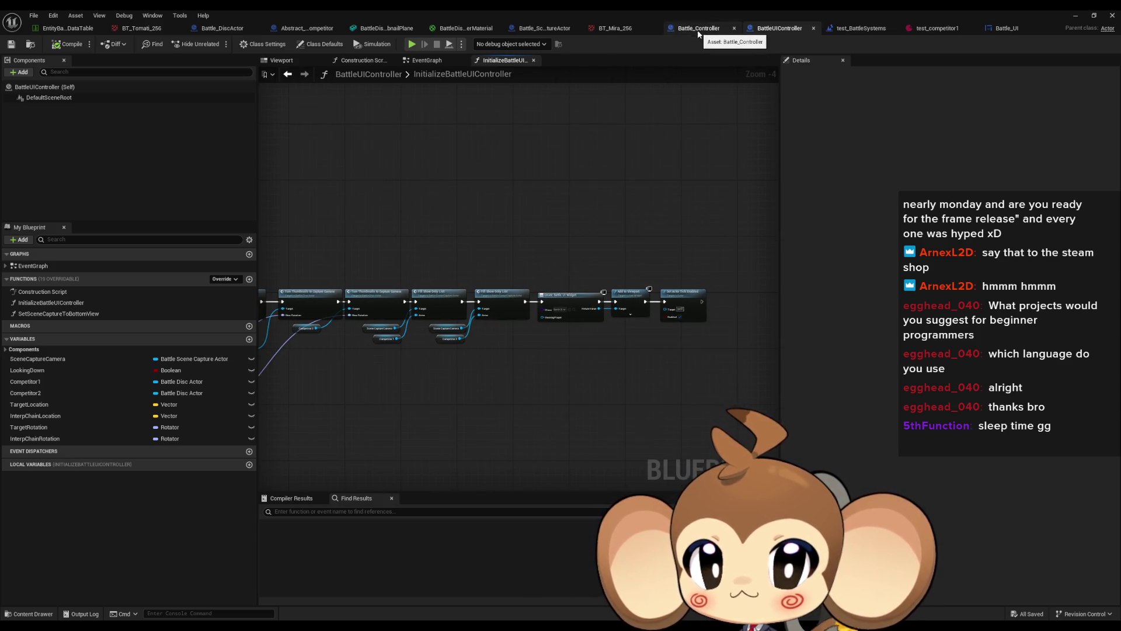
scroll(597, 324, up, 4)
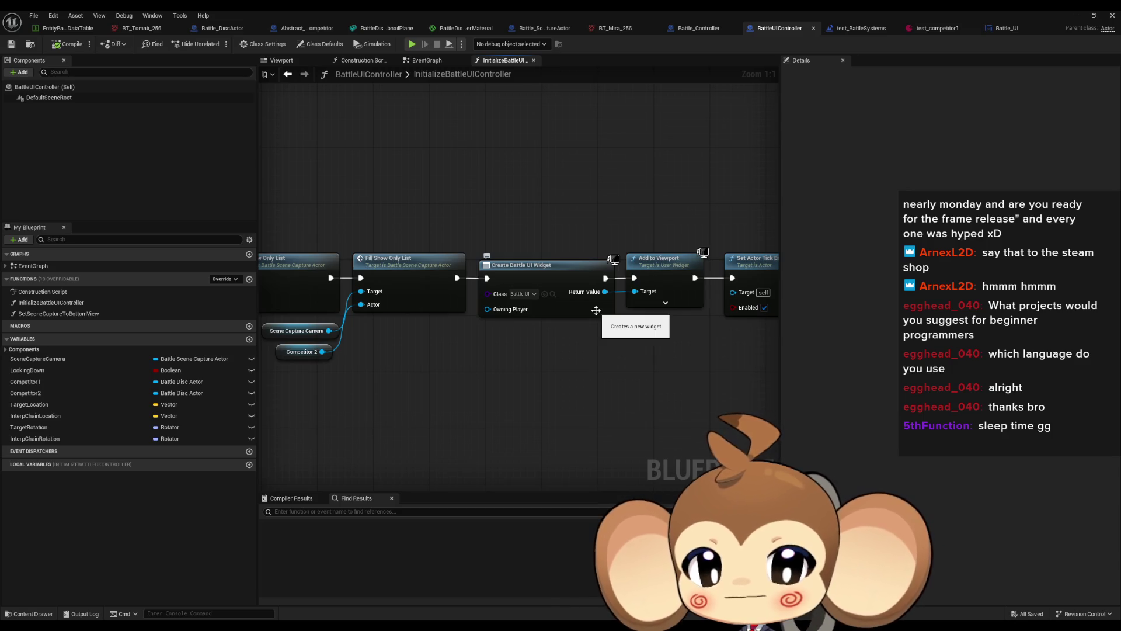
click(248, 340)
text(BattleUI)
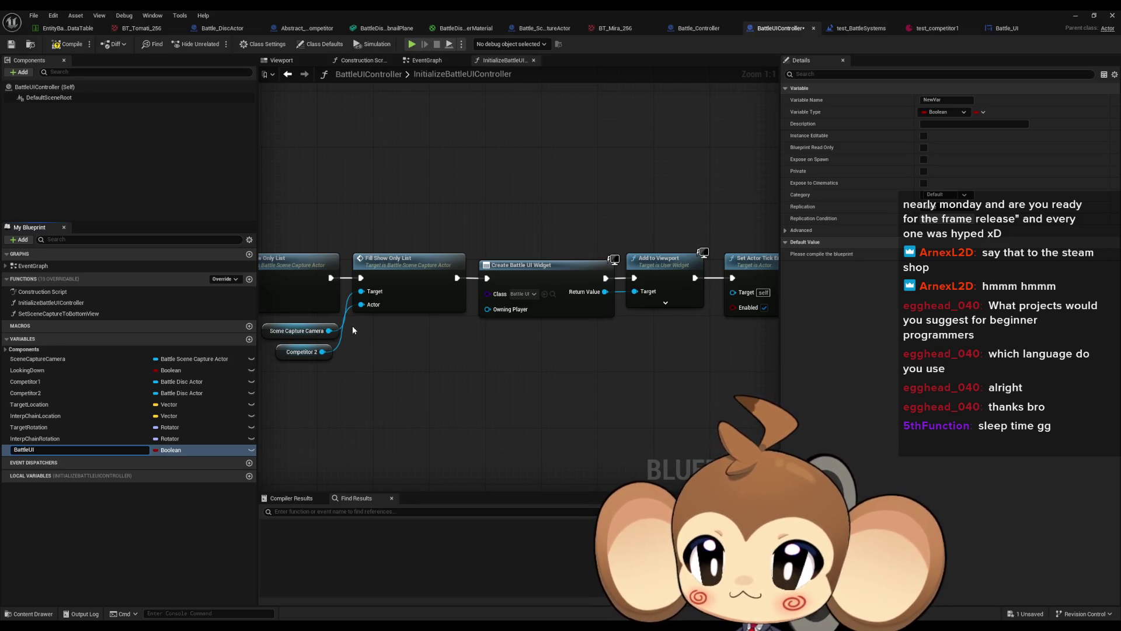
key(Return)
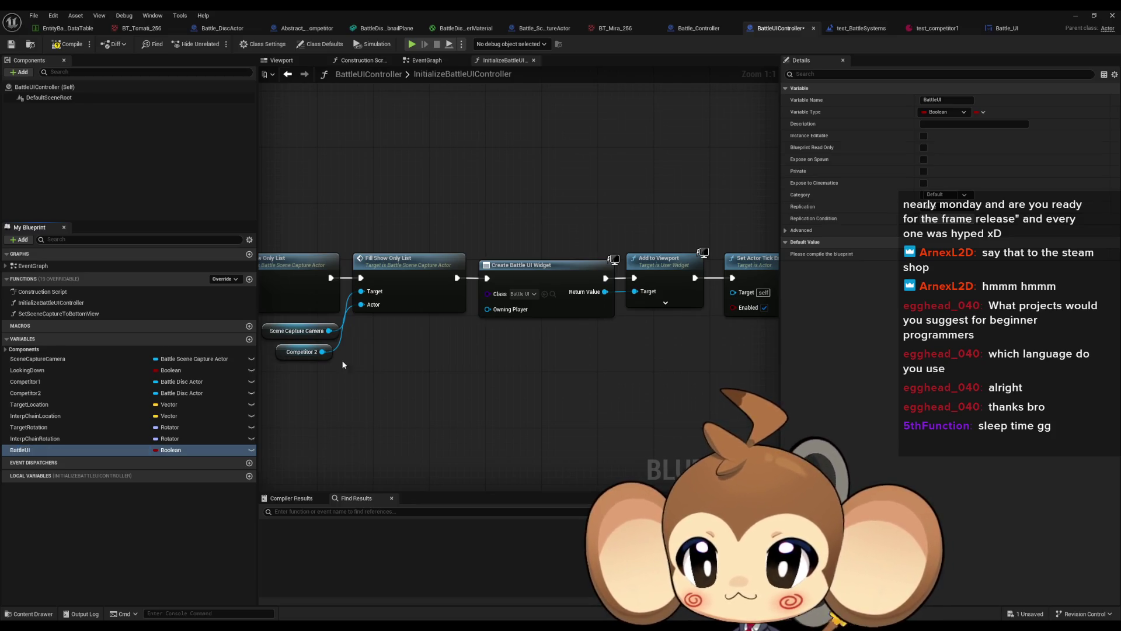
click(175, 450)
text(abtt)
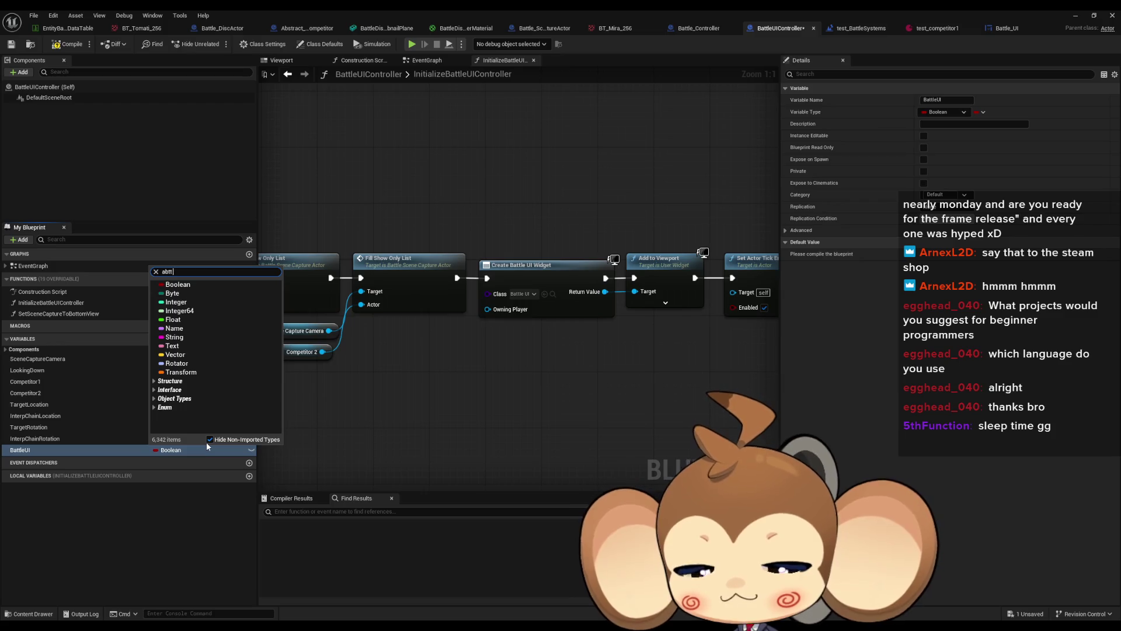
text( ui)
key(ctrl+a)
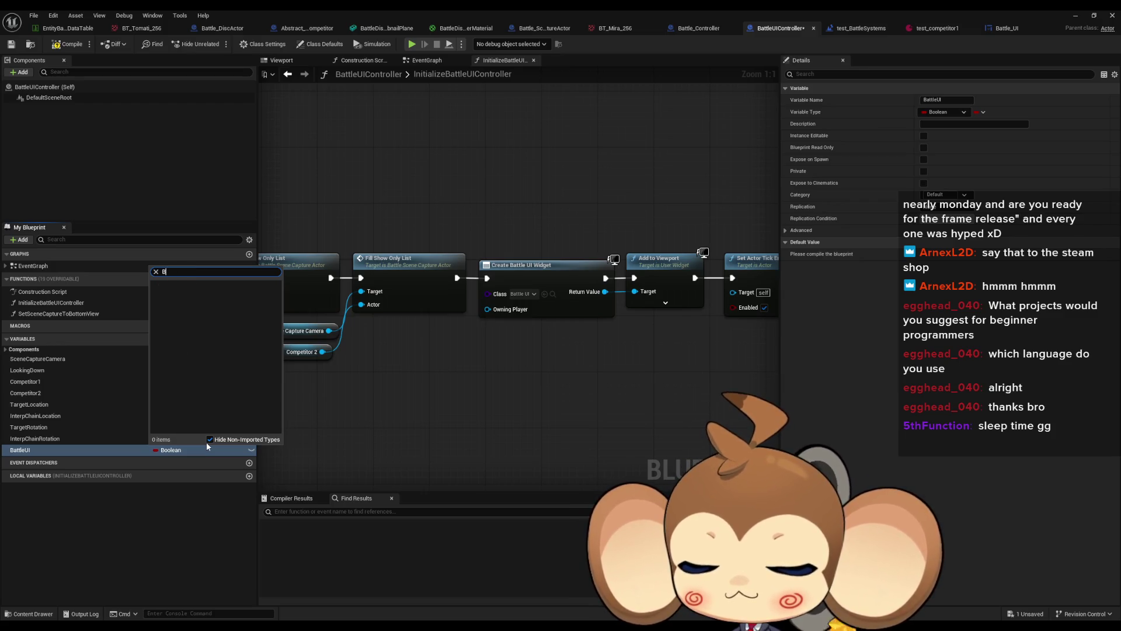
text(Batt ui)
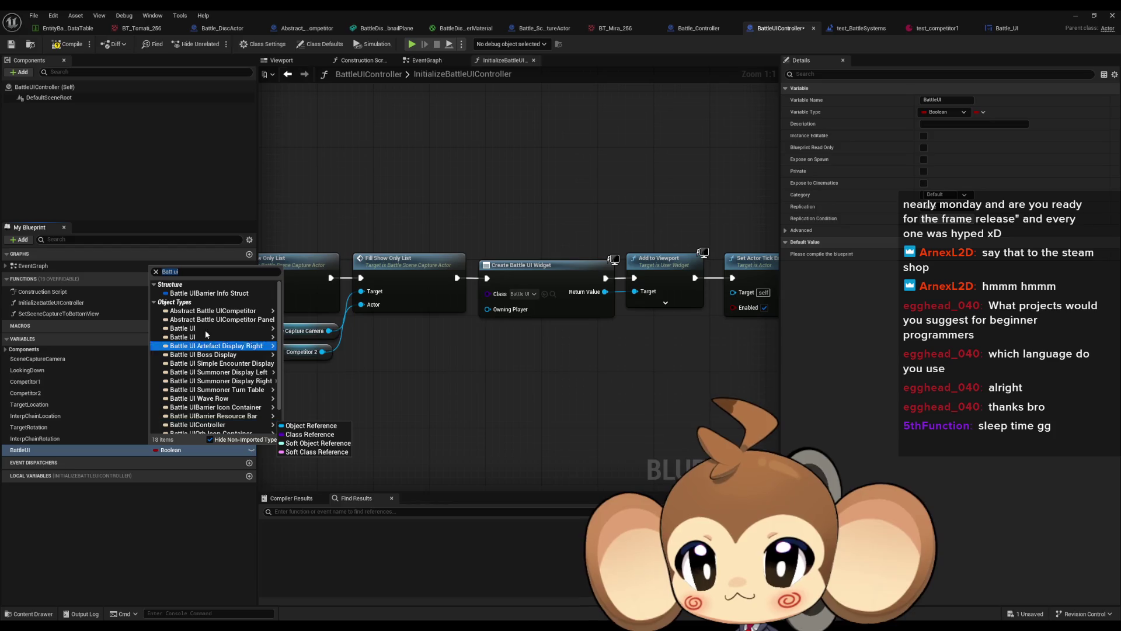
mouse_move(207, 330)
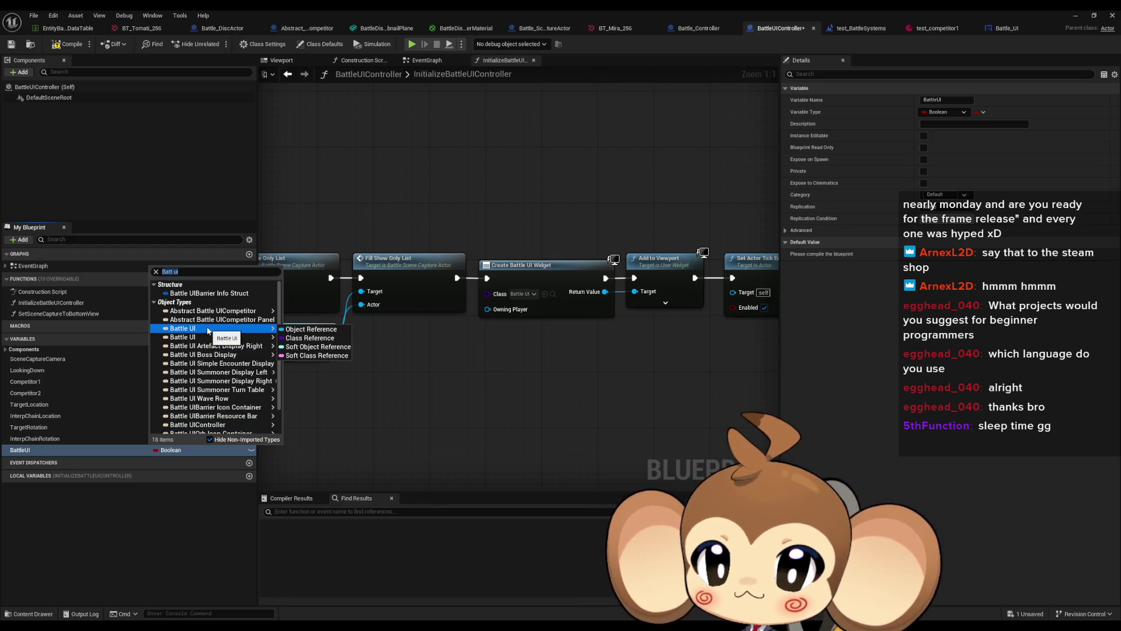
click(641, 383)
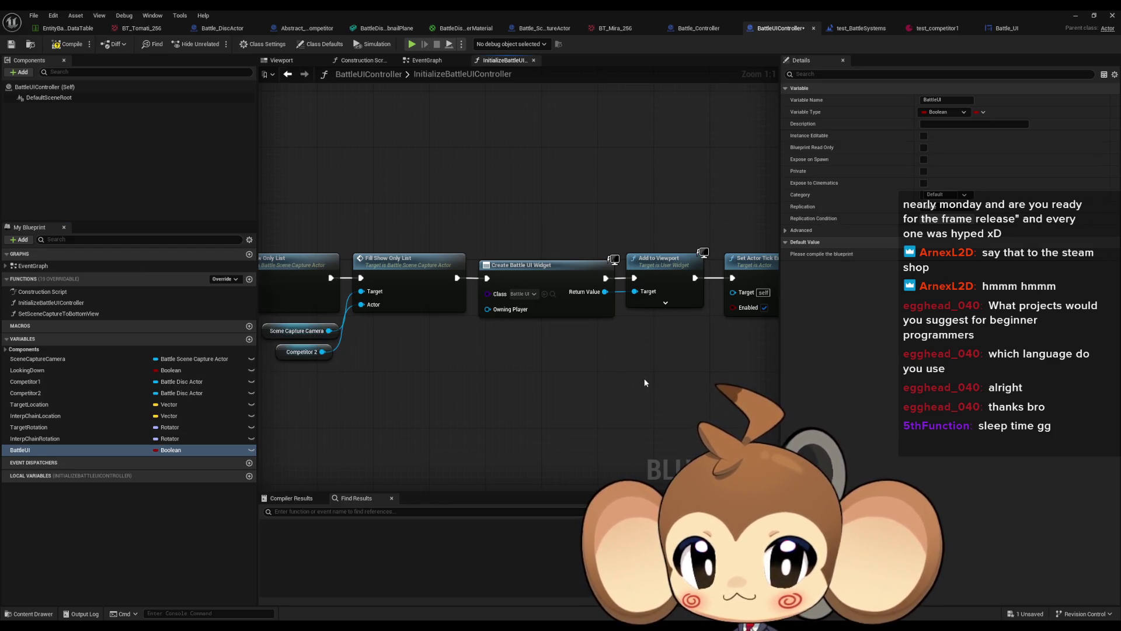
Promote the Create Battle UI Widget return value to a new variable.
drag(604, 291, 610, 365)
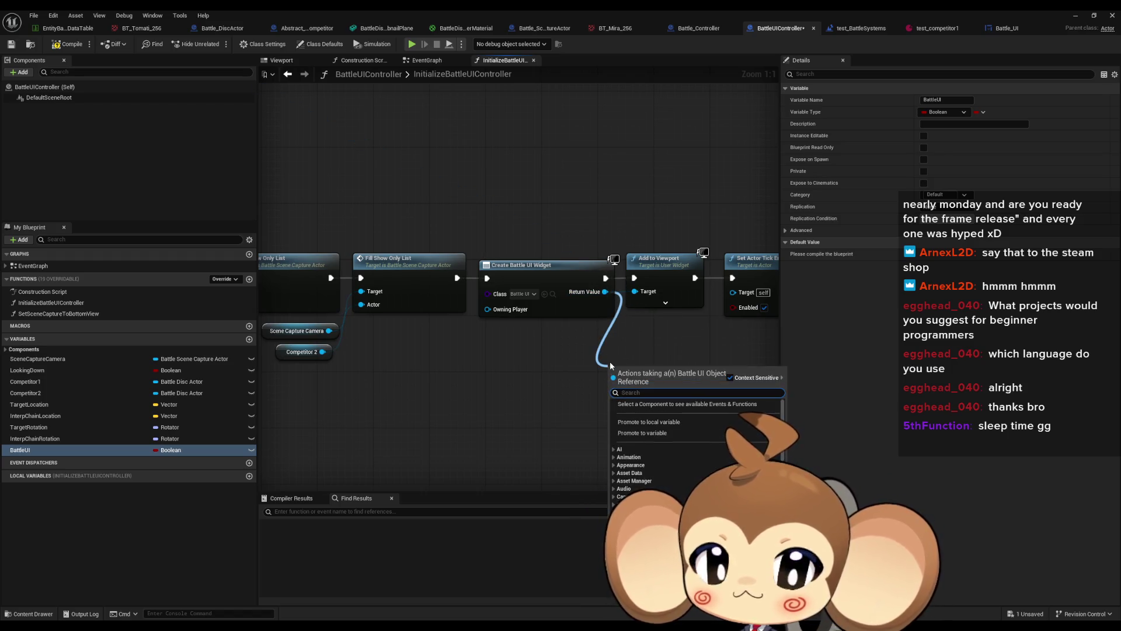
text(promo)
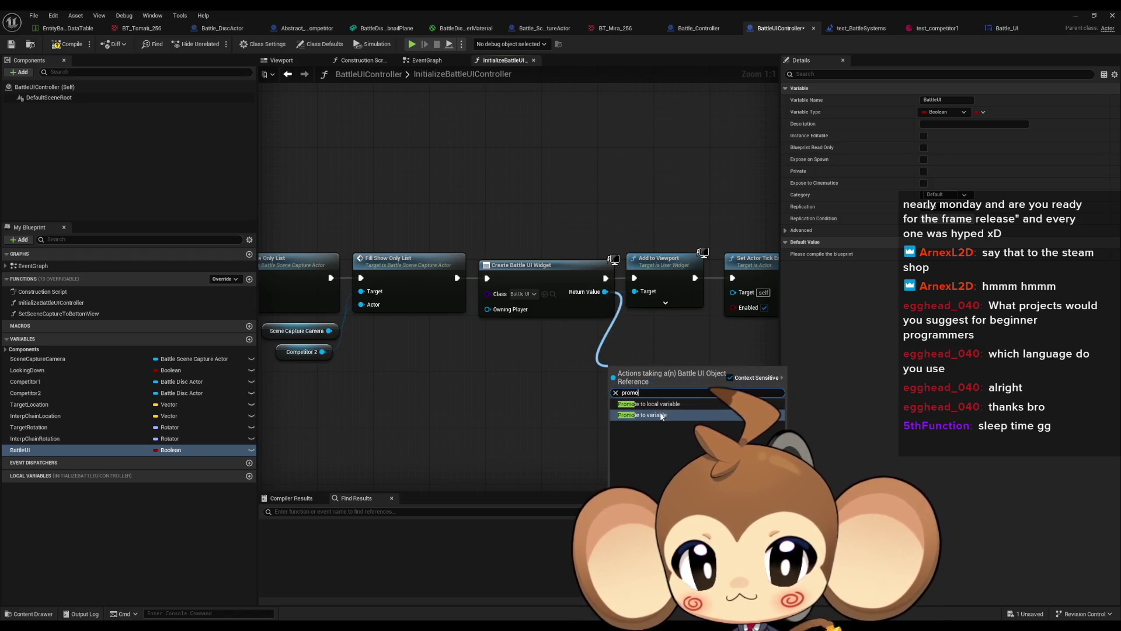
click(662, 415)
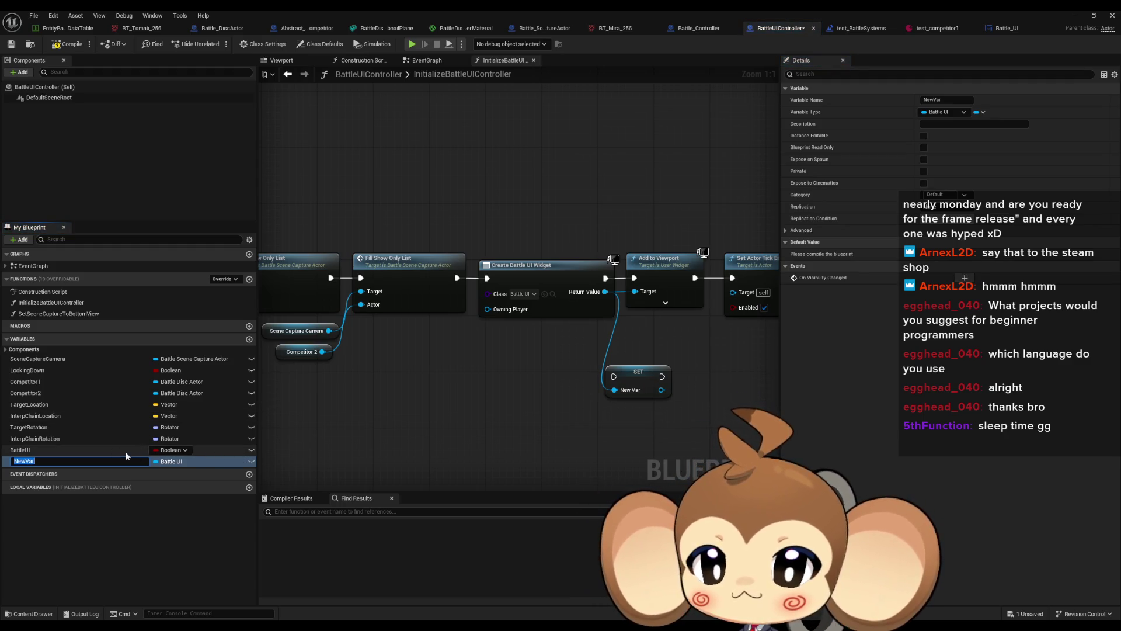
Delete the old Boolean BattleUI variable and rename the new variable to BattleUI.
double_click(67, 452)
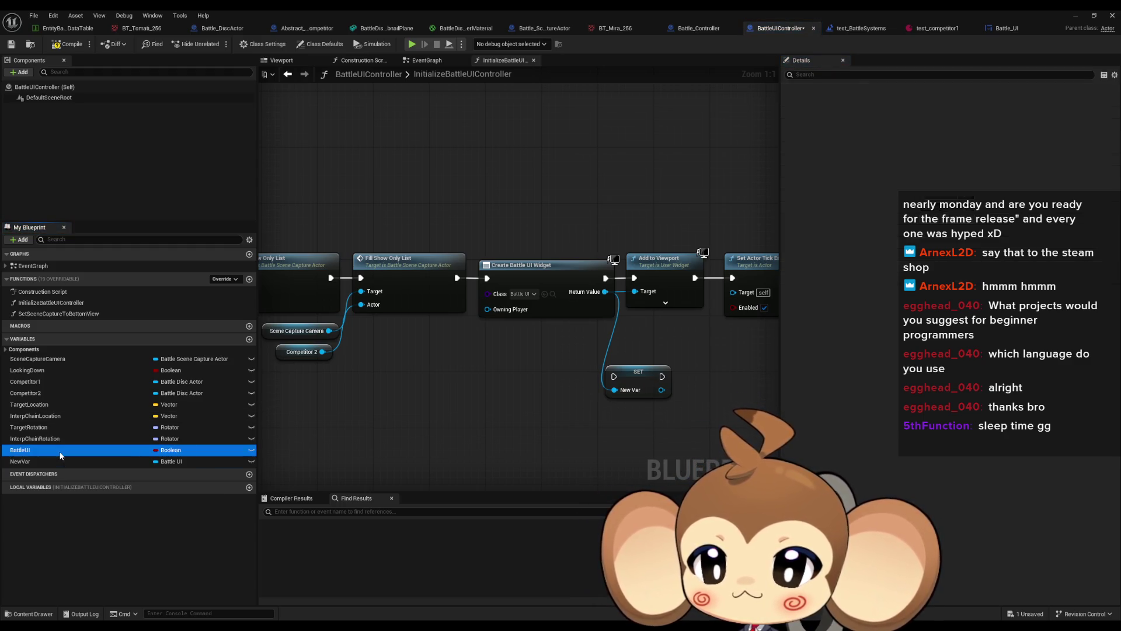
click(191, 451)
click(228, 525)
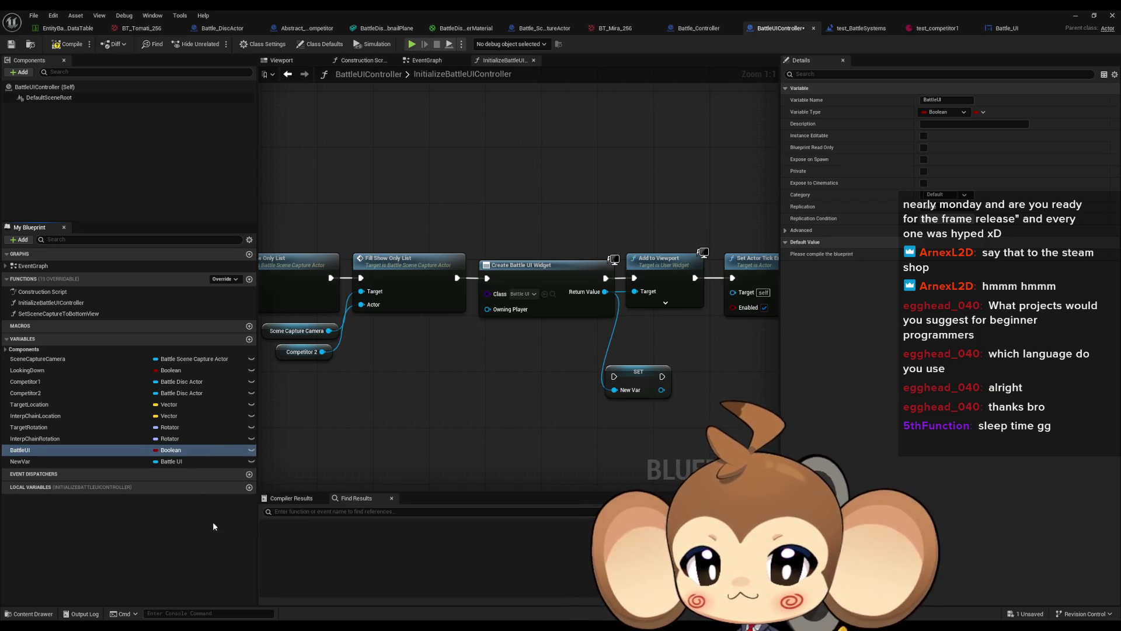
key(Delete)
double_click(20, 450)
text(BattleUI)
key(Return)
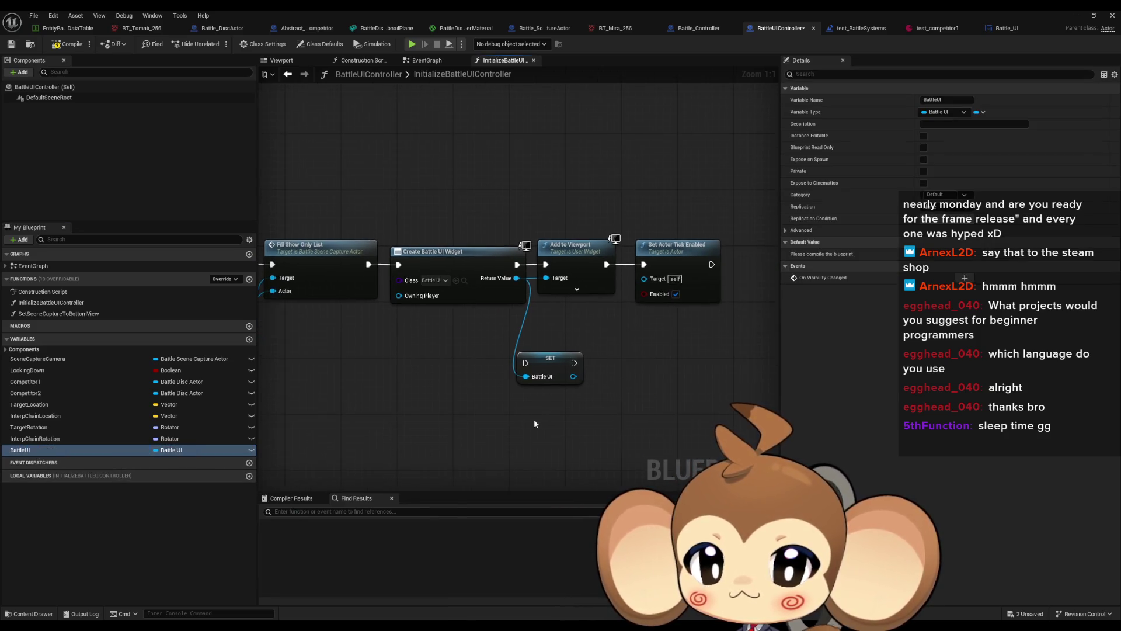
Wire Create Battle UI Widget into the BattleUI setter, then Add to Viewport with a BattleUI getter as Target.
mouse_move(574, 362)
mouse_down()
mouse_move(545, 264)
mouse_move(529, 356)
mouse_move(540, 372)
mouse_move(526, 362)
mouse_up()
mouse_move(20, 450)
mouse_down()
mouse_move(477, 321)
mouse_move(545, 278)
mouse_move(615, 299)
mouse_move(624, 351)
mouse_move(579, 261)
mouse_up()
click(512, 334)
ctrl+click(561, 358)
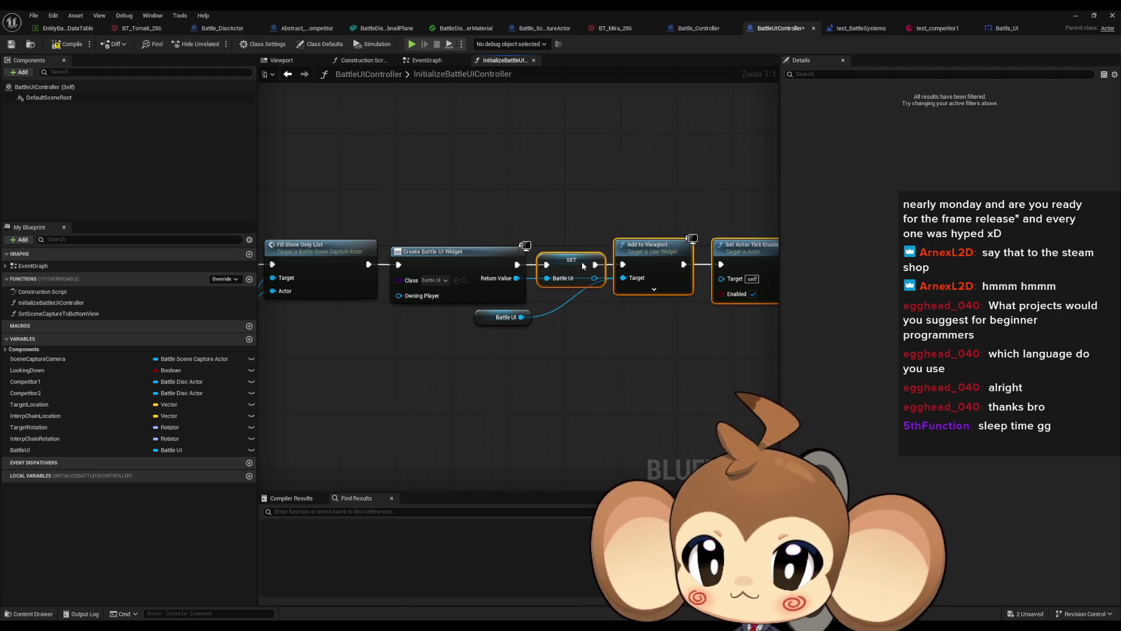
drag(516, 278, 547, 278)
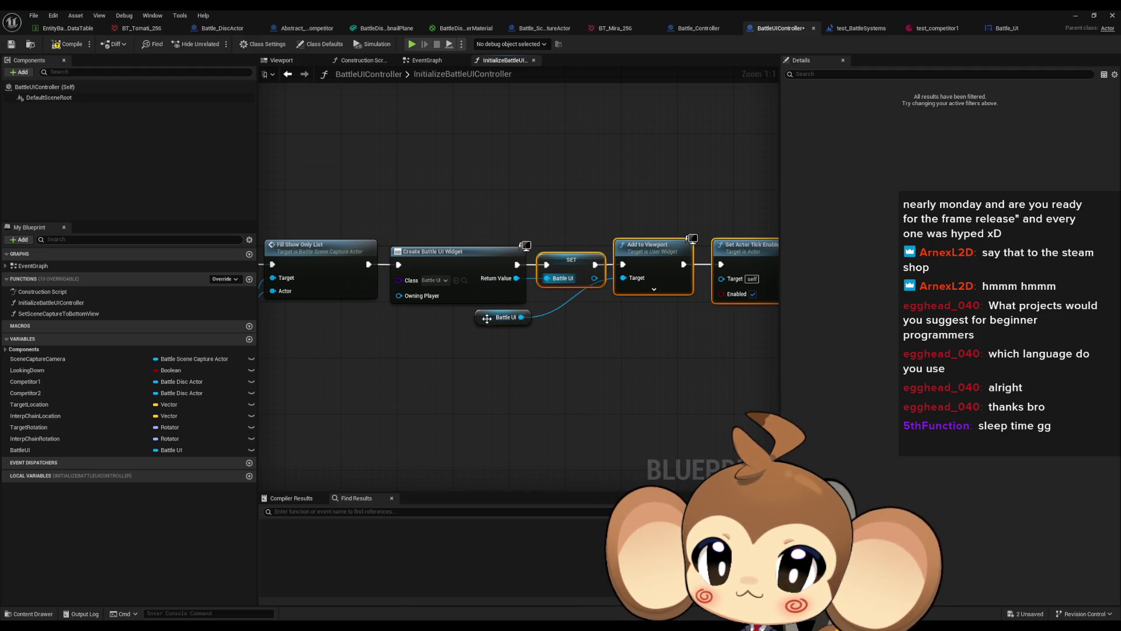
drag(487, 321, 564, 306)
Compile and save the BattleUIController blueprint.
click(572, 344)
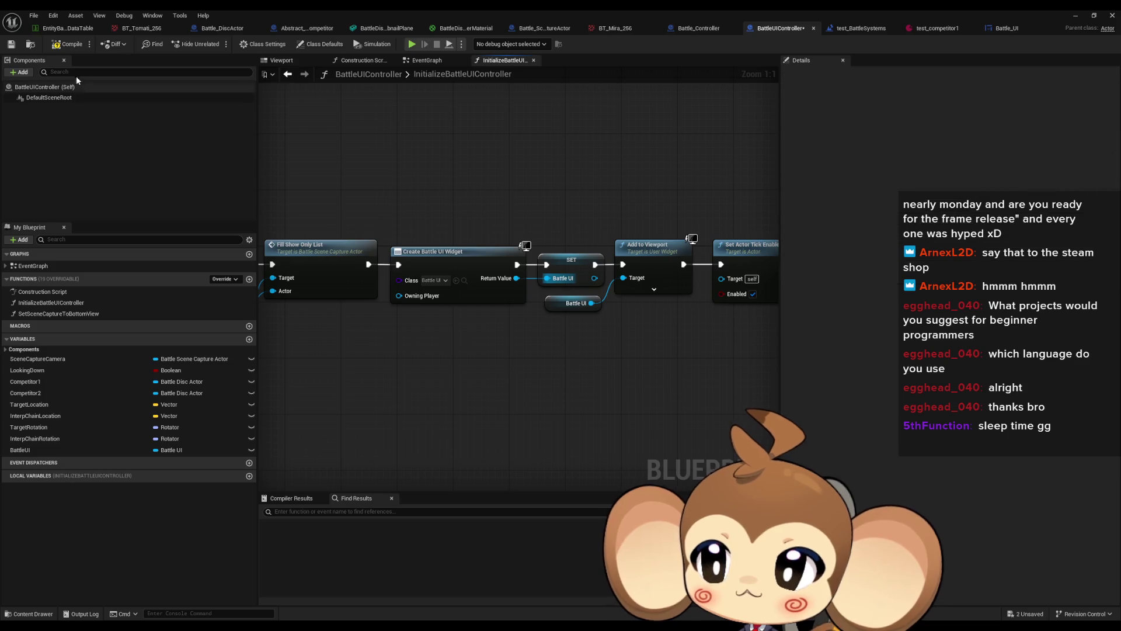
click(68, 44)
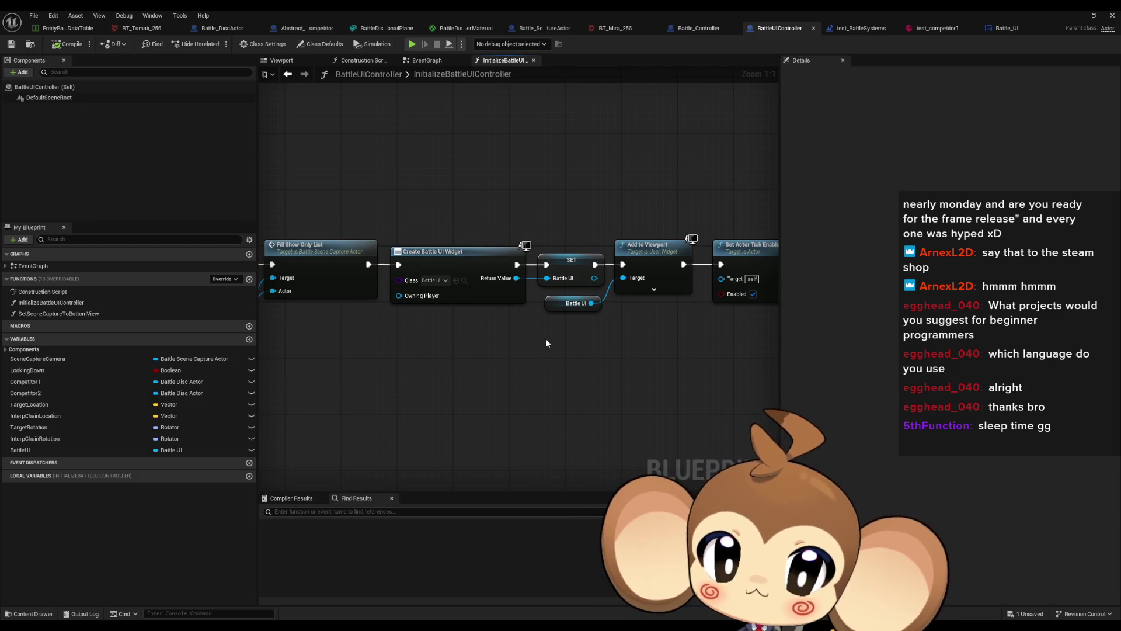
click(698, 28)
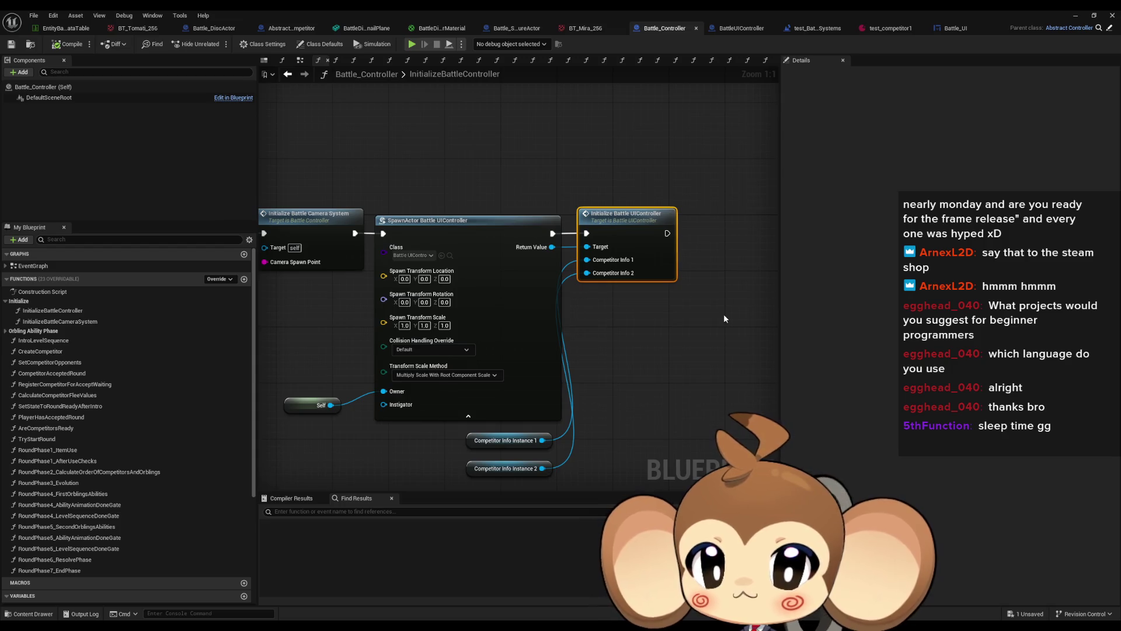
Promote the SpawnActor Battle UIController return value to a BattleUIController variable.
click(625, 332)
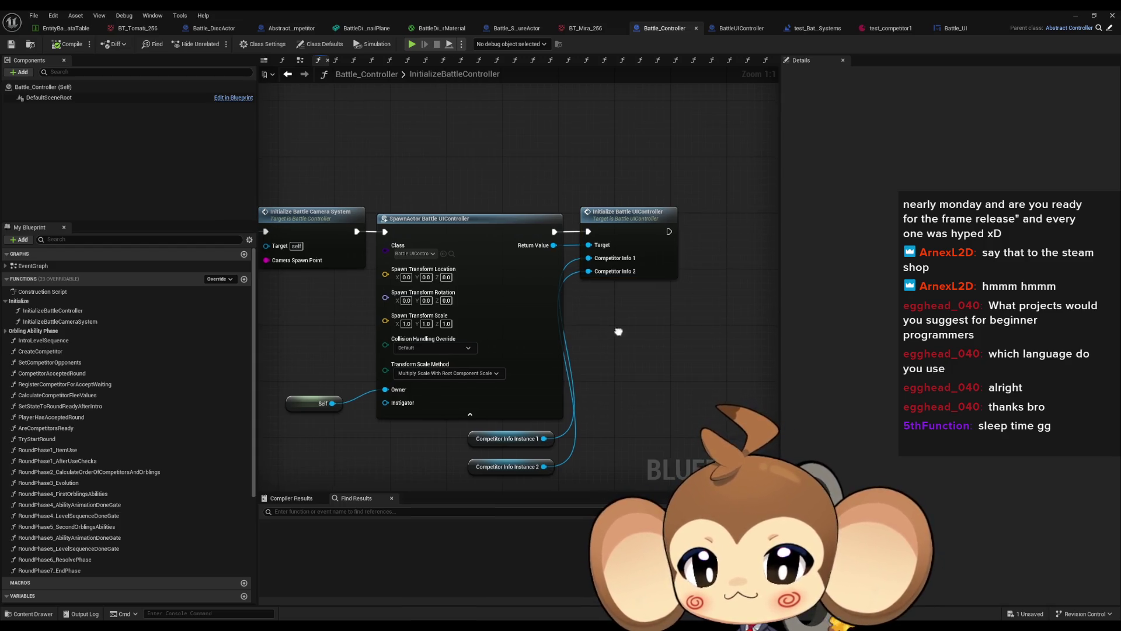
drag(616, 331, 641, 321)
click(585, 223)
drag(716, 245, 566, 236)
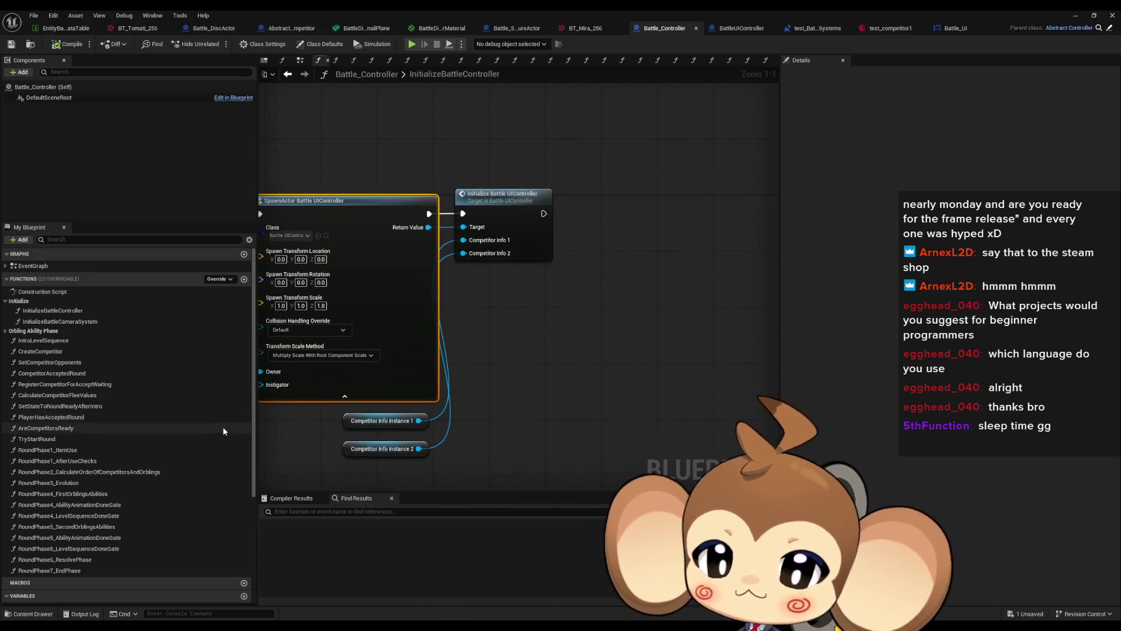
scroll(216, 429, down, 5)
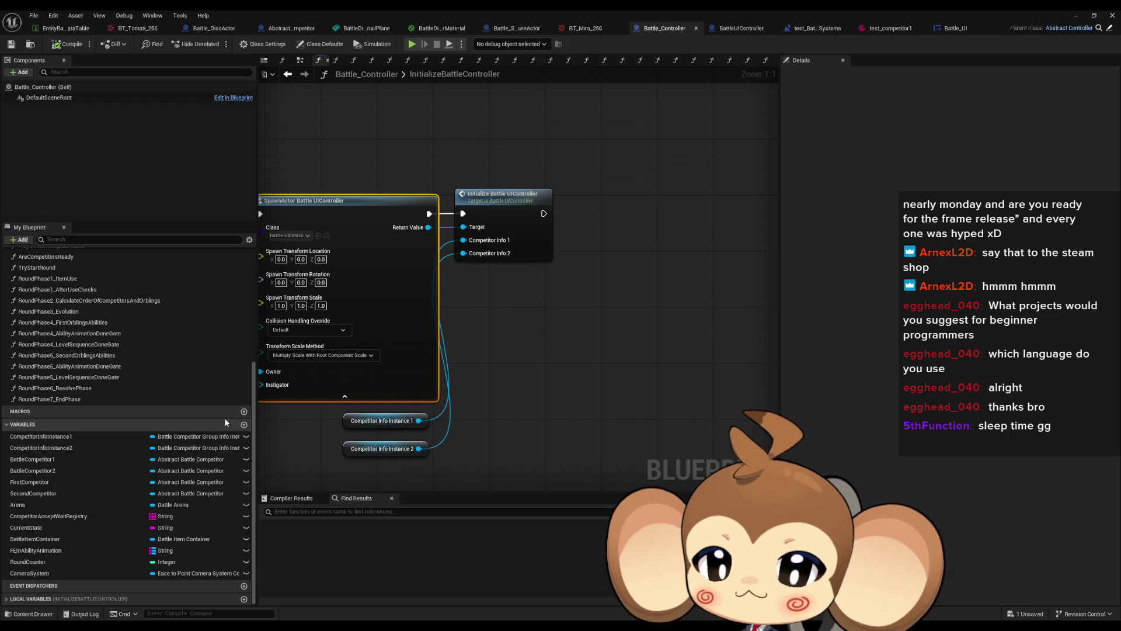
drag(511, 327, 577, 331)
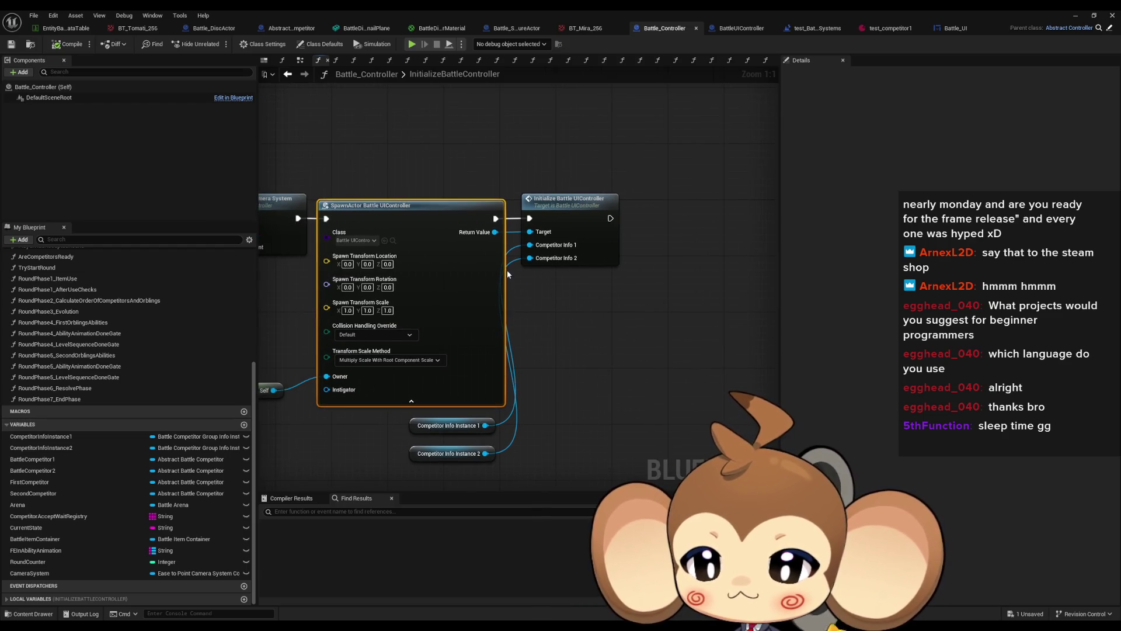
drag(495, 232, 545, 283)
text(promote)
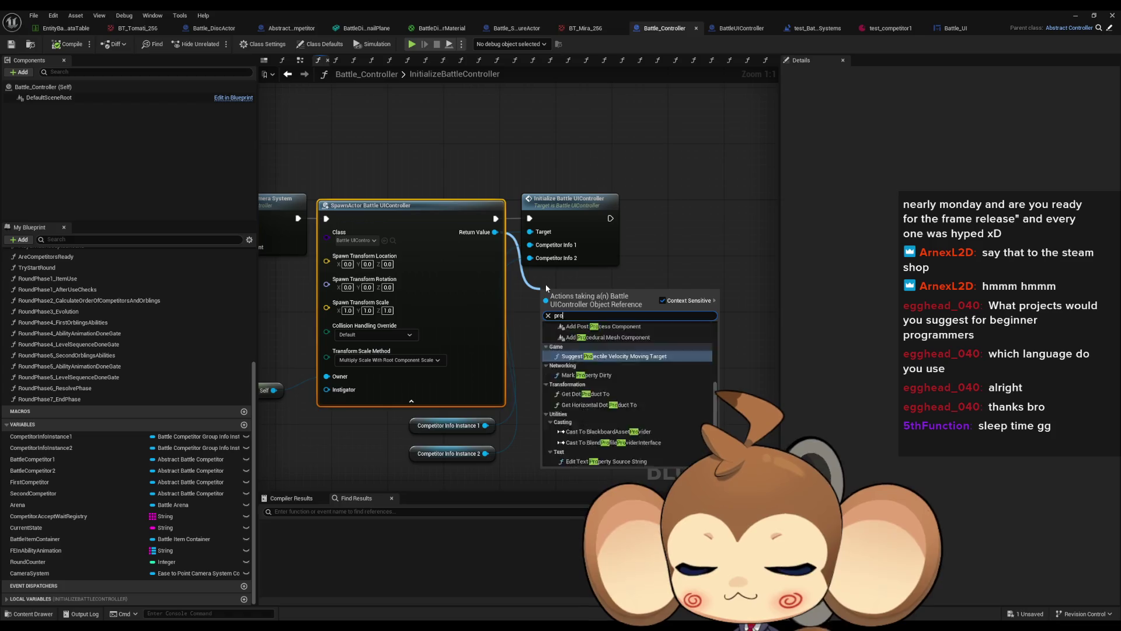
key(Return)
text(BattleUIContro)
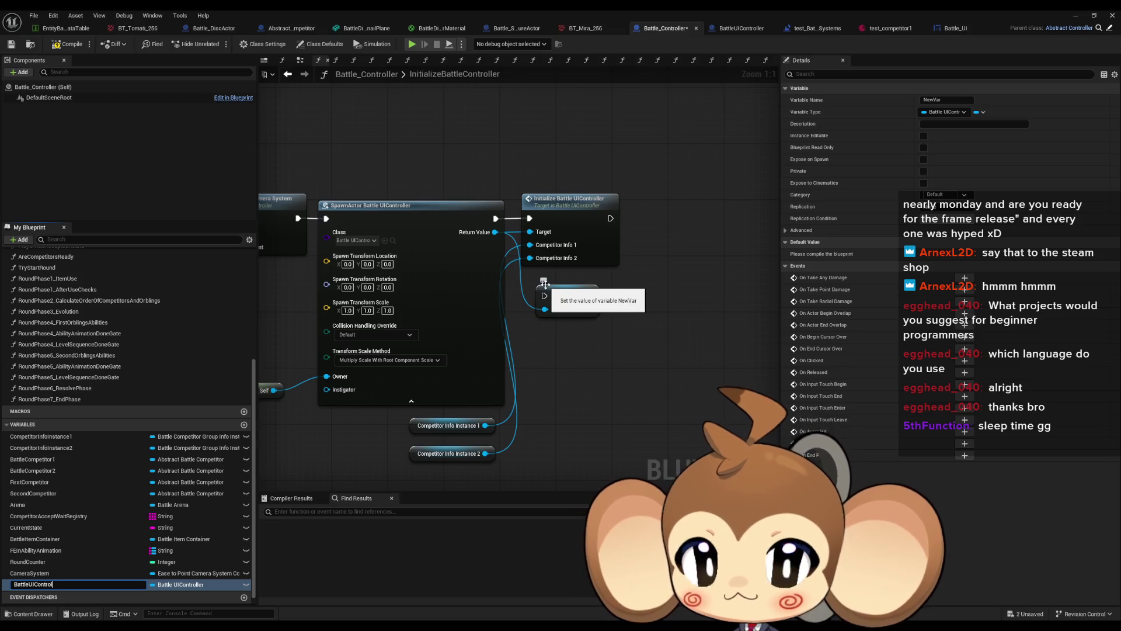
text(ler)
key(Return)
Chain the BattleUIController setter before Initialize Battle UIController and feed a getter into its Target.
mouse_move(614, 295)
mouse_down()
mouse_move(529, 218)
mouse_move(544, 295)
mouse_up()
mouse_move(495, 232)
mouse_down()
mouse_move(662, 250)
mouse_move(679, 289)
mouse_move(685, 225)
mouse_move(669, 233)
mouse_up()
ctrl+click(572, 301)
mouse_move(45, 584)
mouse_down()
mouse_move(517, 316)
mouse_move(629, 232)
mouse_up()
click(556, 327)
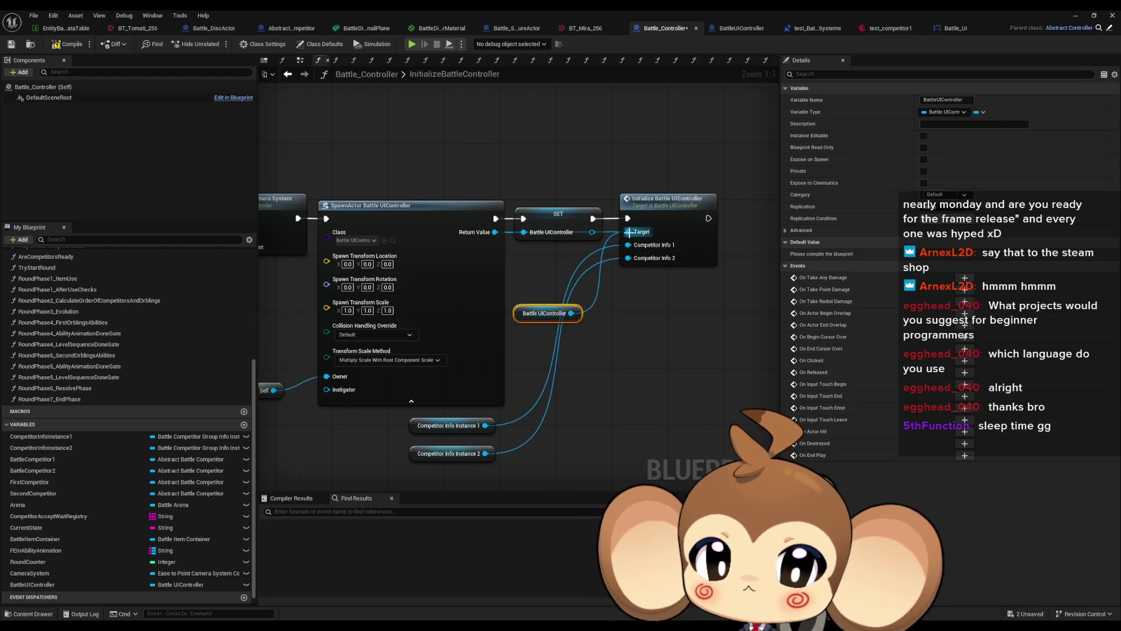
drag(538, 314, 551, 258)
mouse_move(365, 409)
mouse_down()
mouse_move(366, 440)
mouse_move(505, 467)
mouse_up()
mouse_move(419, 456)
mouse_down()
mouse_move(524, 327)
mouse_move(525, 310)
mouse_up()
click(593, 335)
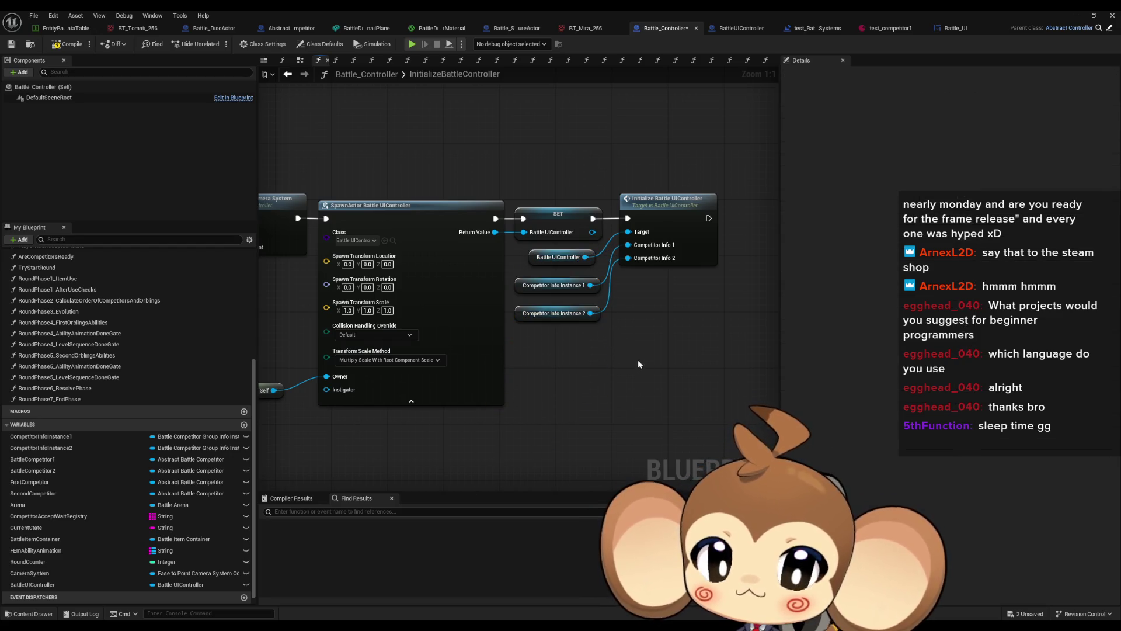
Review the camera system nodes and open the Intro Level Sequence function graph.
scroll(170, 356, up, 5)
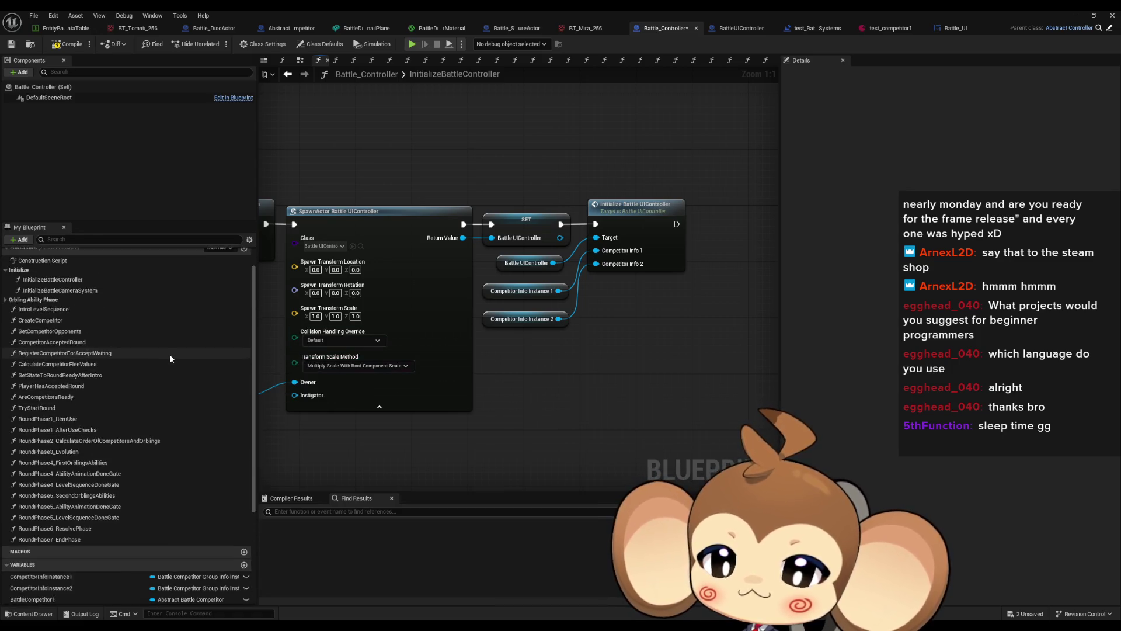
drag(275, 362, 404, 363)
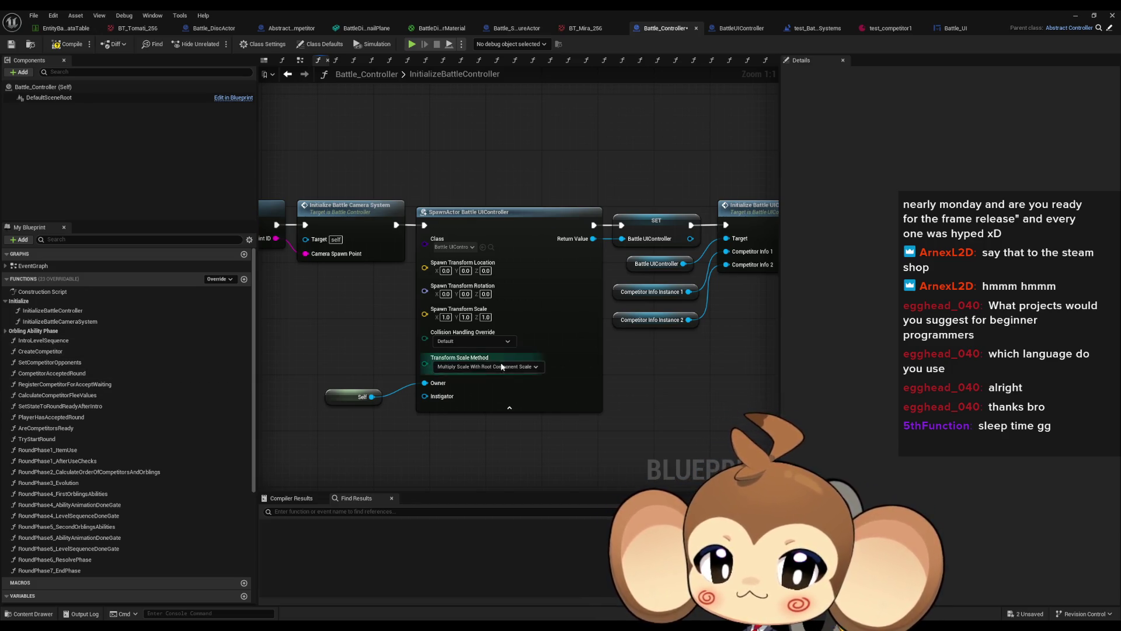
scroll(500, 362, down, 3)
scroll(541, 317, up, 3)
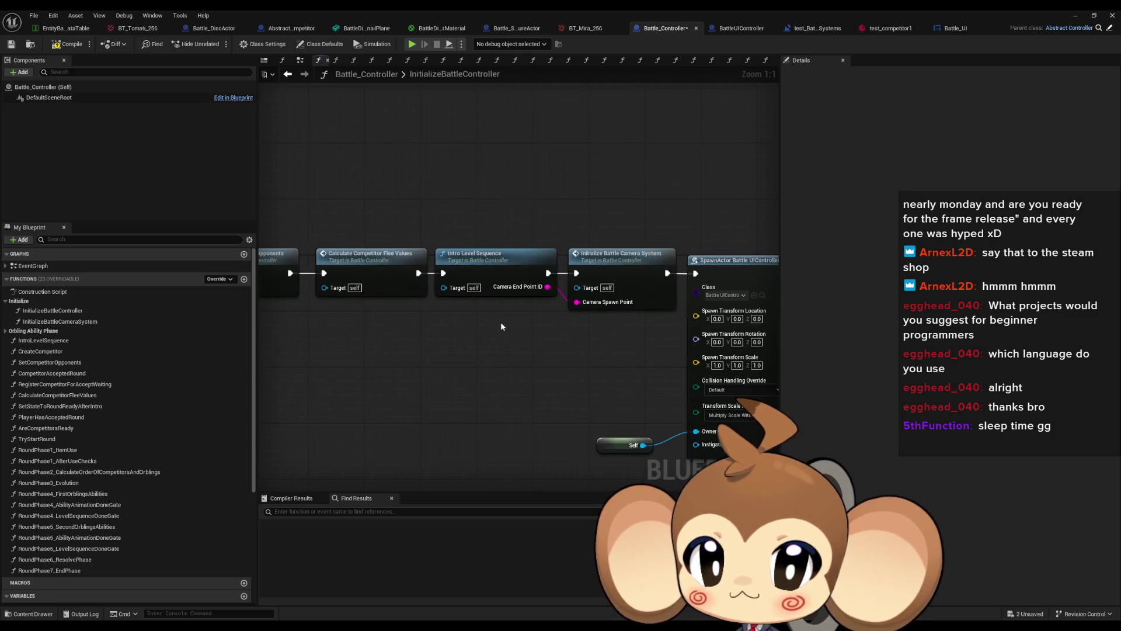
click(509, 264)
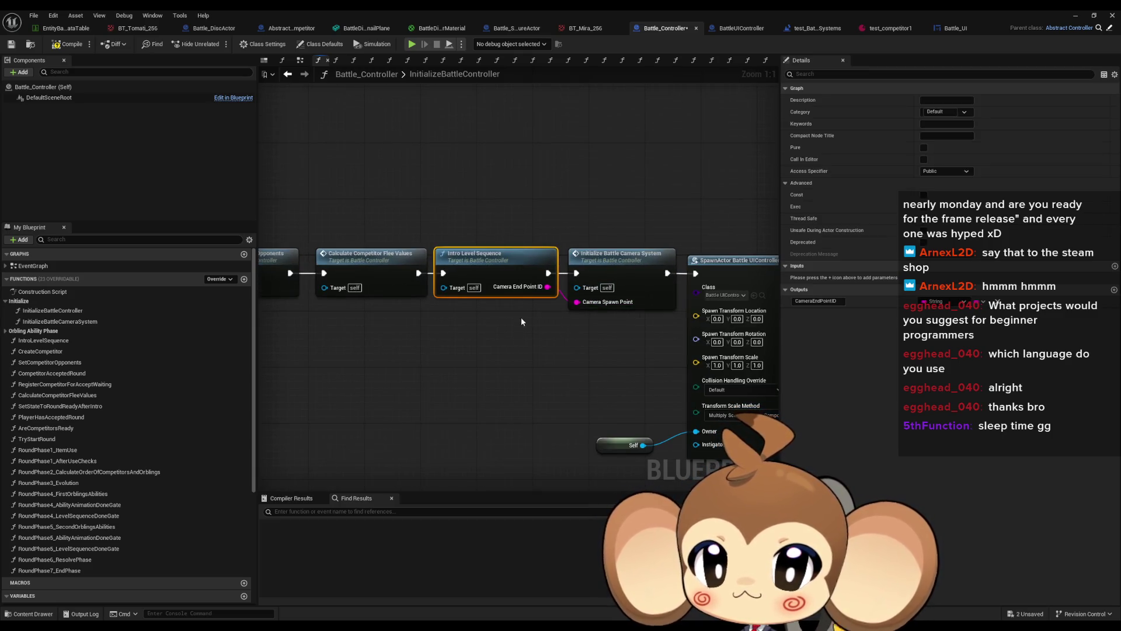
drag(489, 328, 554, 331)
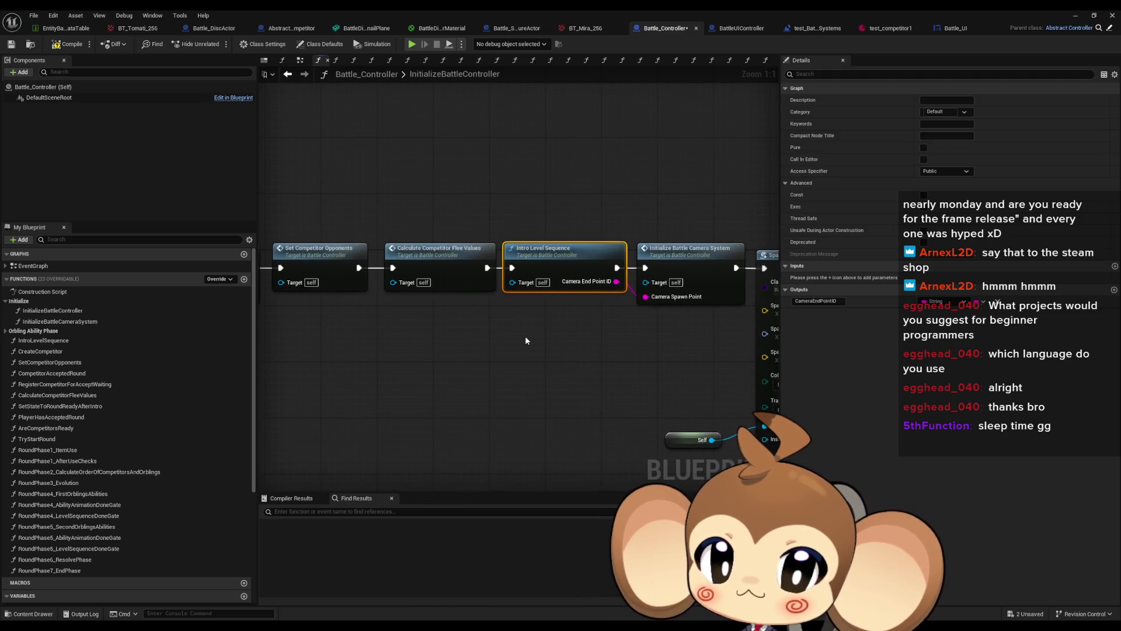
drag(674, 198, 582, 198)
click(600, 254)
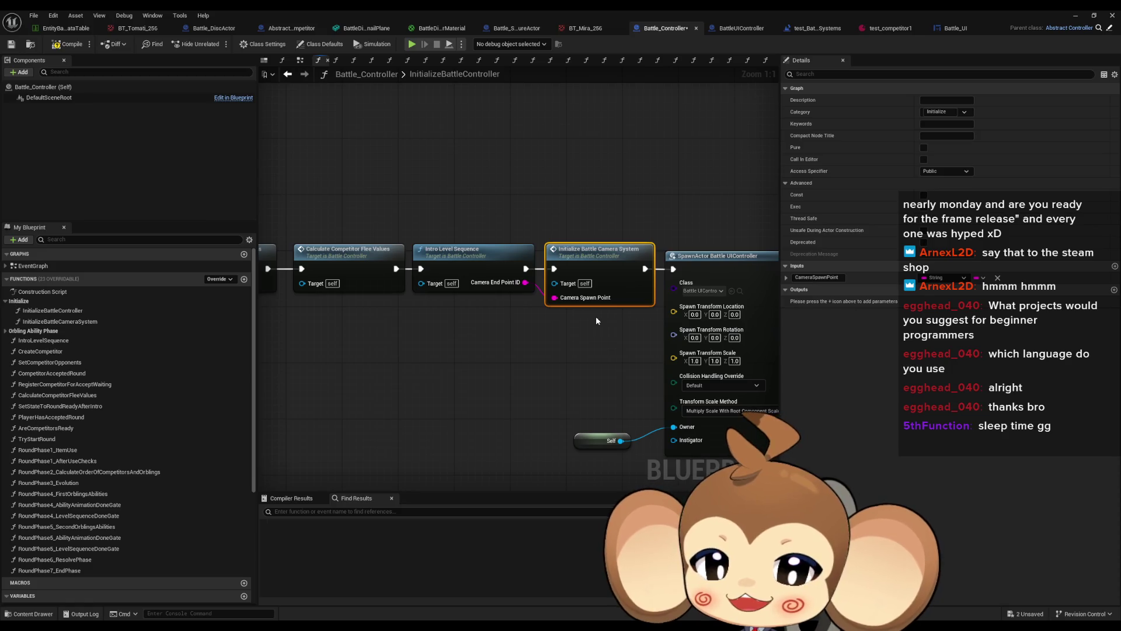
double_click(493, 272)
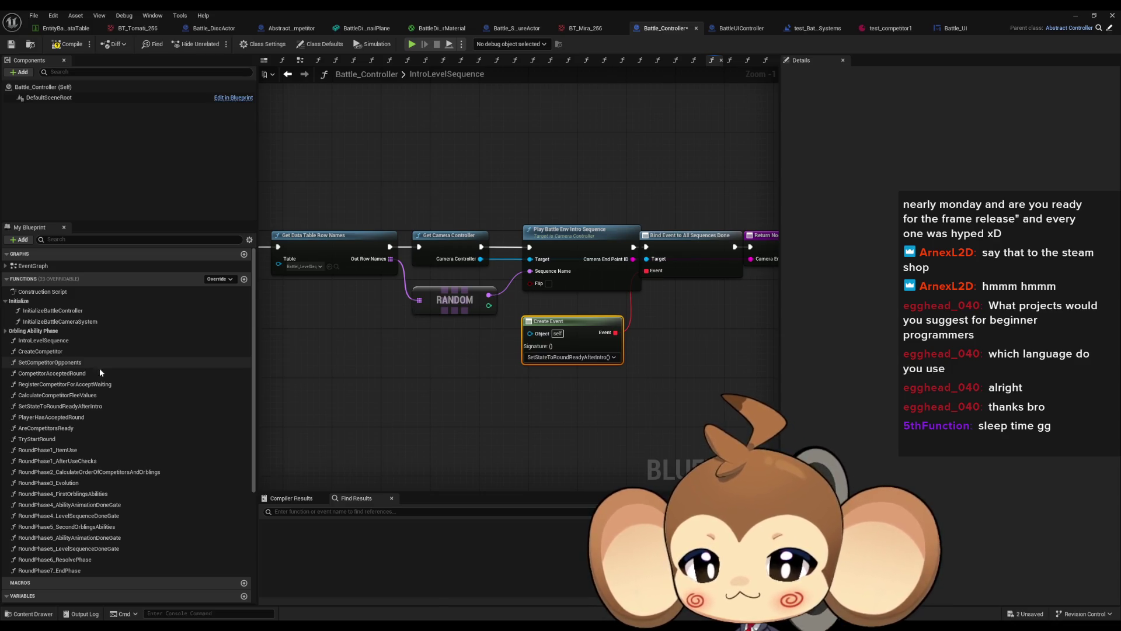
Open the SetStateToRoundReadyAfterIntro function graph from the functions list.
scroll(93, 368, down, 1)
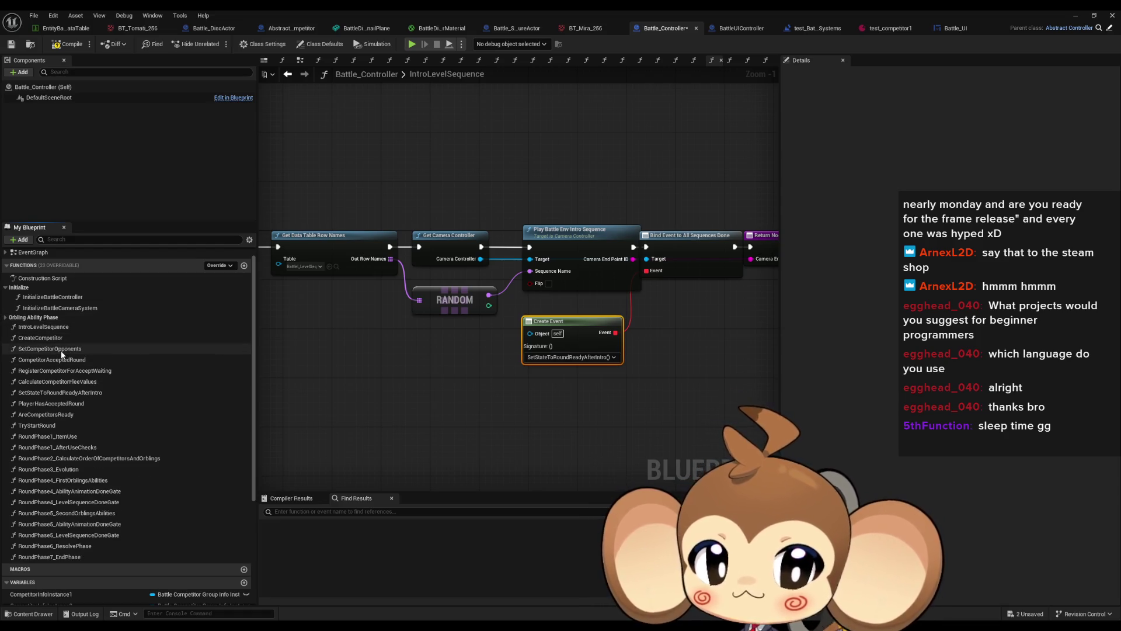
click(64, 393)
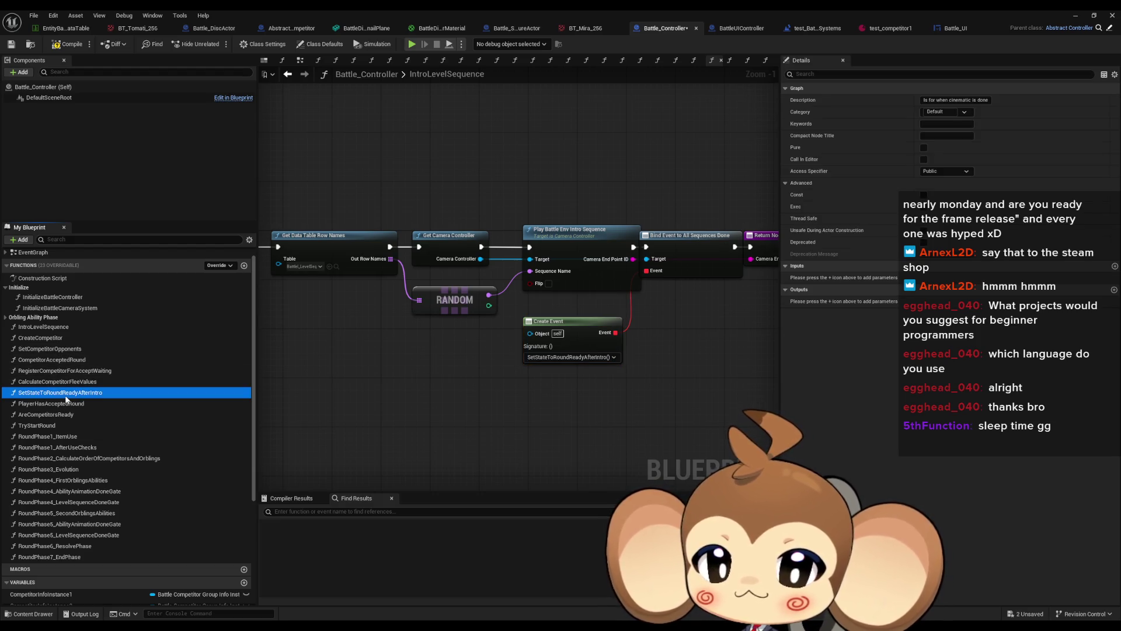
double_click(64, 393)
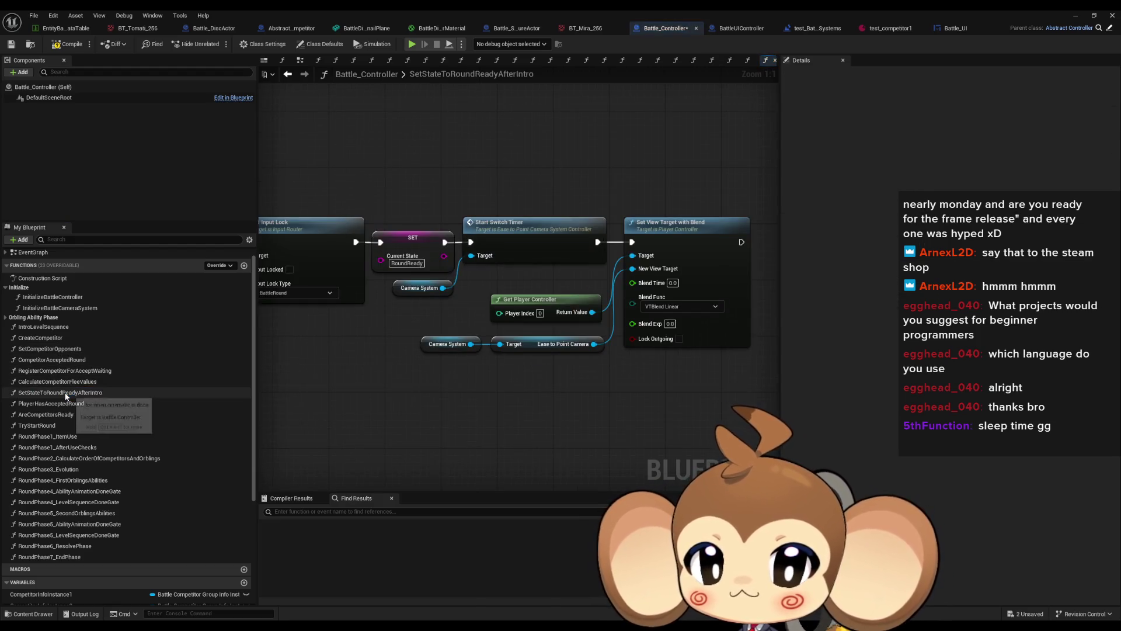
Place the BattleUIController variable in the graph and add its Battle UI getter.
scroll(464, 313, down, 3)
drag(683, 368, 269, 368)
scroll(102, 471, down, 5)
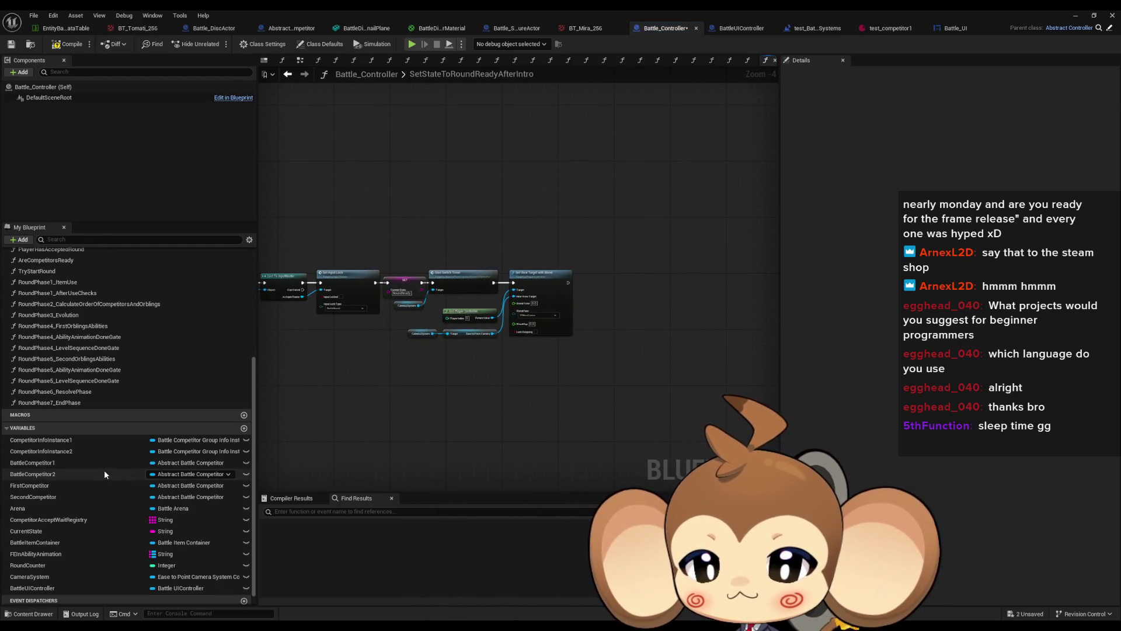
mouse_move(61, 588)
mouse_down()
mouse_move(474, 430)
mouse_move(467, 409)
mouse_move(488, 421)
mouse_up()
scroll(467, 403, up, 5)
text(ui get)
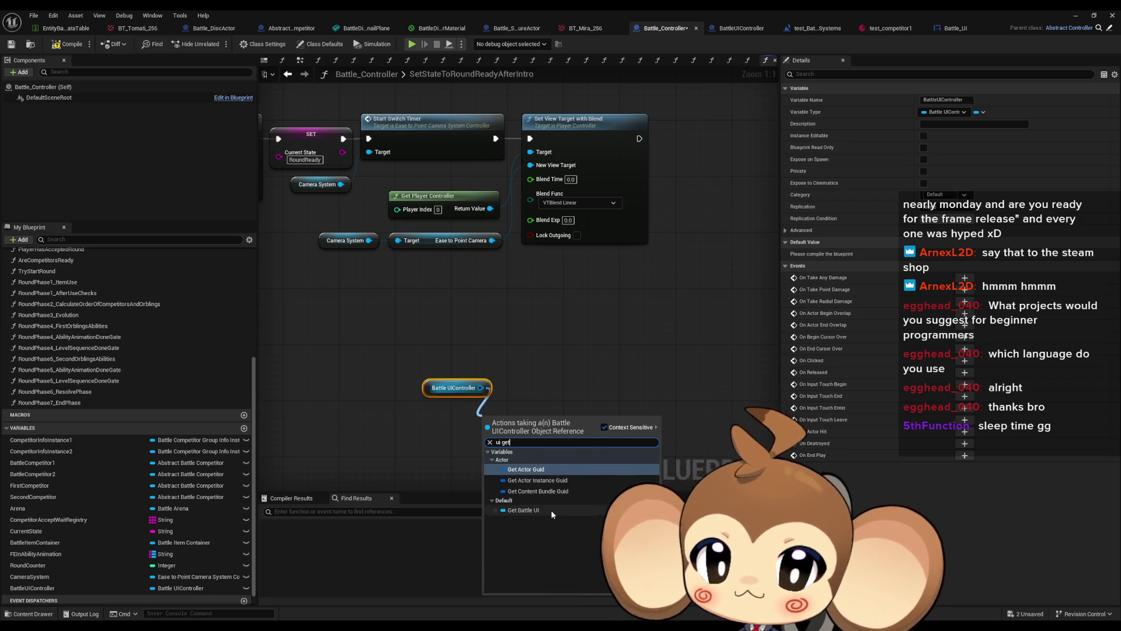
click(551, 510)
Search the Battle UI pin's actions for 'animat', then view the Battle_UI widget designer.
drag(496, 422, 544, 434)
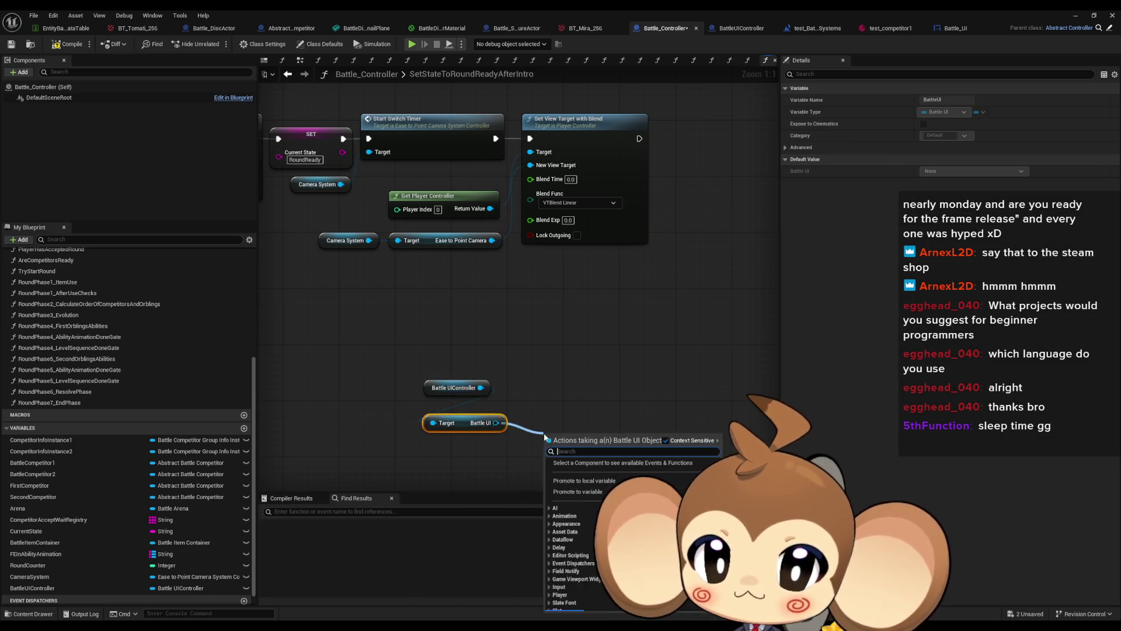
text(animat)
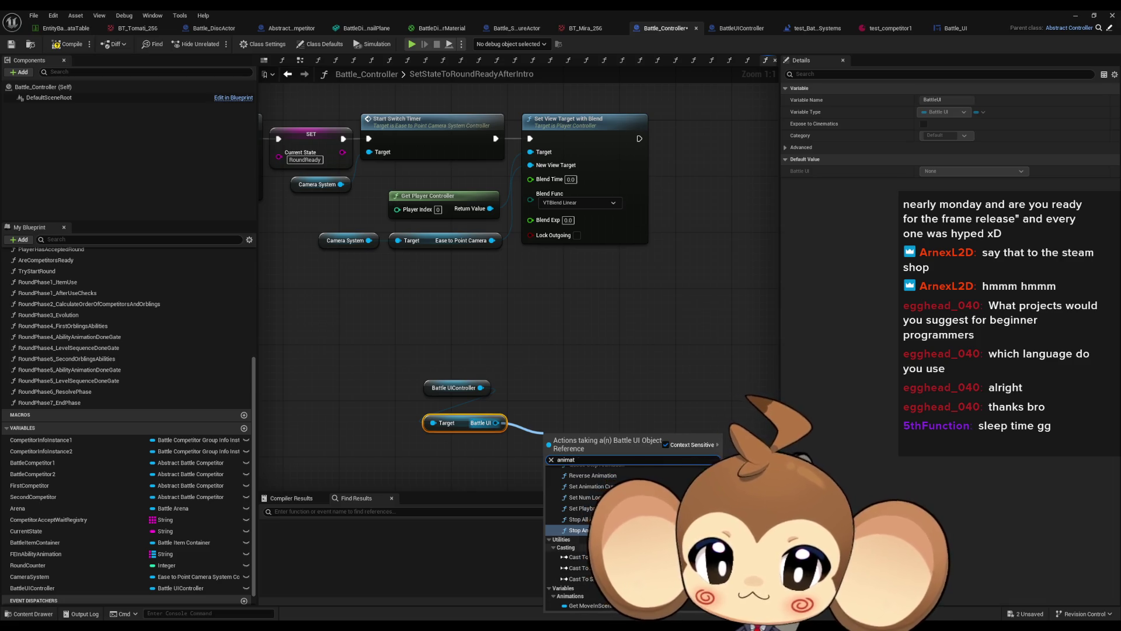
scroll(584, 528, up, 10)
scroll(583, 528, up, 3)
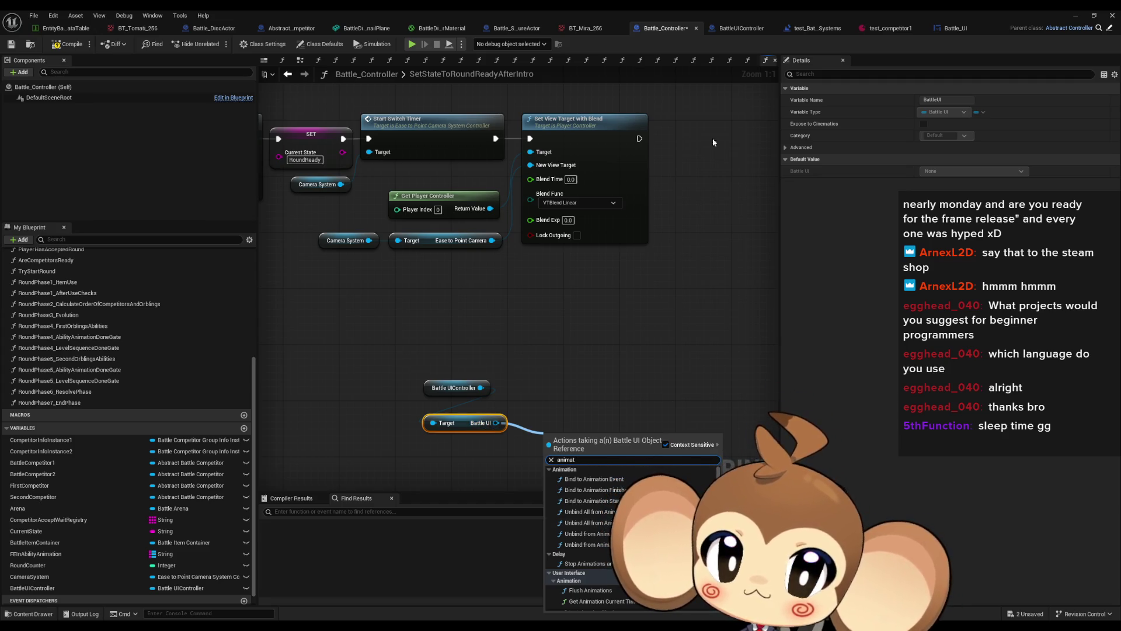
click(946, 27)
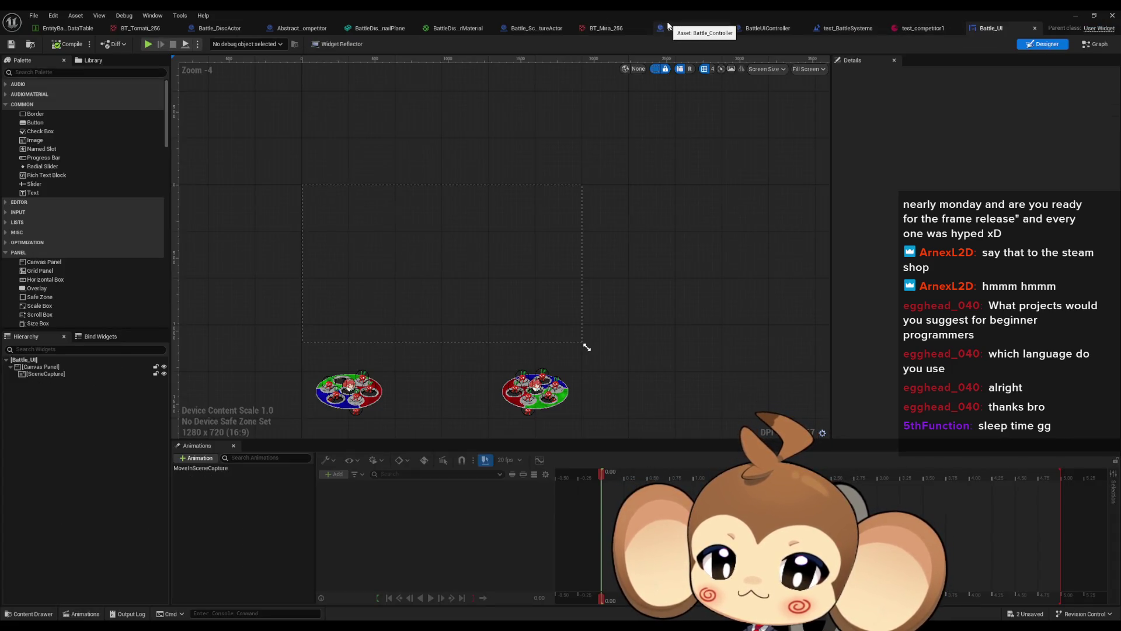
Add a Move In Scene Capture getter and a Play Animation node from Battle UI.
click(221, 470)
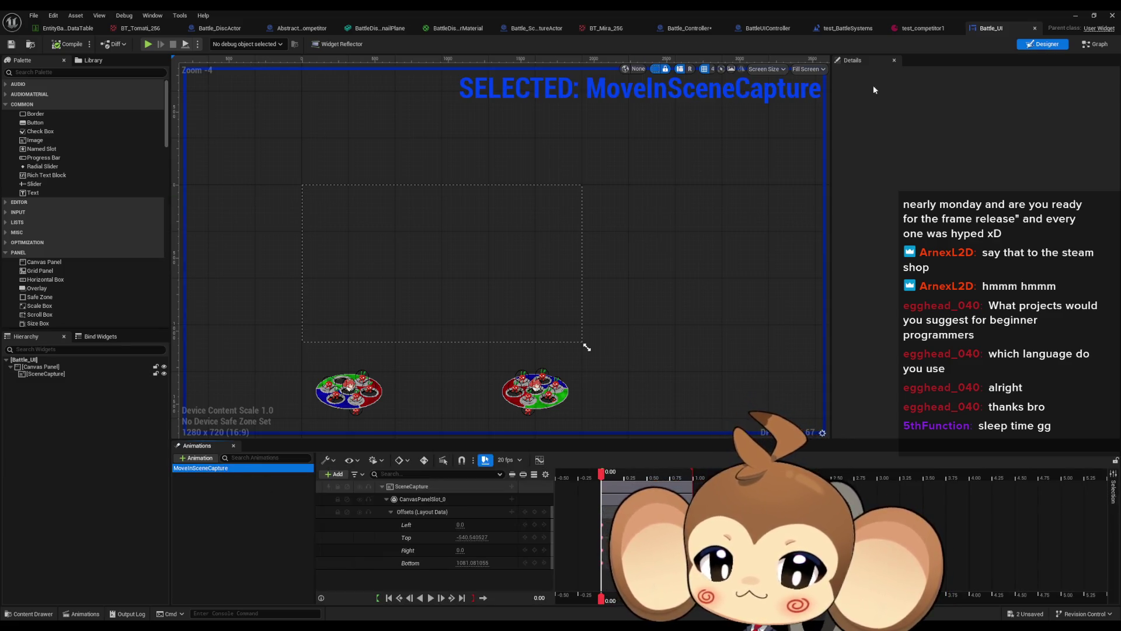
click(766, 28)
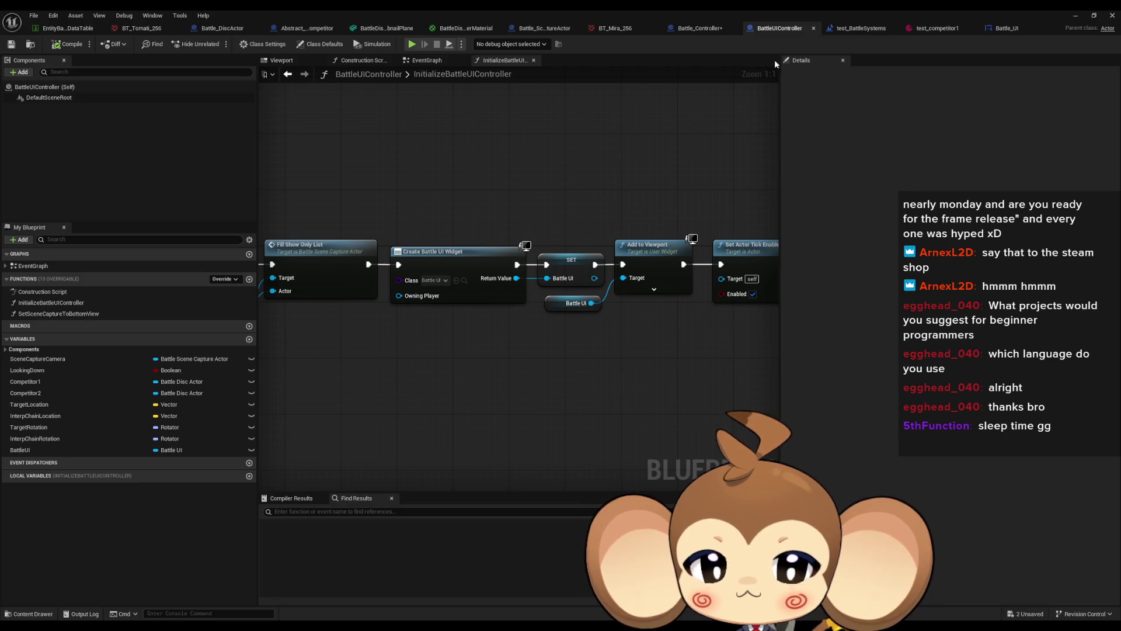
click(699, 28)
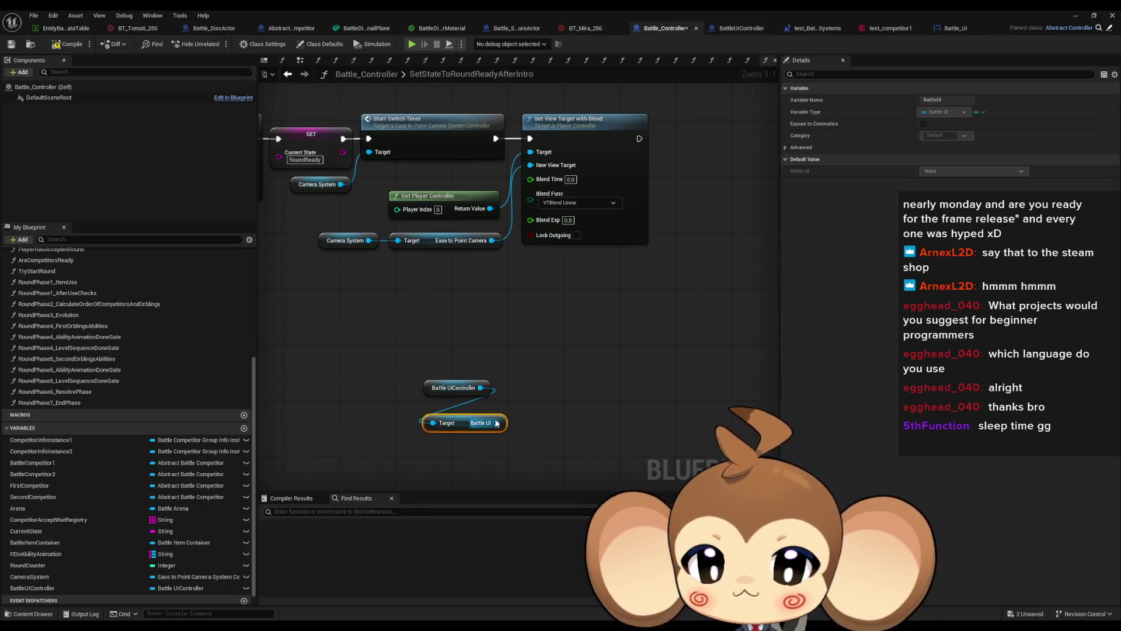
drag(495, 422, 551, 426)
text(move in)
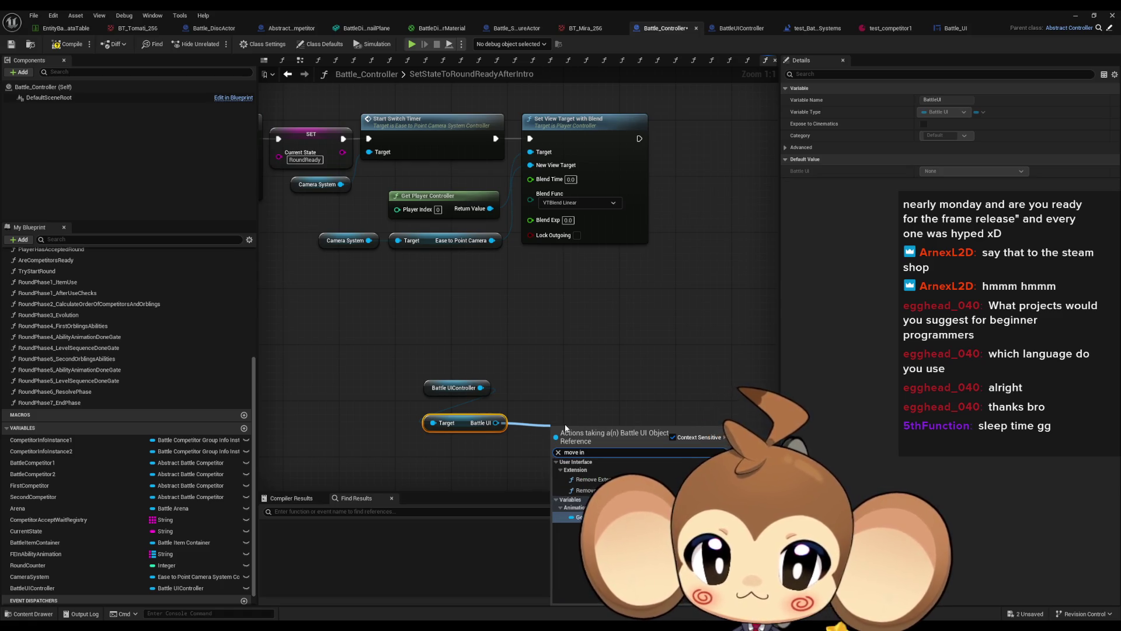
key(Return)
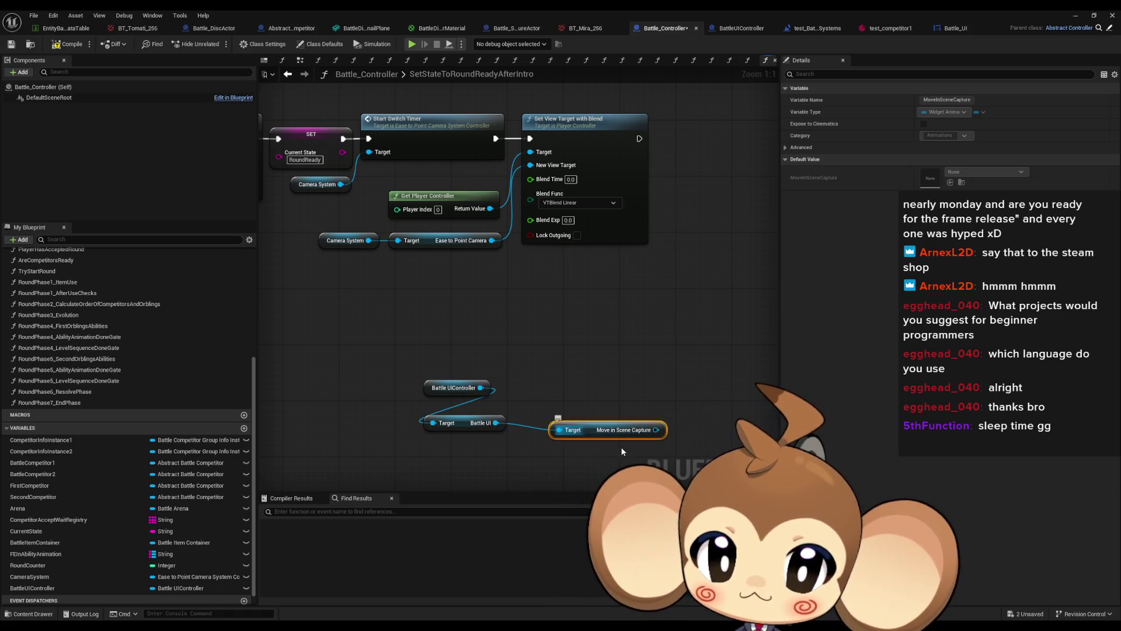
drag(656, 430, 700, 422)
text(play)
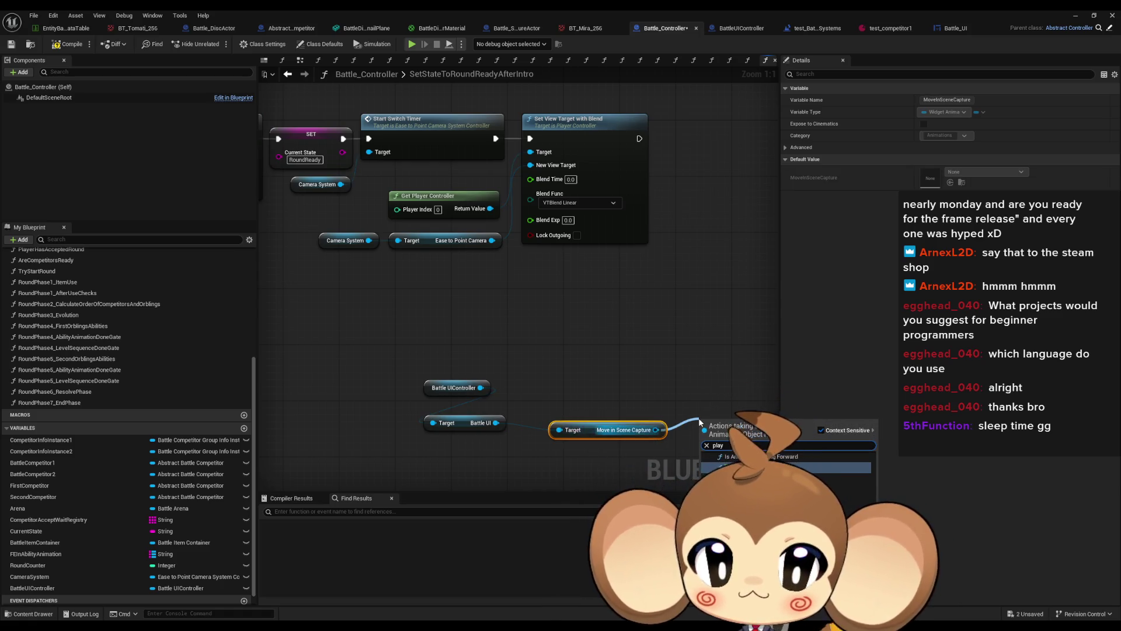
key(Return)
Run Play Animation right after Set View Target with Blend.
scroll(663, 349, down, 3)
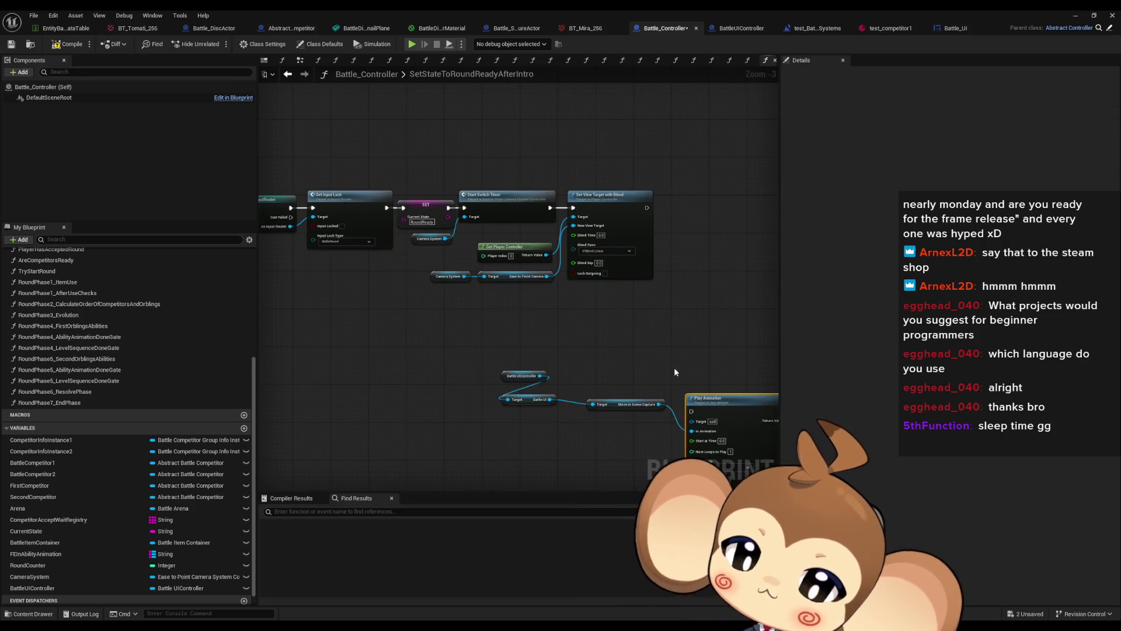
mouse_move(712, 399)
mouse_down()
mouse_move(731, 287)
mouse_move(691, 308)
mouse_up()
scroll(727, 292, up, 2)
drag(658, 266, 594, 192)
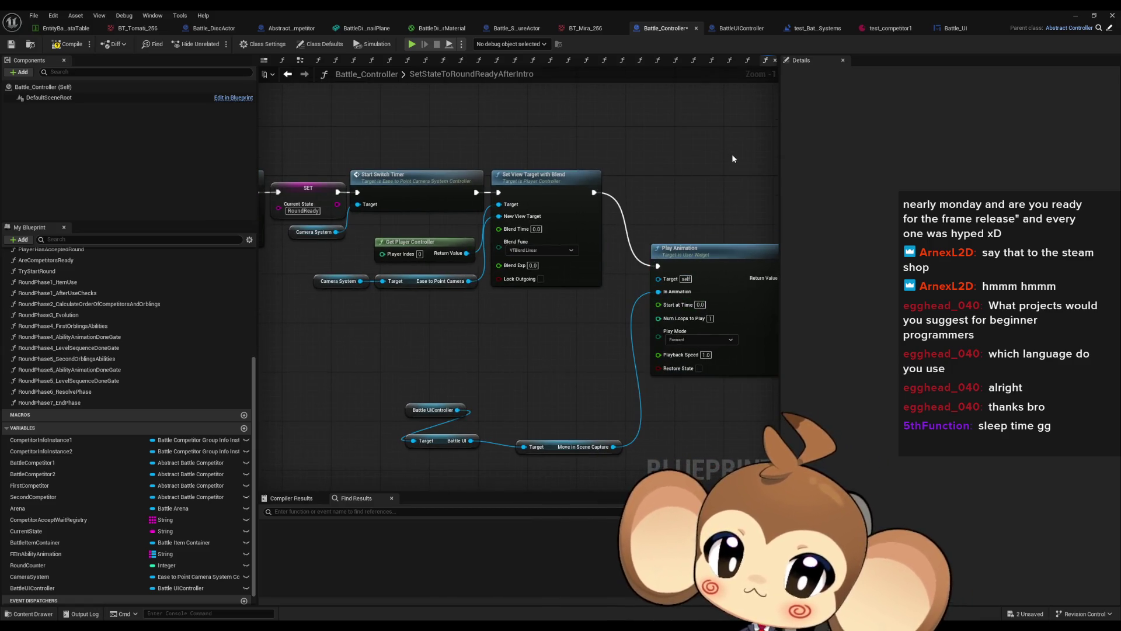
Try playing the level, cancel on compile errors, and return to Battle_Controller.
click(1076, 15)
click(217, 44)
click(677, 336)
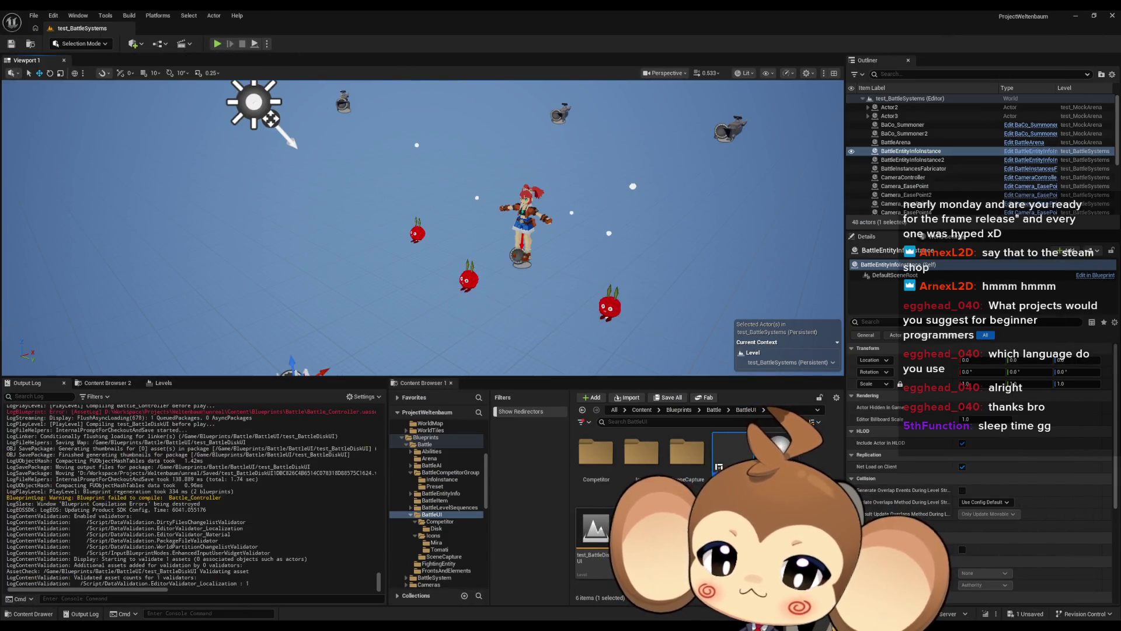
mouse_move(519, 614)
click(459, 583)
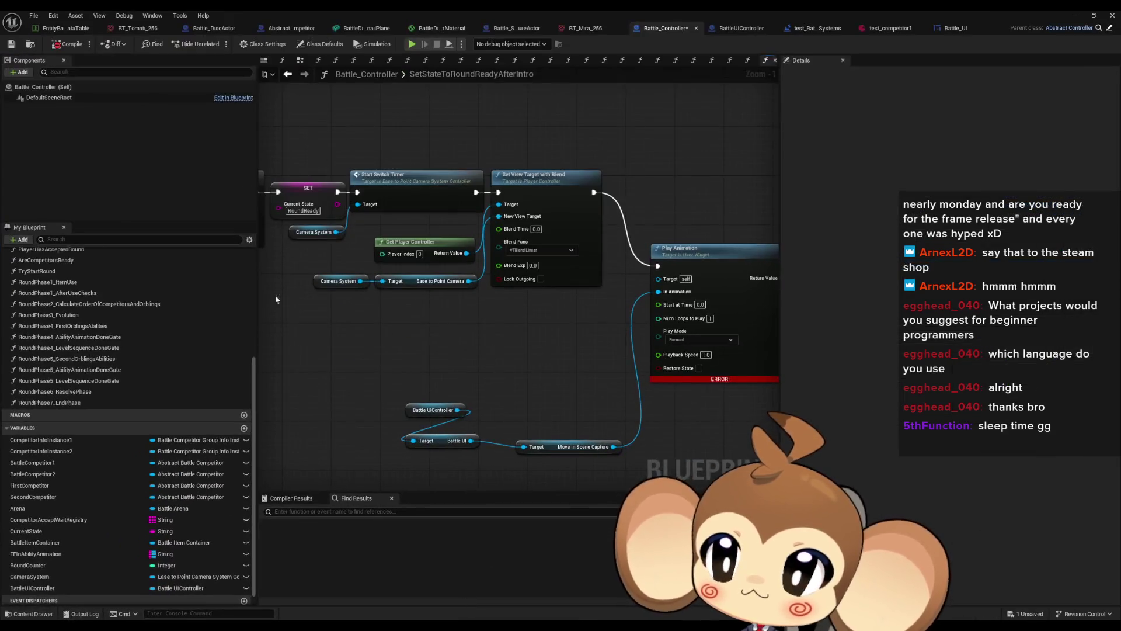
Duplicate the UIController and Battle UI getters and wire Battle UI into Play Animation's Target.
mouse_move(610, 377)
mouse_down()
mouse_move(526, 348)
mouse_move(458, 345)
mouse_up()
drag(589, 246, 606, 240)
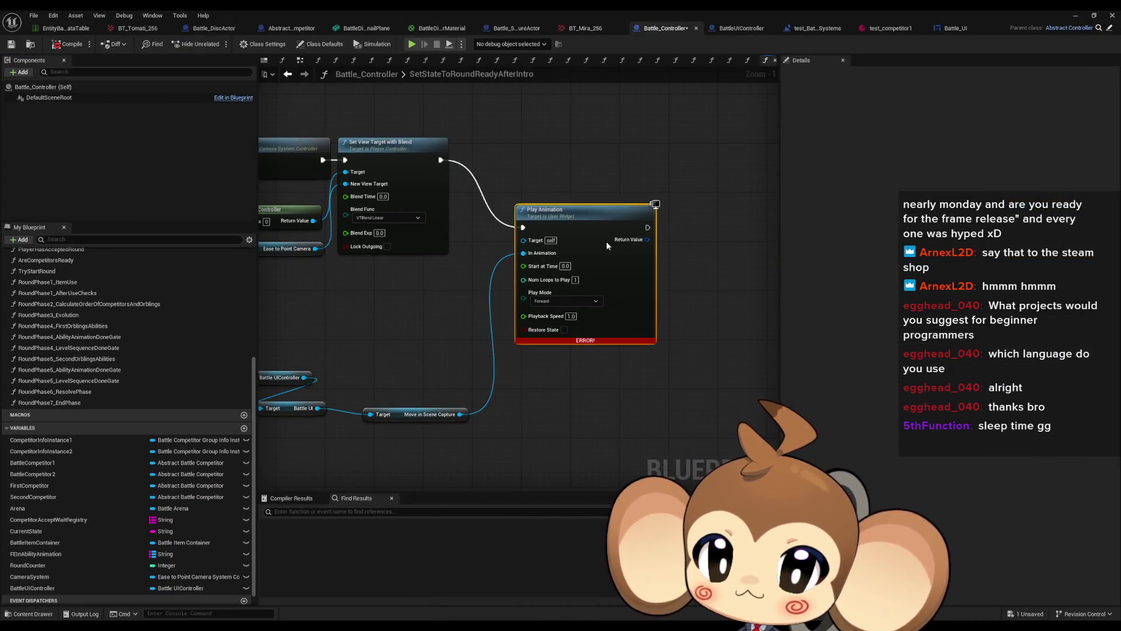
drag(479, 321, 573, 366)
scroll(558, 351, up, 1)
drag(305, 437, 380, 402)
key(ctrl+c)
key(ctrl+v)
drag(491, 351, 628, 249)
click(1078, 16)
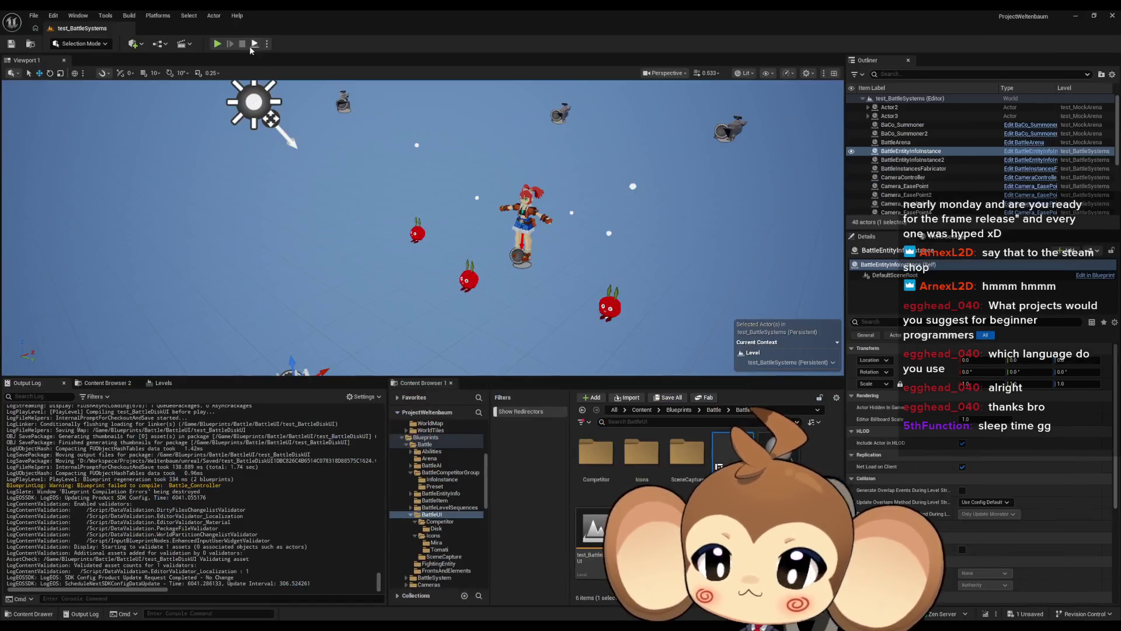
Play test_BattleSystems, viewing it full screen with F11 and then returning to the editor.
click(218, 44)
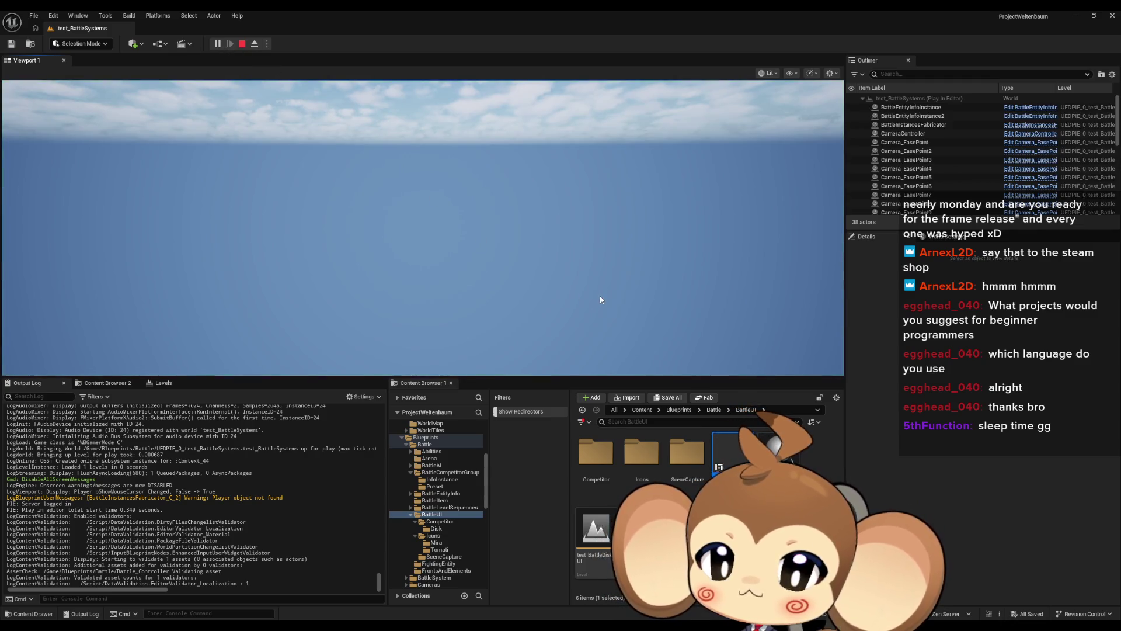
key(F11)
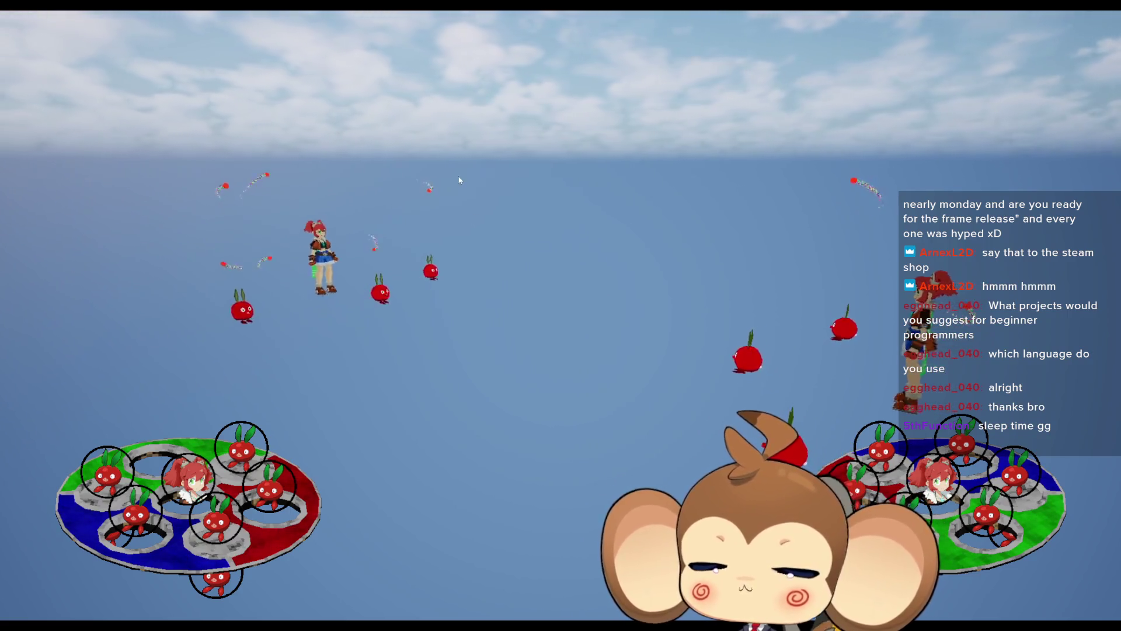
key(F11)
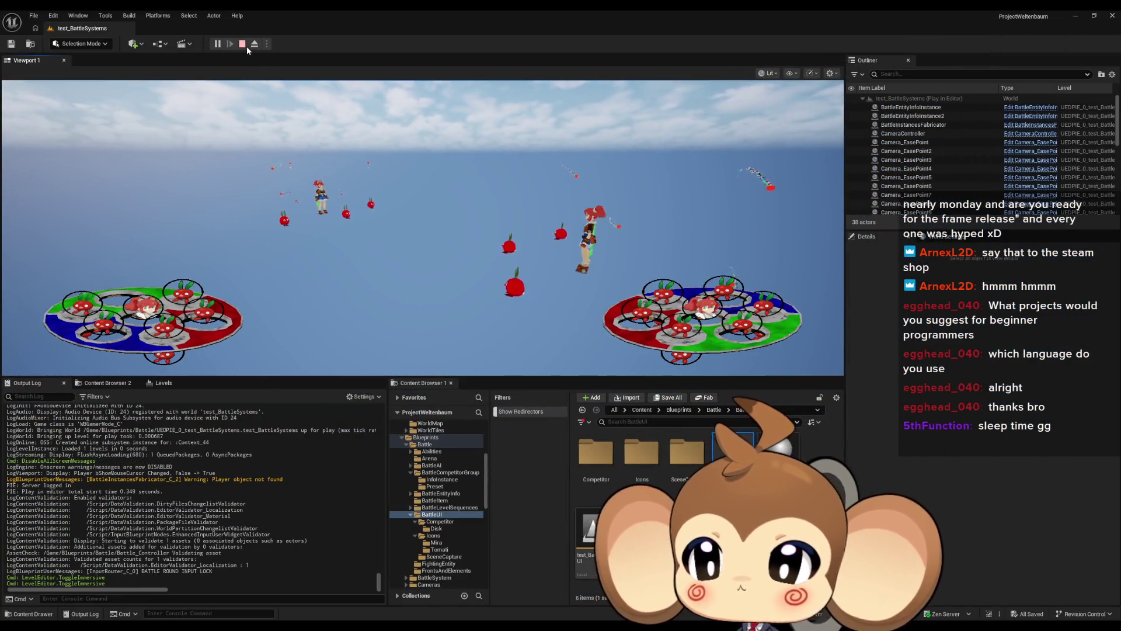
Stop play and browse the testpresets and BattleCompetitorGroup presets, opening test_competitor1.
click(242, 44)
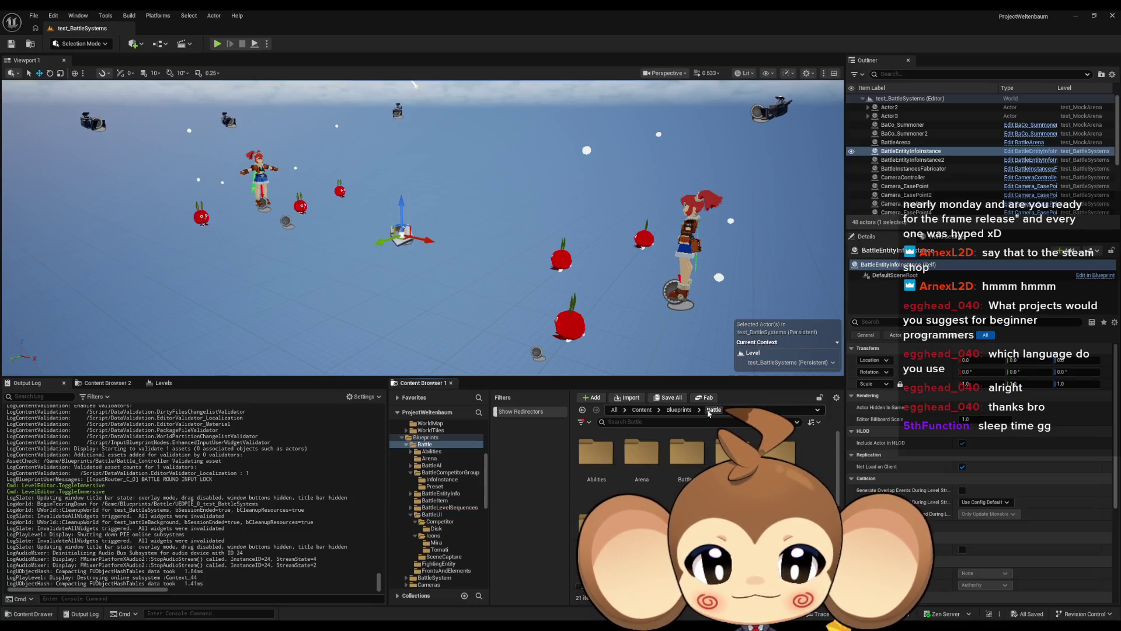
double_click(789, 463)
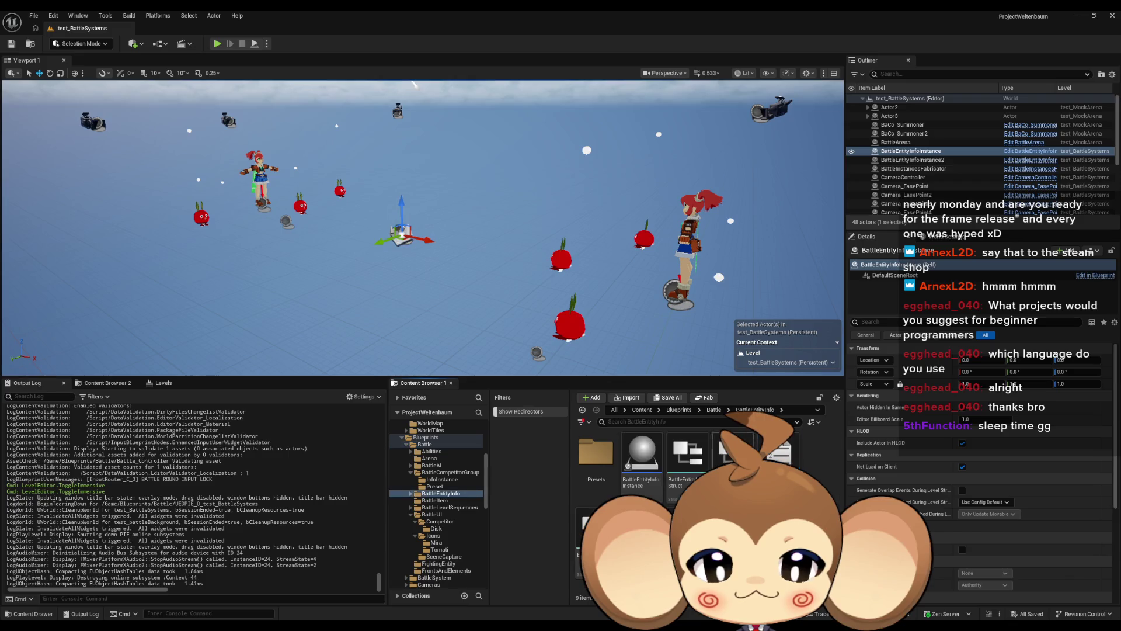
double_click(598, 459)
click(605, 469)
double_click(605, 469)
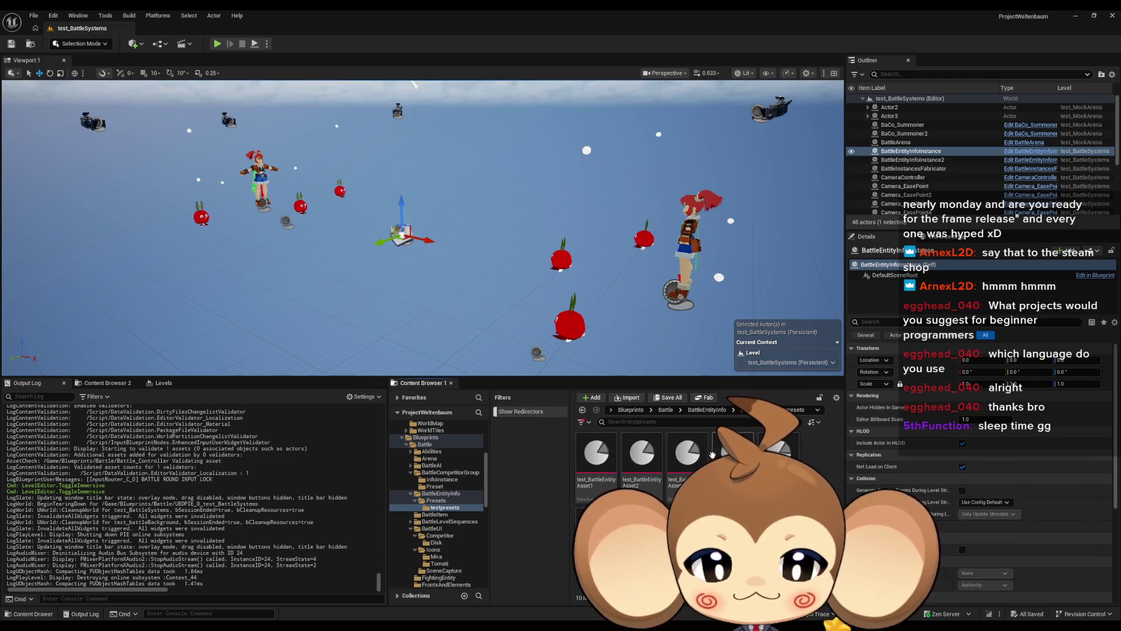
click(716, 410)
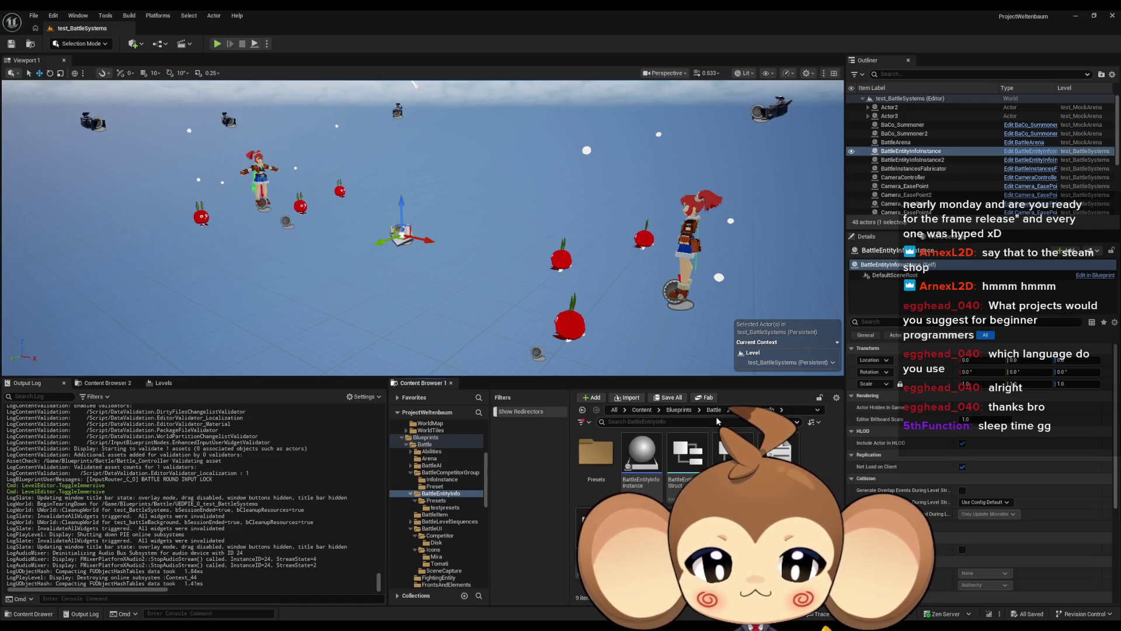
click(715, 411)
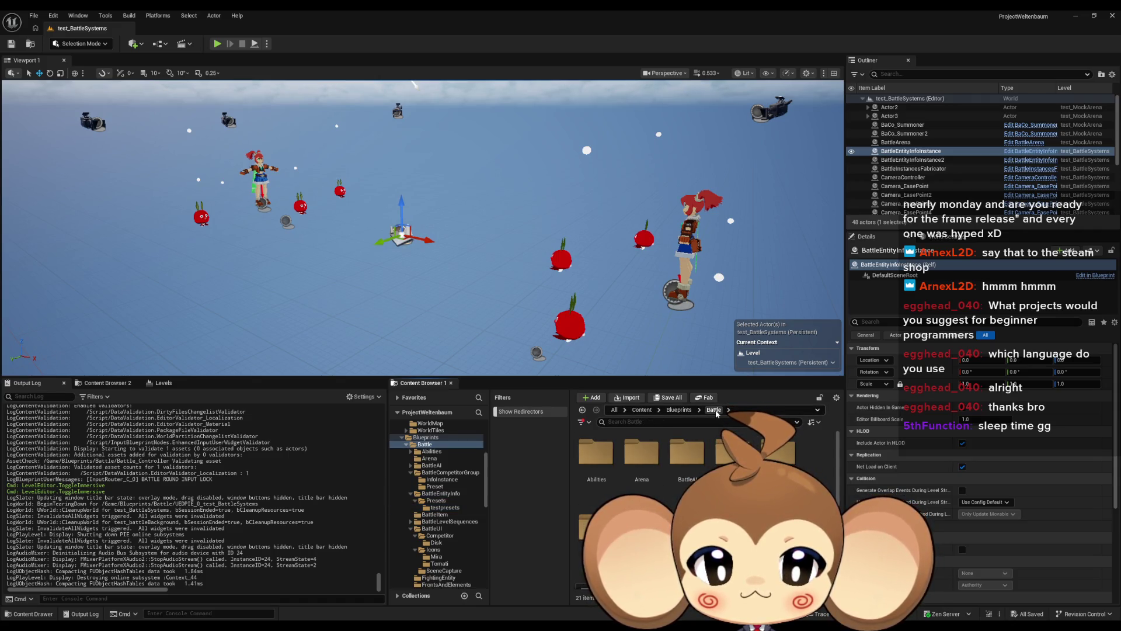
double_click(732, 455)
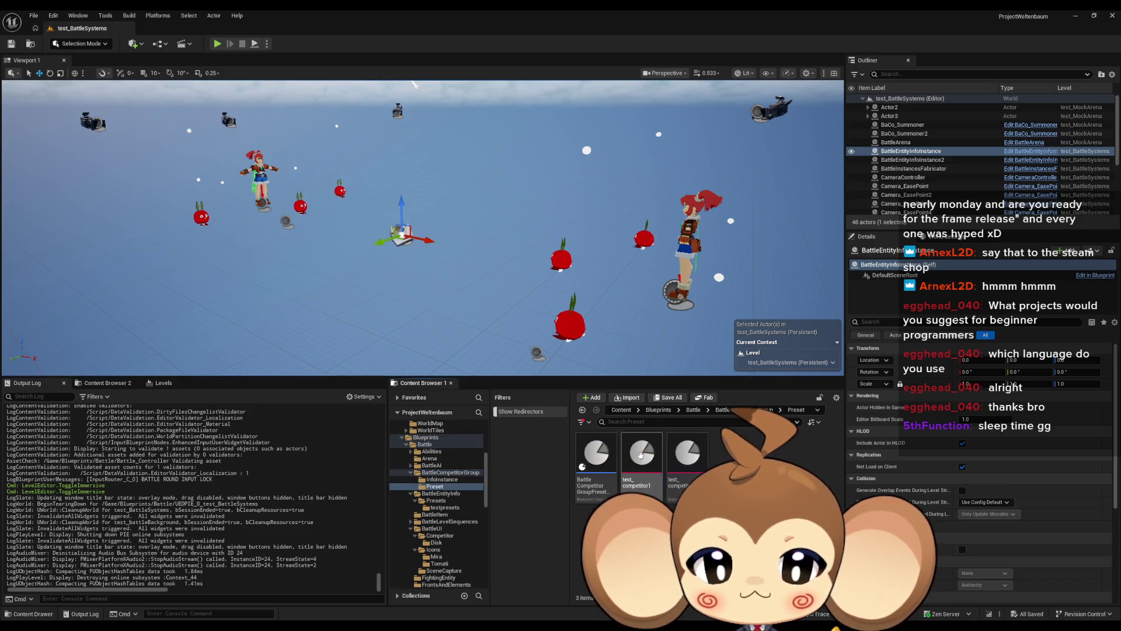
double_click(641, 452)
double_click(659, 453)
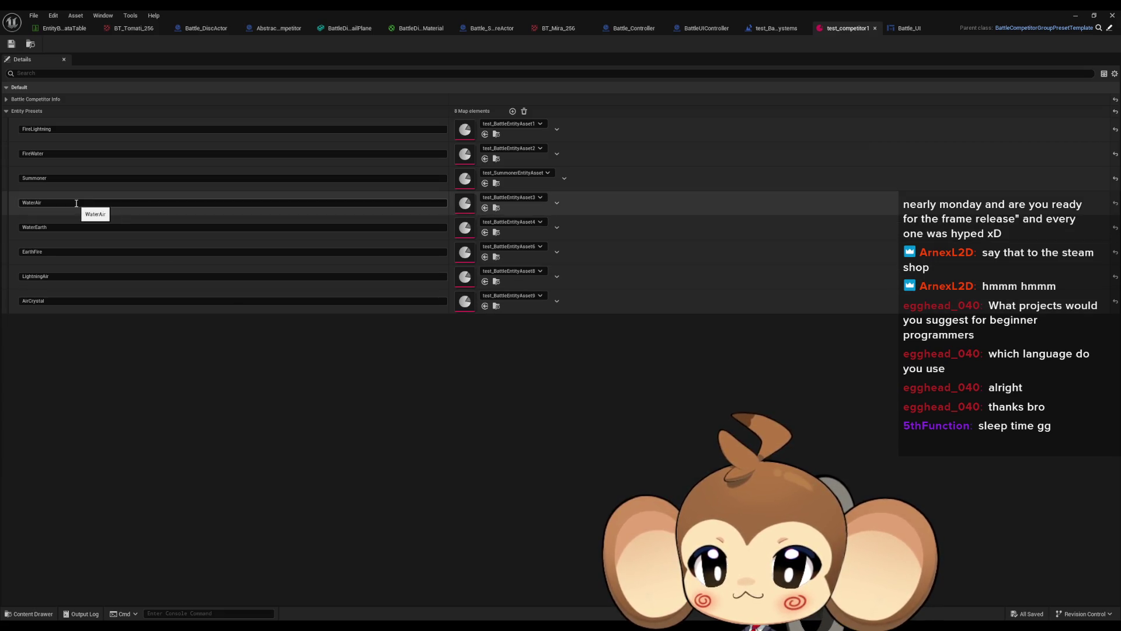
click(497, 159)
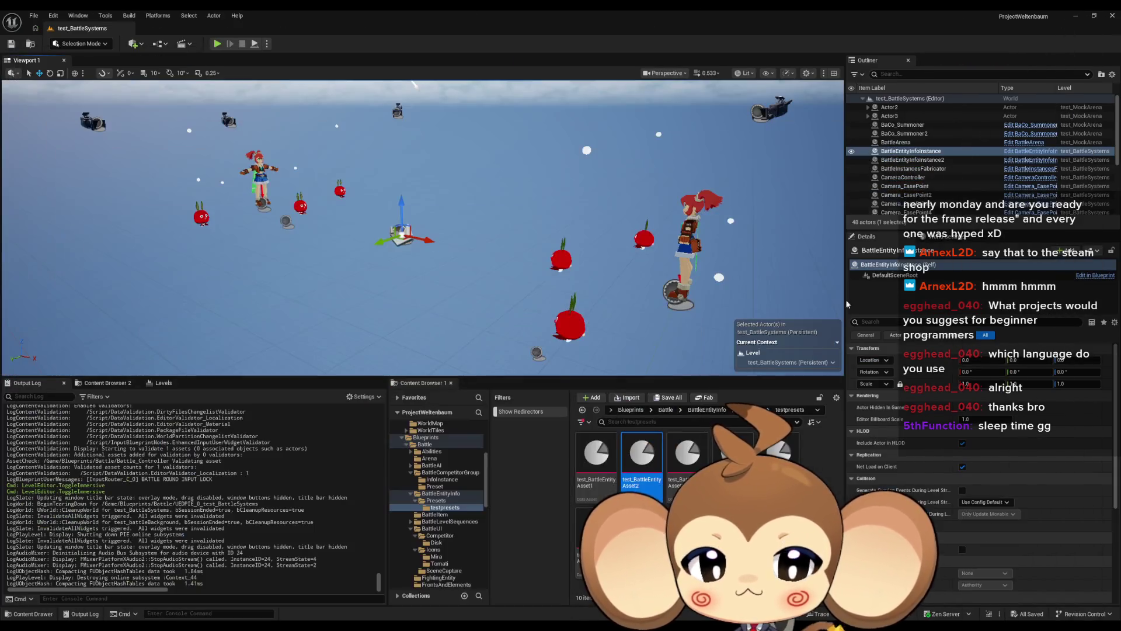
Set test_BattleEntityAsset2's EntityBaseID to Fishy, save, close it, and play again.
double_click(643, 457)
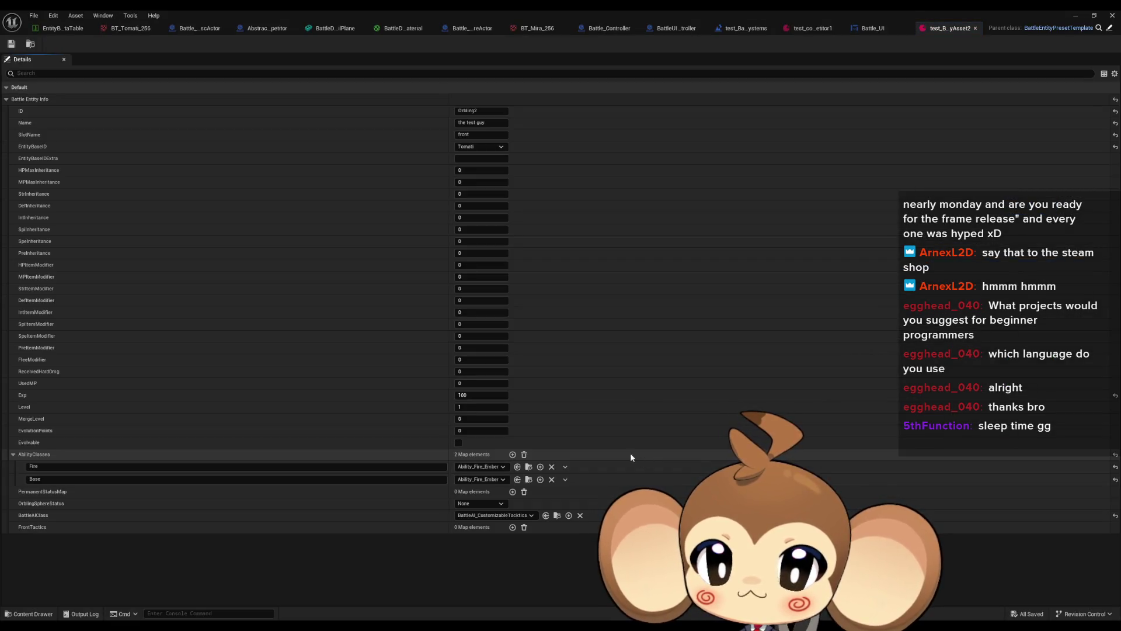
click(475, 146)
click(482, 188)
key(ctrl+s)
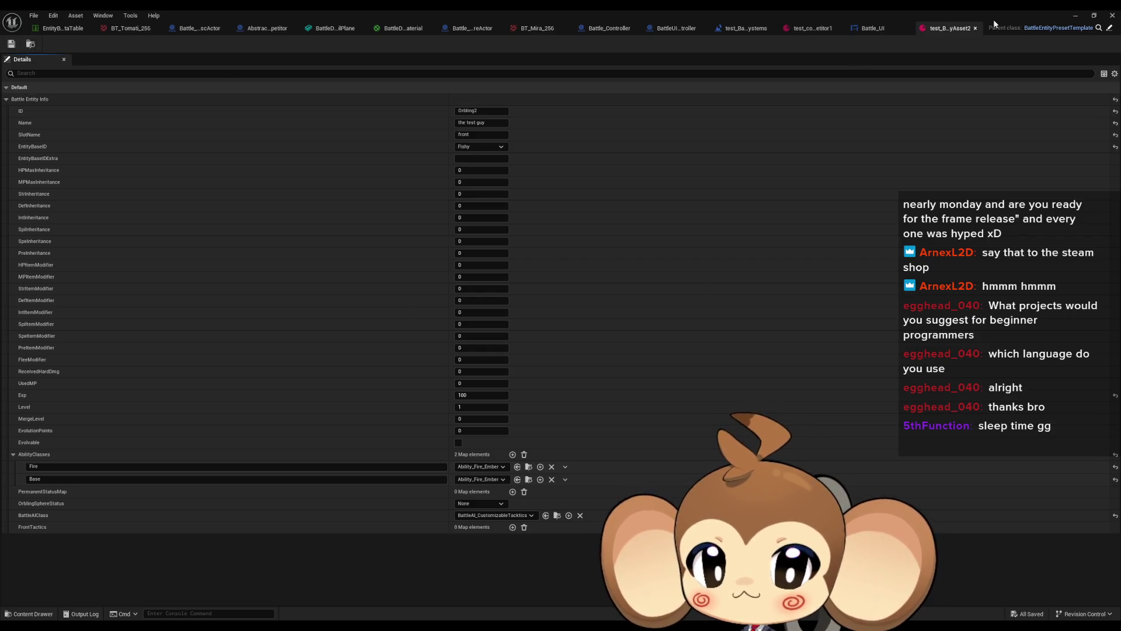
click(975, 28)
click(217, 43)
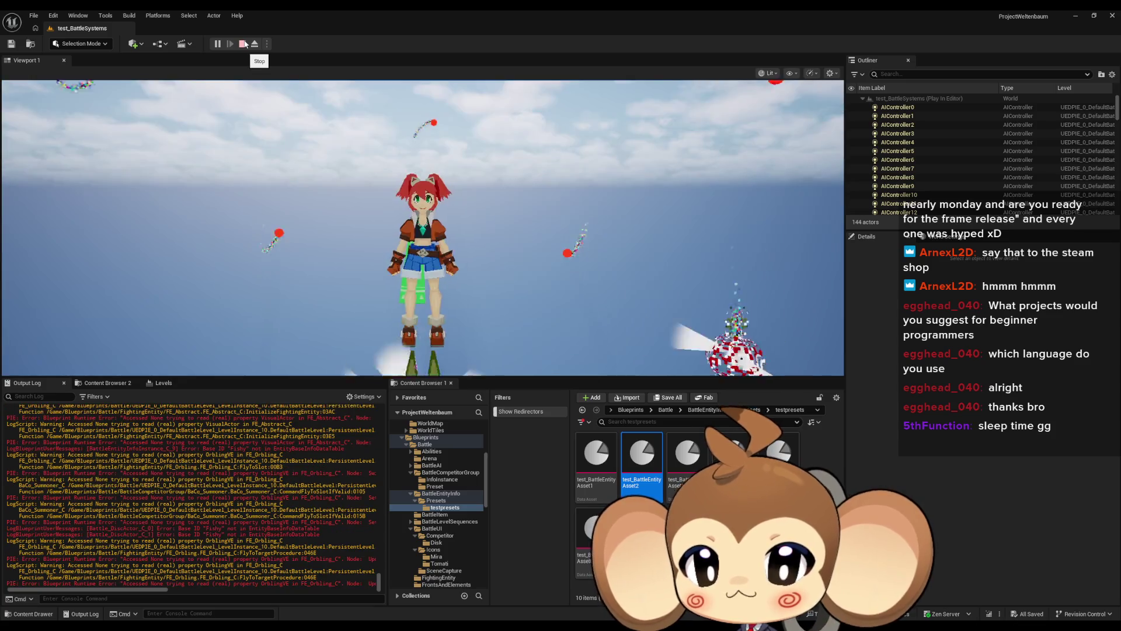
Stop play and compare test_BattleEntityAsset2 with the entity data table.
click(243, 44)
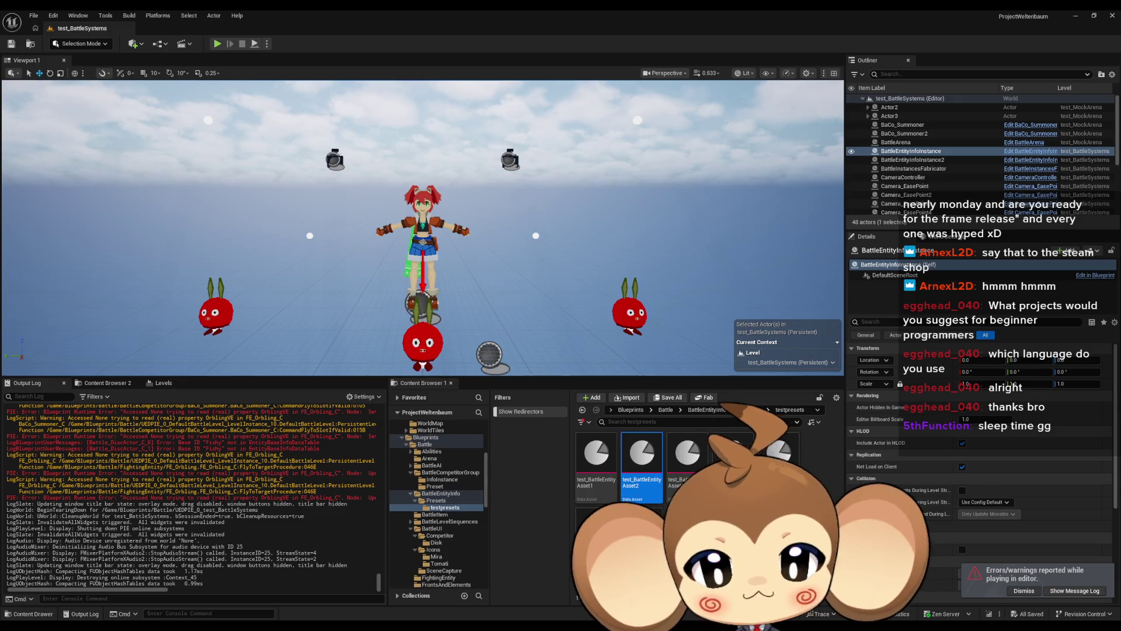
double_click(641, 452)
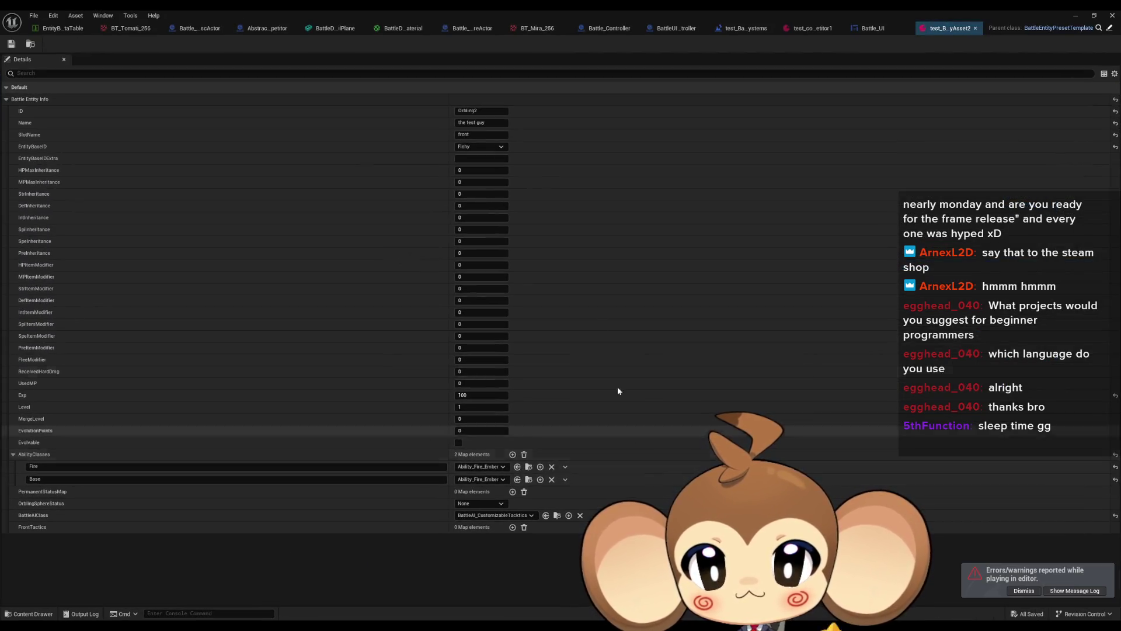
double_click(888, 13)
click(87, 80)
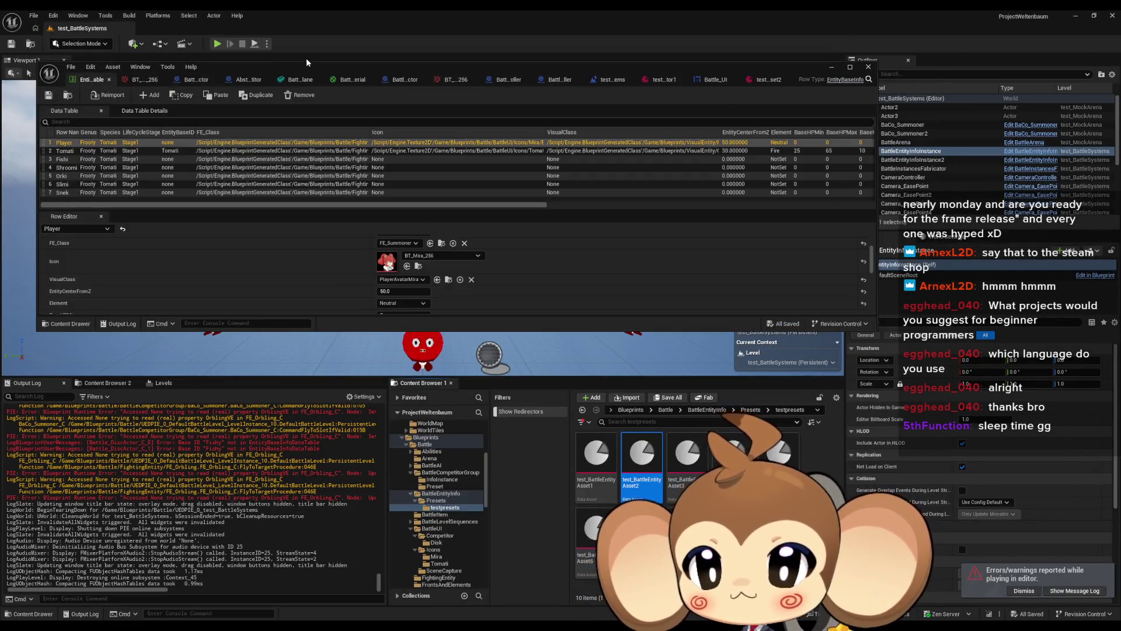
click(765, 79)
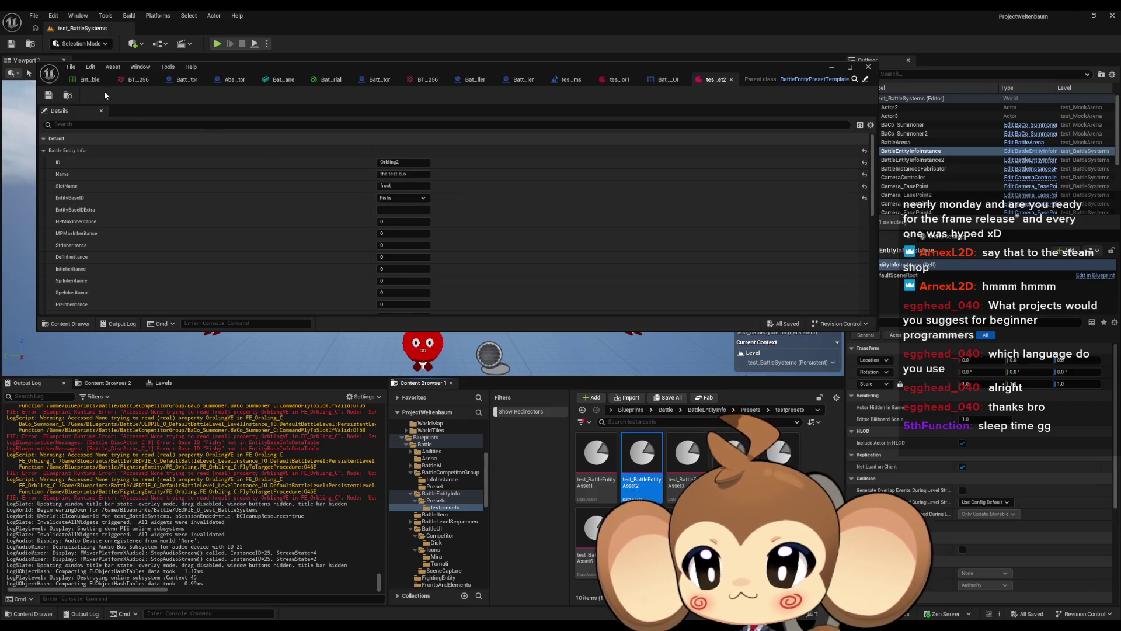
click(87, 78)
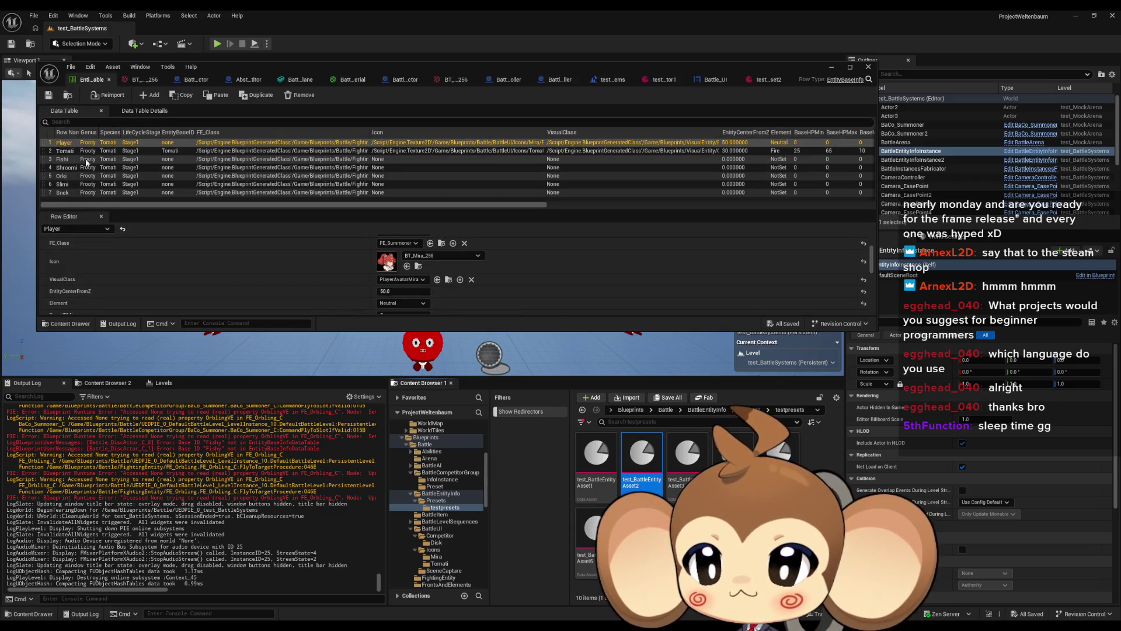
Set the Fishi row's Icon to testthumbnail in the Row Editor.
click(70, 162)
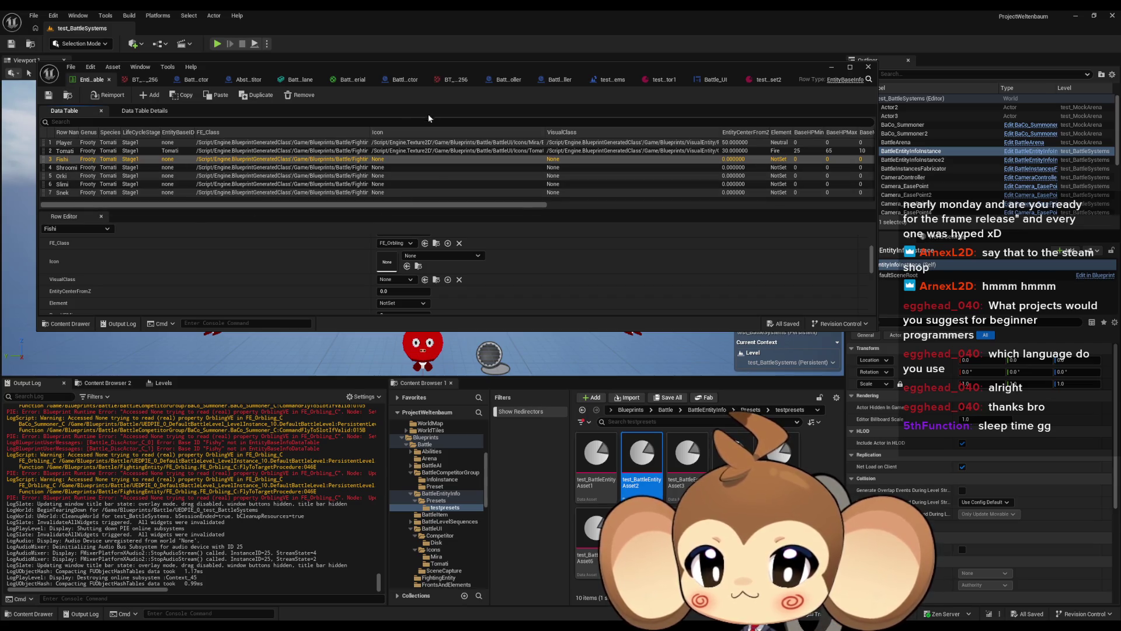
drag(325, 67, 328, 83)
double_click(329, 83)
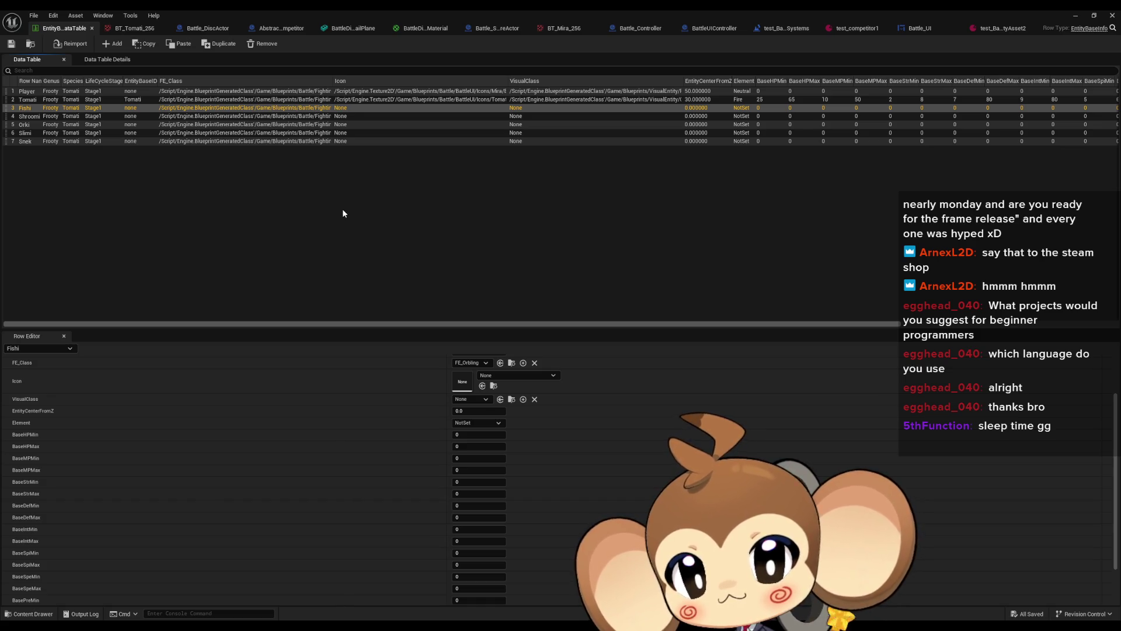
click(500, 375)
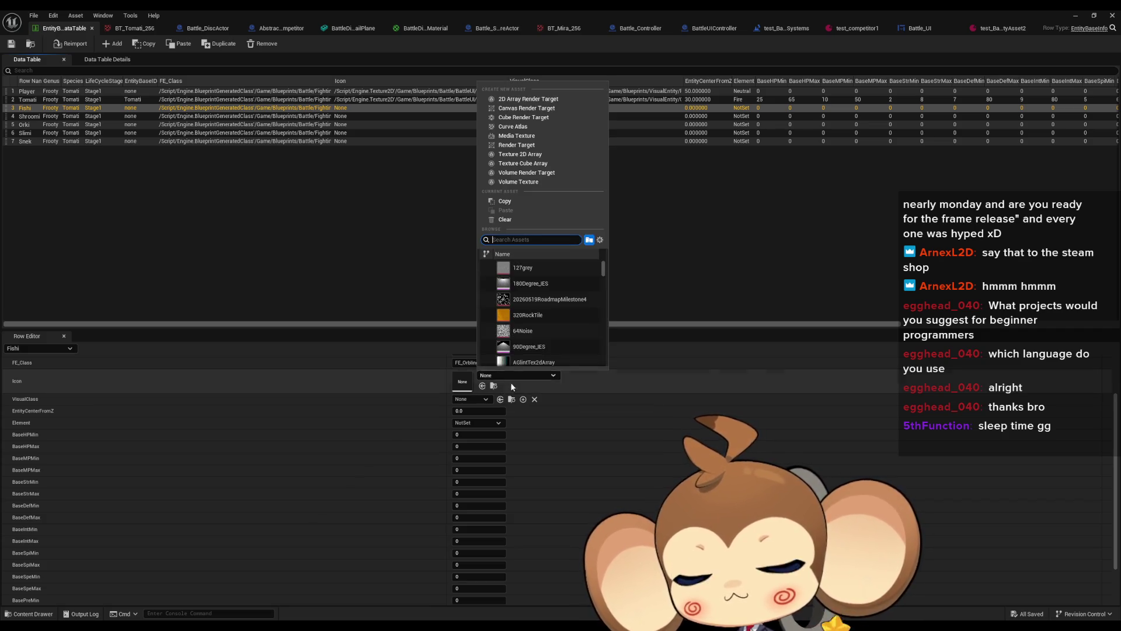
text(tom)
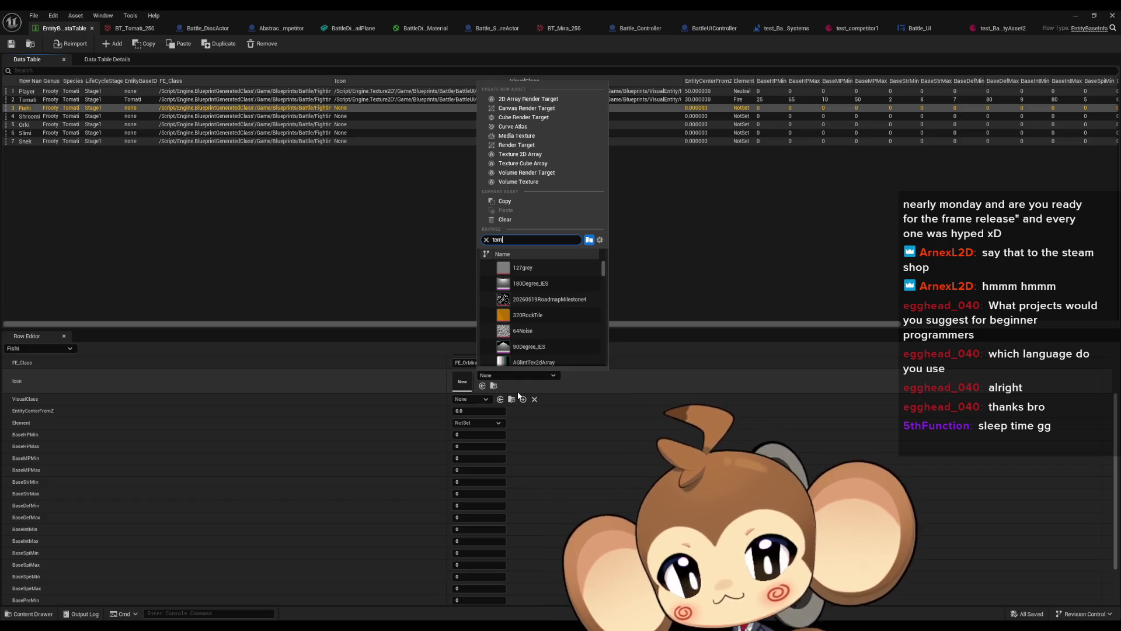
key(BackSpace)
key(BackSpace)
key(BackSpace)
text(te)
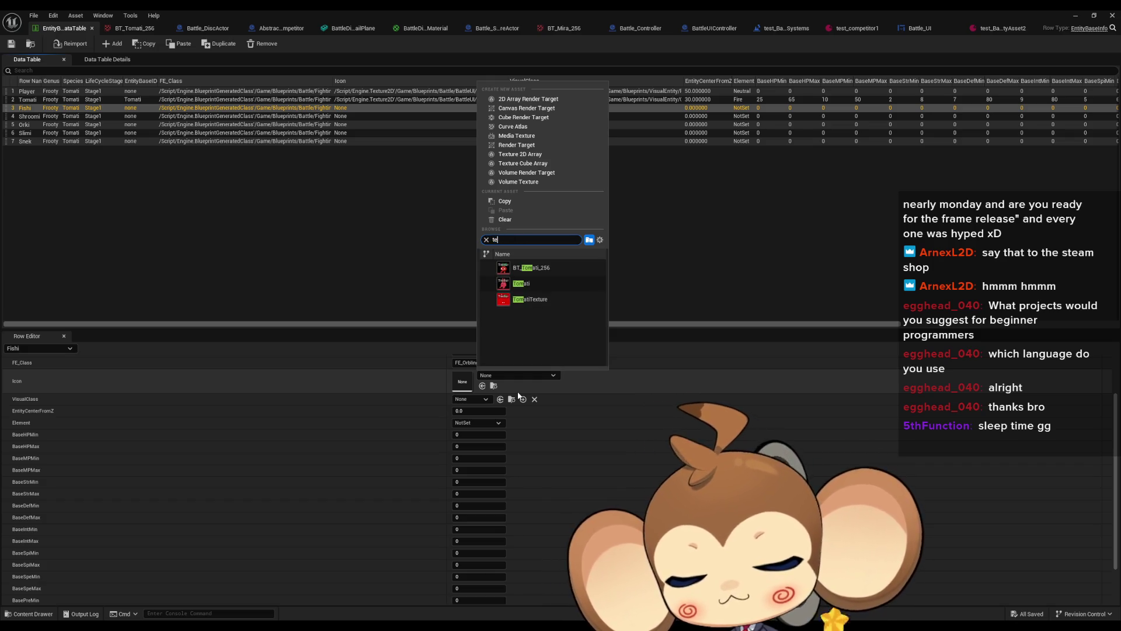
text(stt)
click(538, 267)
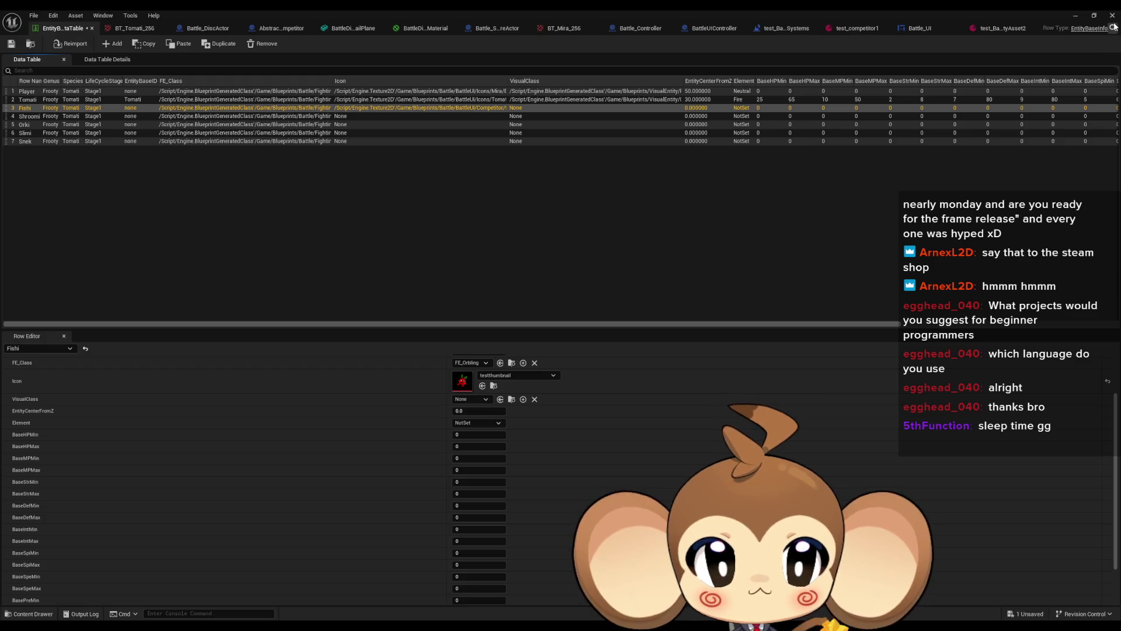
double_click(821, 15)
Set EntityBaseInfo's default Icon to testthumbnail, save the struct, and return to the data table.
click(436, 134)
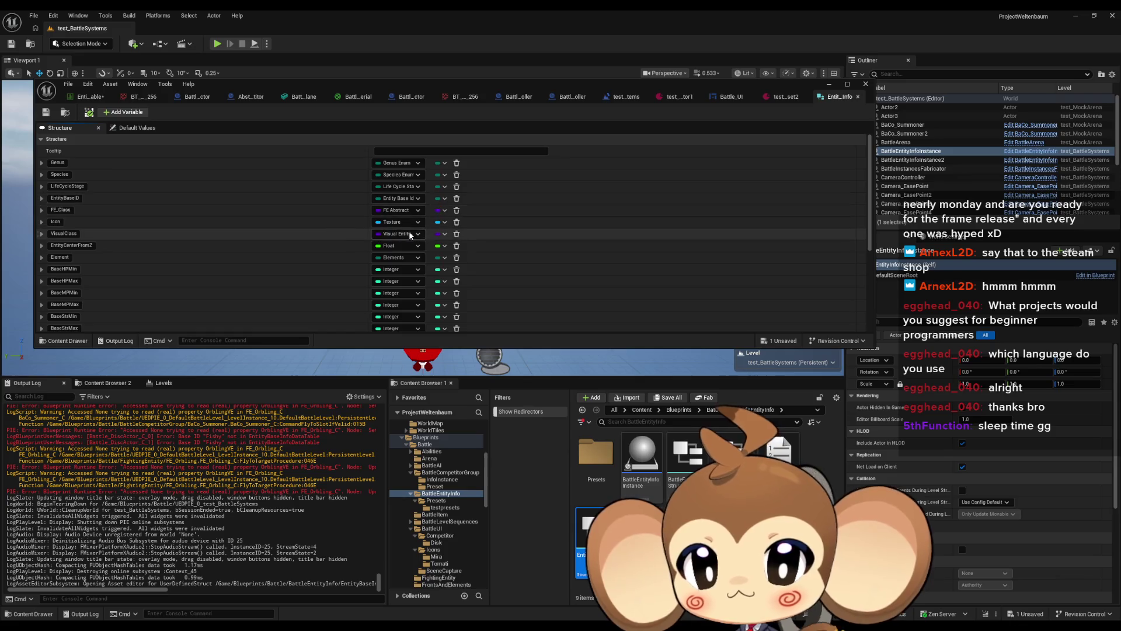
click(139, 129)
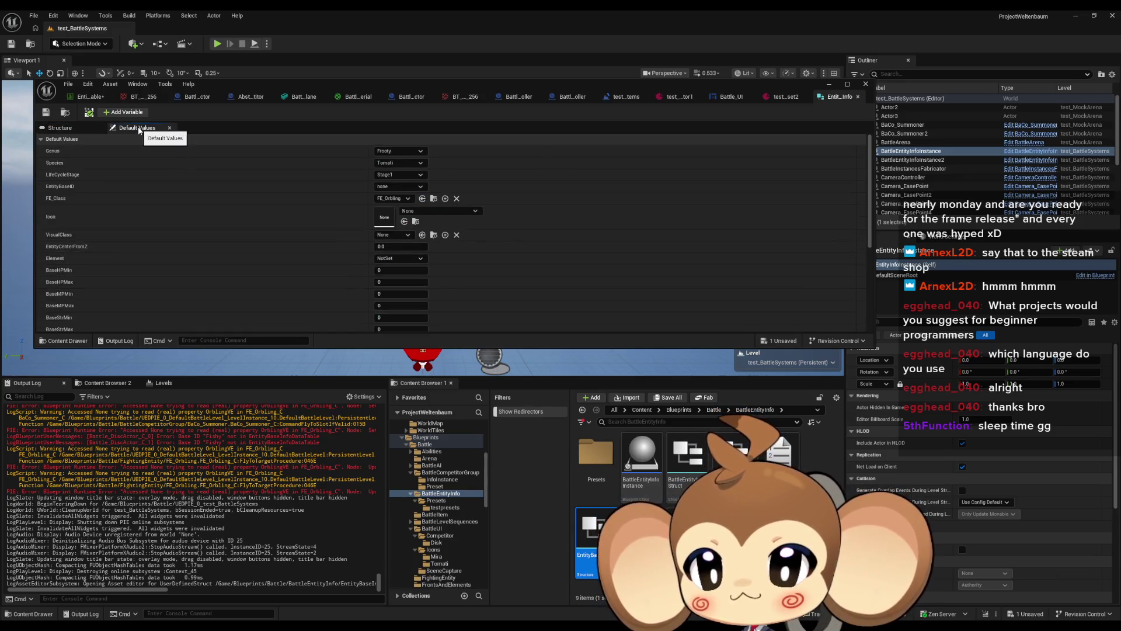
click(416, 211)
text(testth)
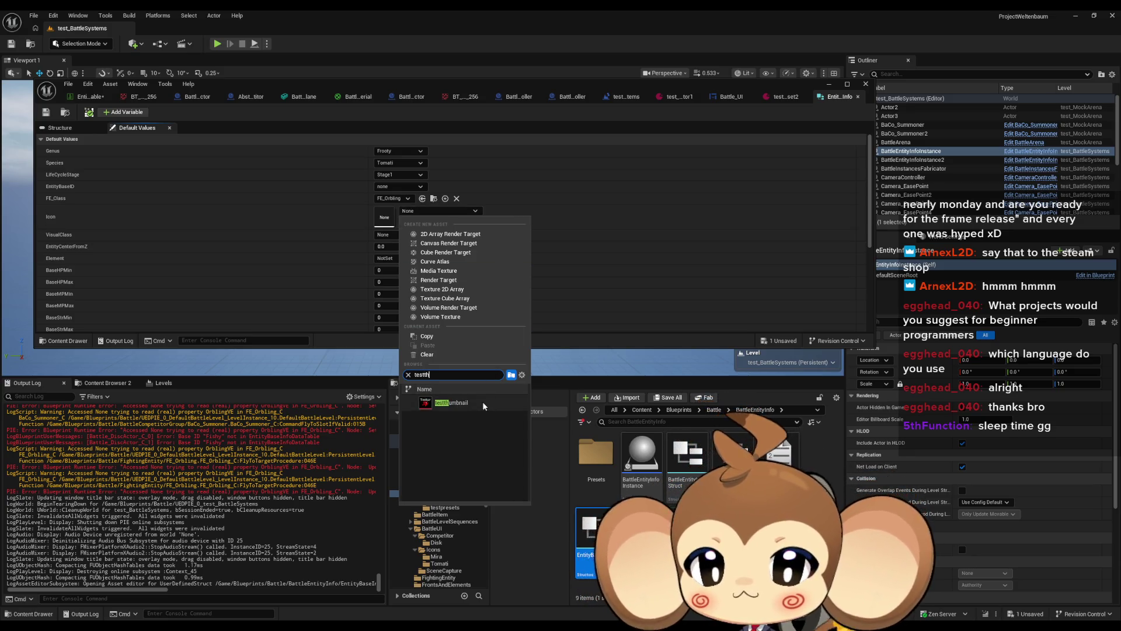
click(450, 403)
click(52, 111)
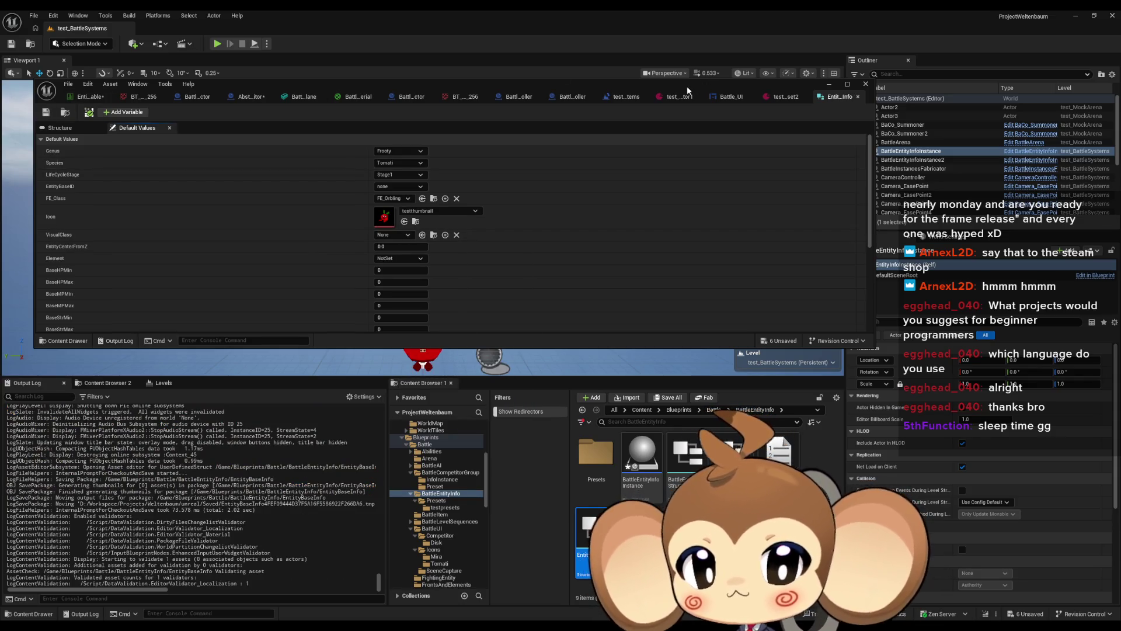
double_click(686, 86)
click(994, 27)
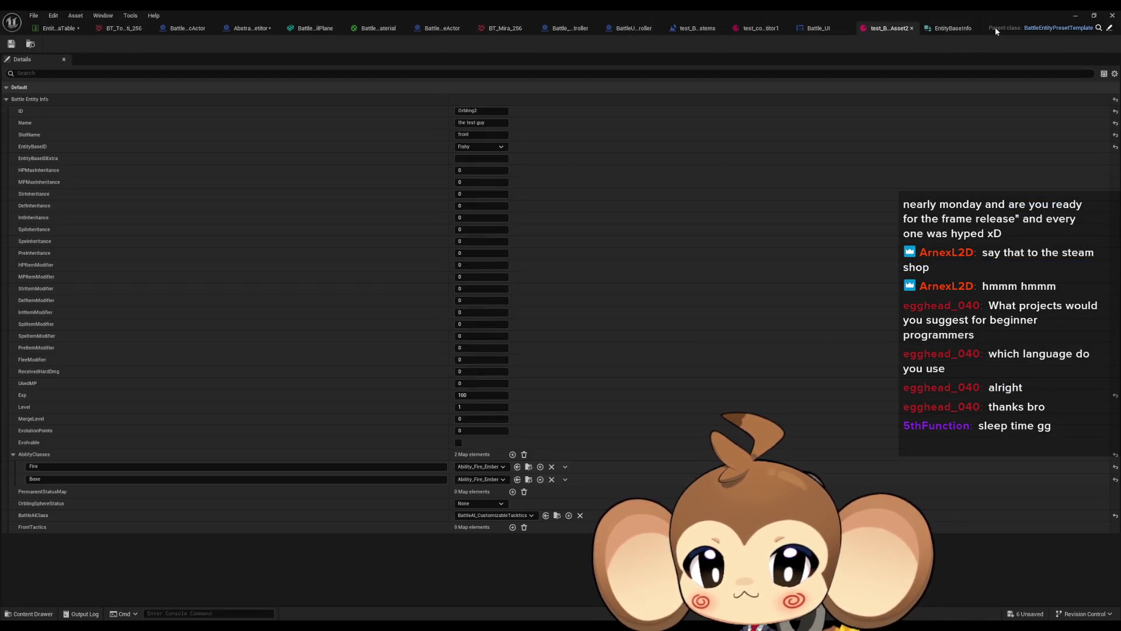
click(59, 27)
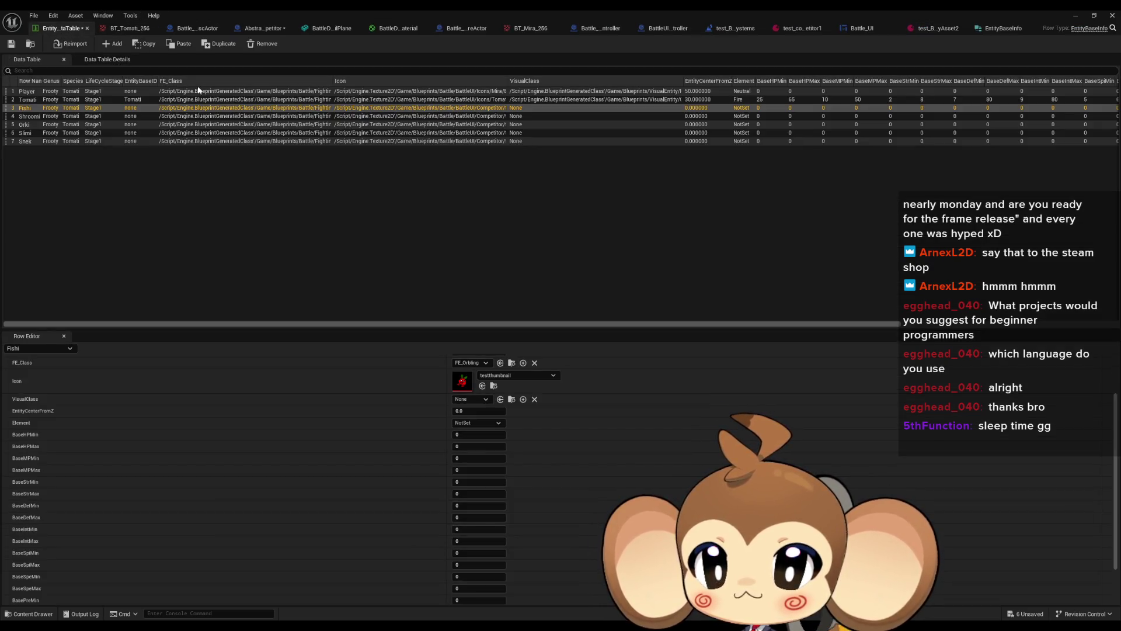
Look over the Shroomi, Orki and Snek rows, then reselect the Fishi row.
click(60, 117)
click(56, 124)
click(57, 141)
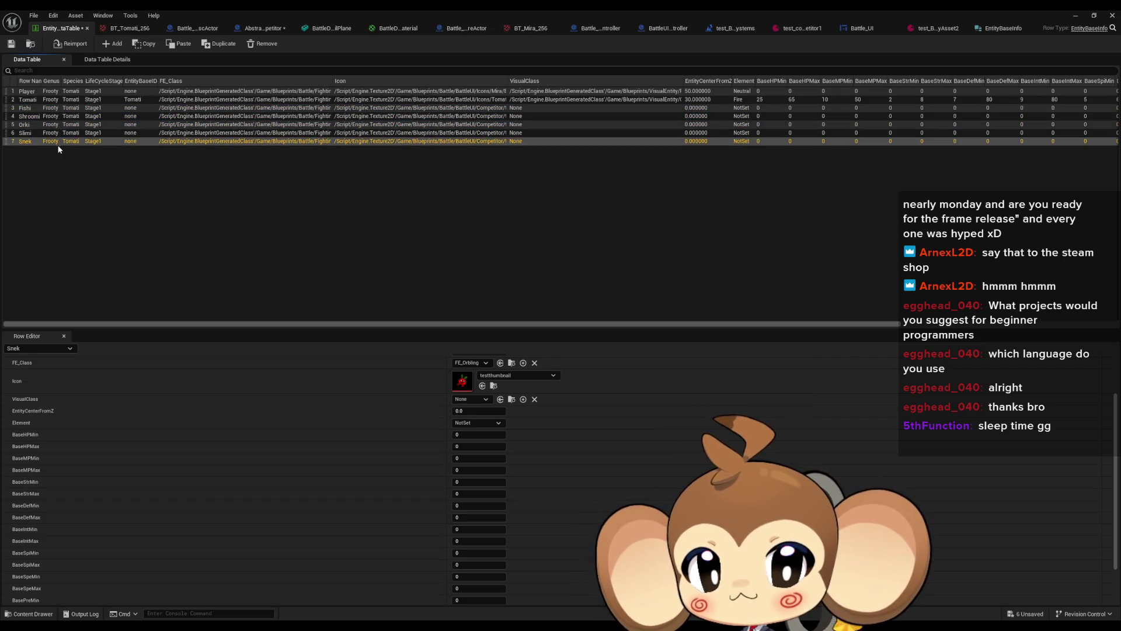
scroll(249, 380, down, 2)
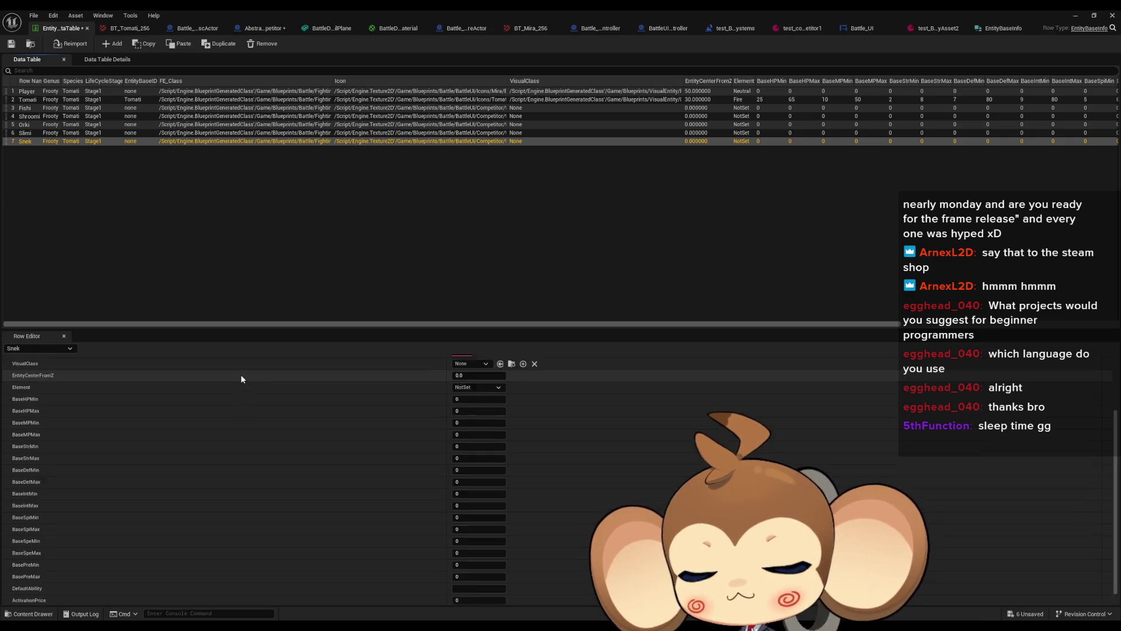
scroll(242, 379, up, 3)
click(95, 108)
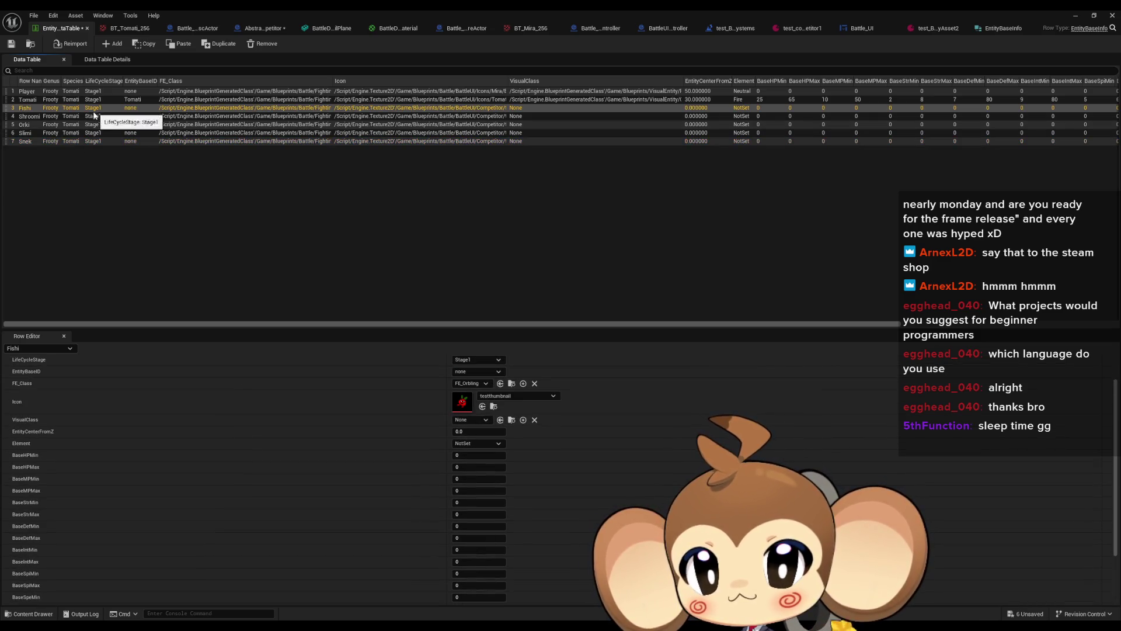
Set Fishi's VisualClass to OrblingFishy_VE.
click(470, 420)
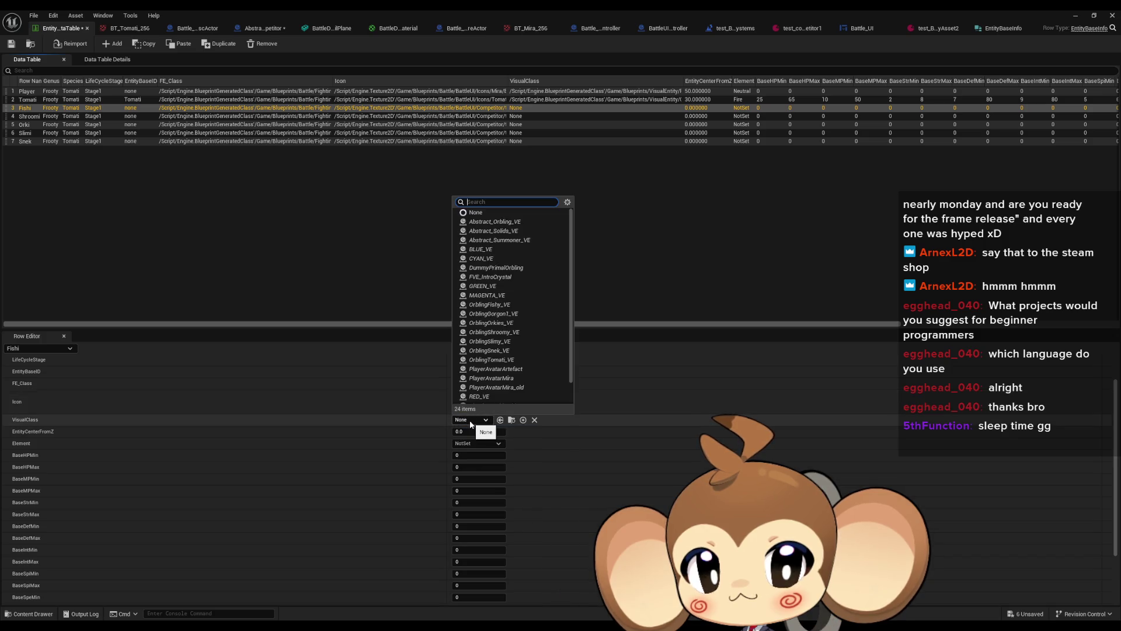
click(468, 425)
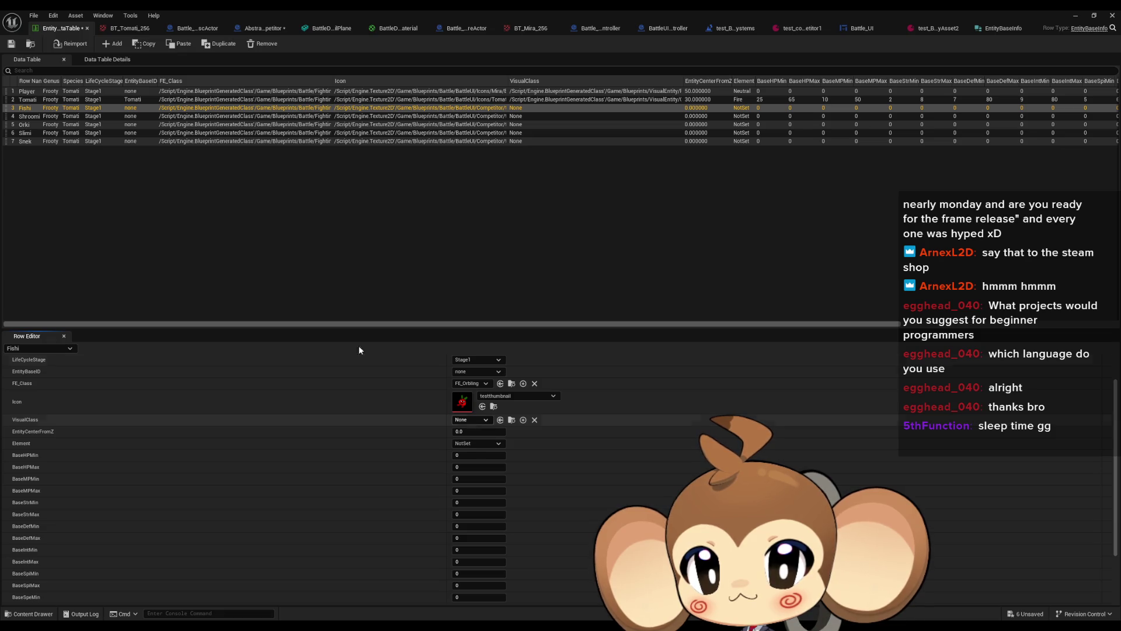
click(197, 100)
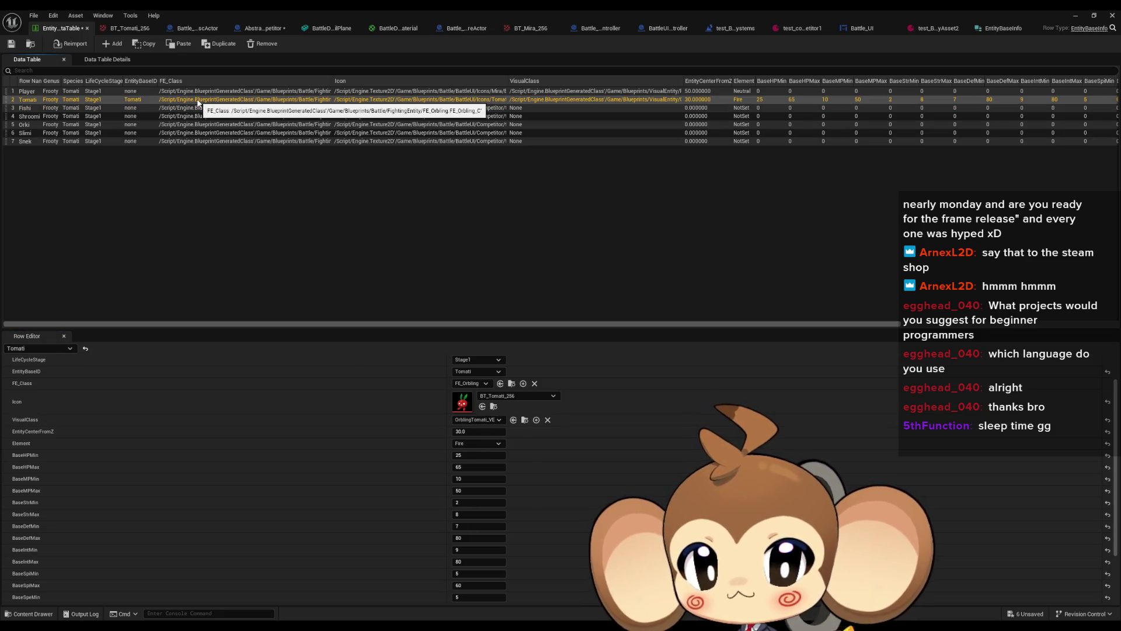
click(198, 108)
click(464, 421)
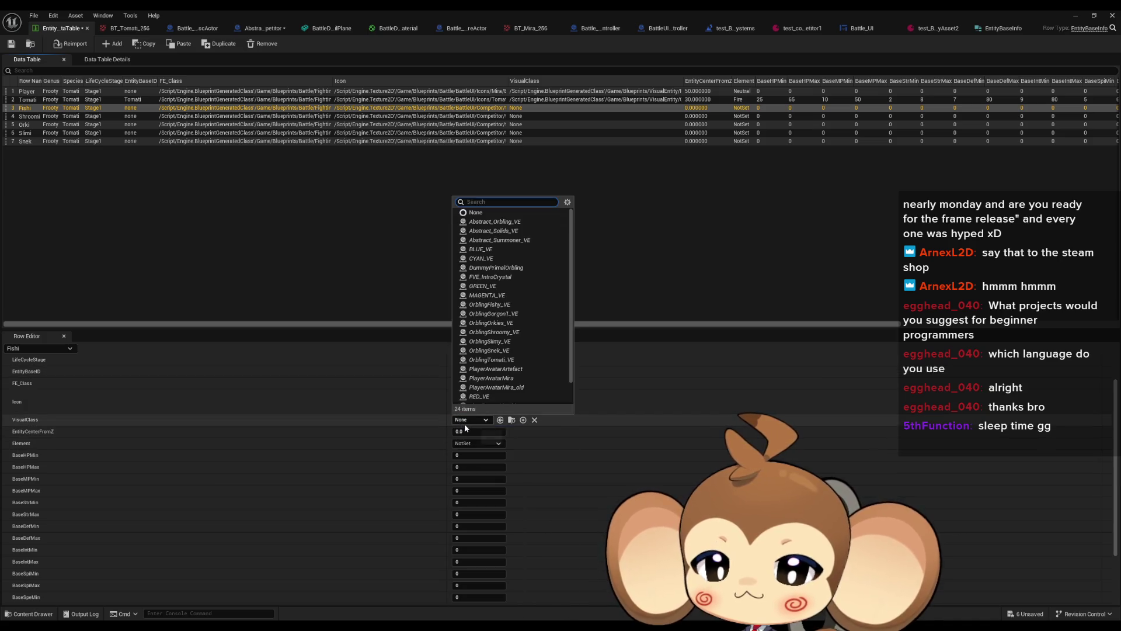
text(fish)
key(Down)
key(Return)
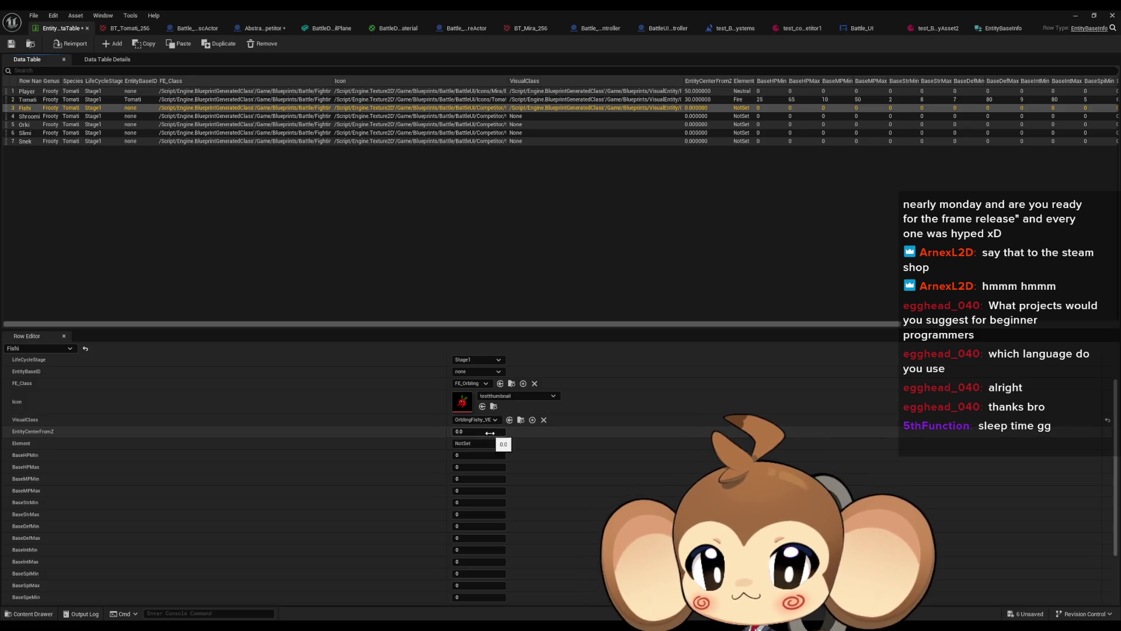
Set Fishi's element to Water and its EntityCenterFromZ to 30.0.
click(475, 443)
click(471, 468)
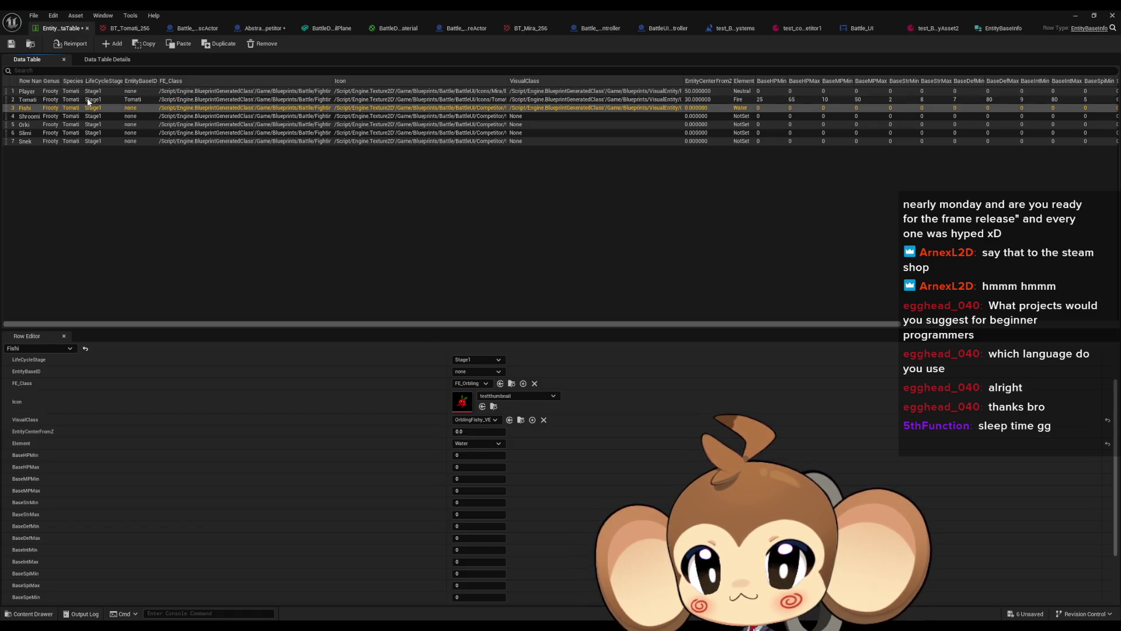
click(477, 431)
text(3)
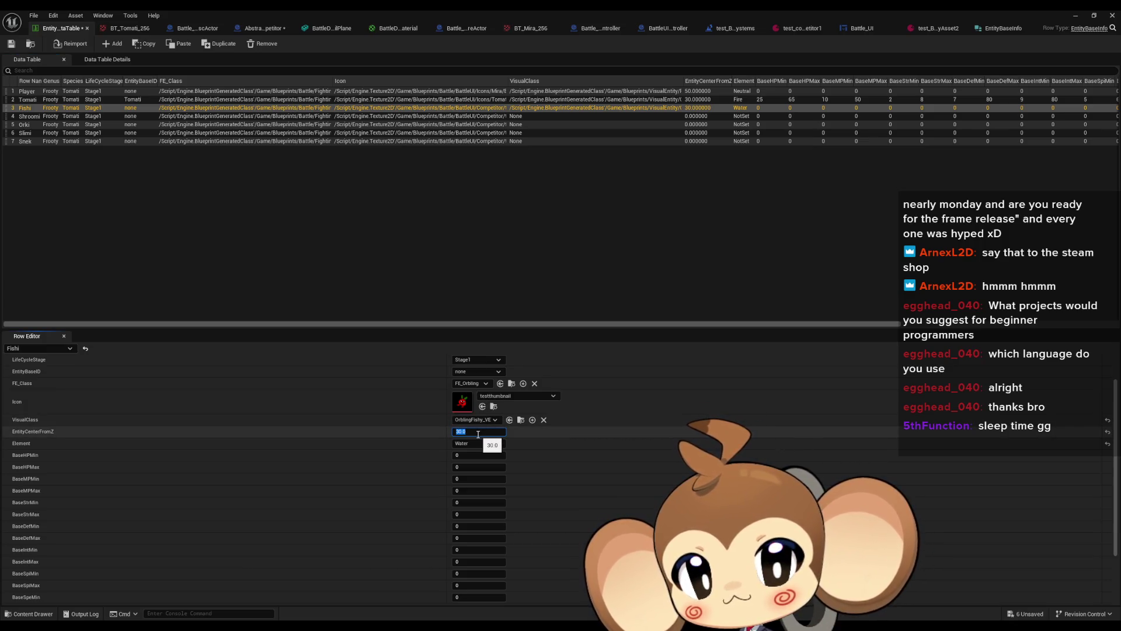
click(133, 101)
Set Fishi's EntityBaseID to Fishy and bring up the test_BattleEntityAsset2 asset.
click(134, 101)
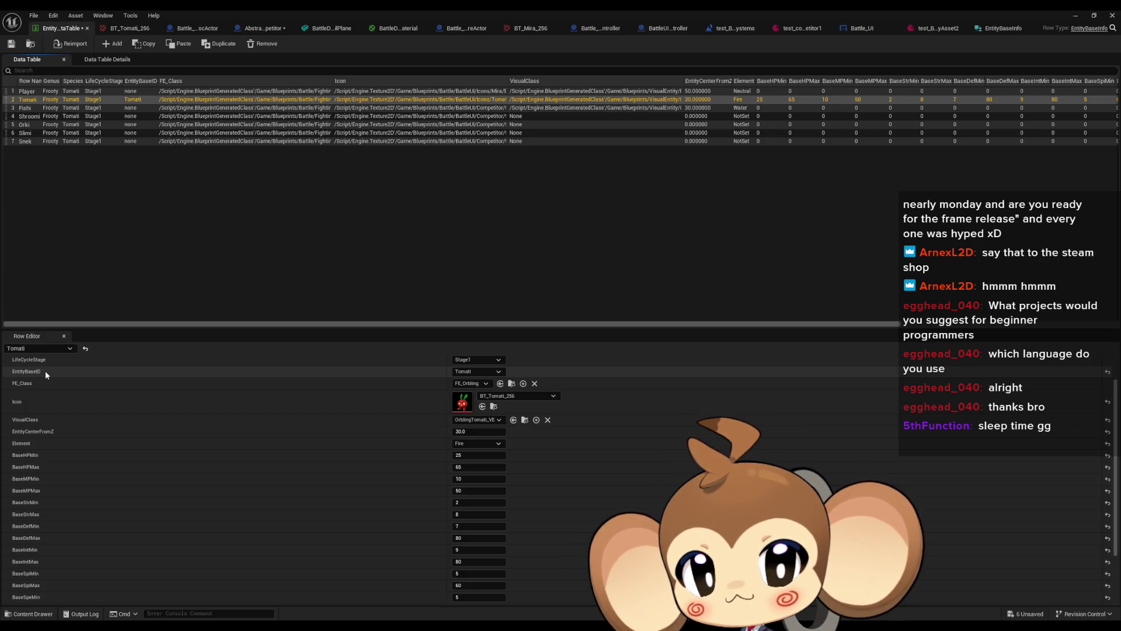
key(Down)
click(467, 371)
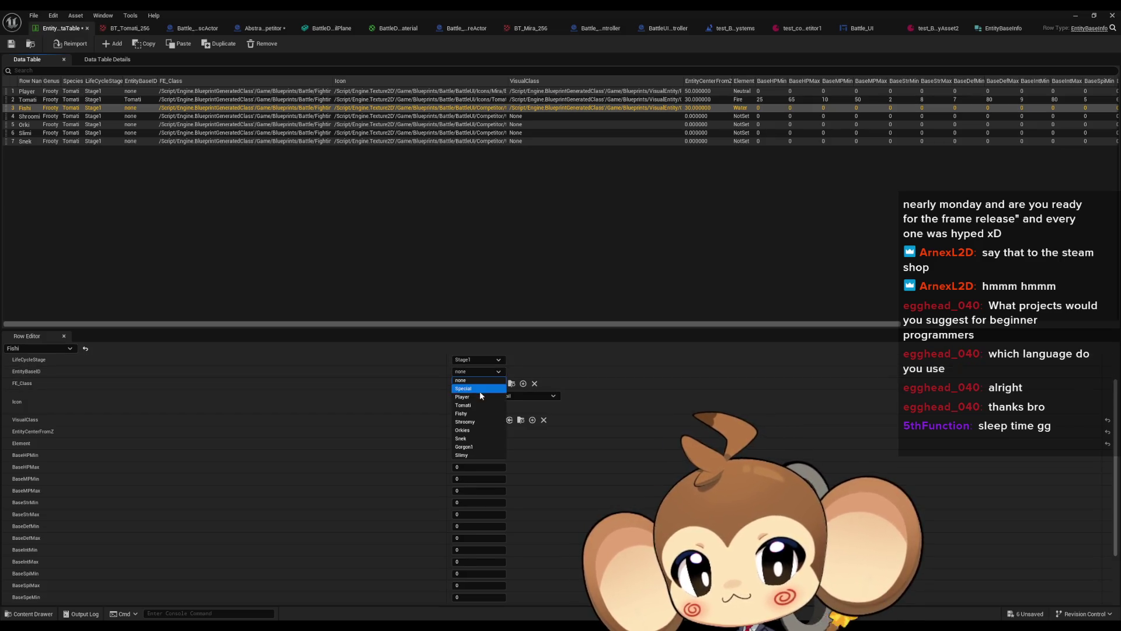
click(476, 413)
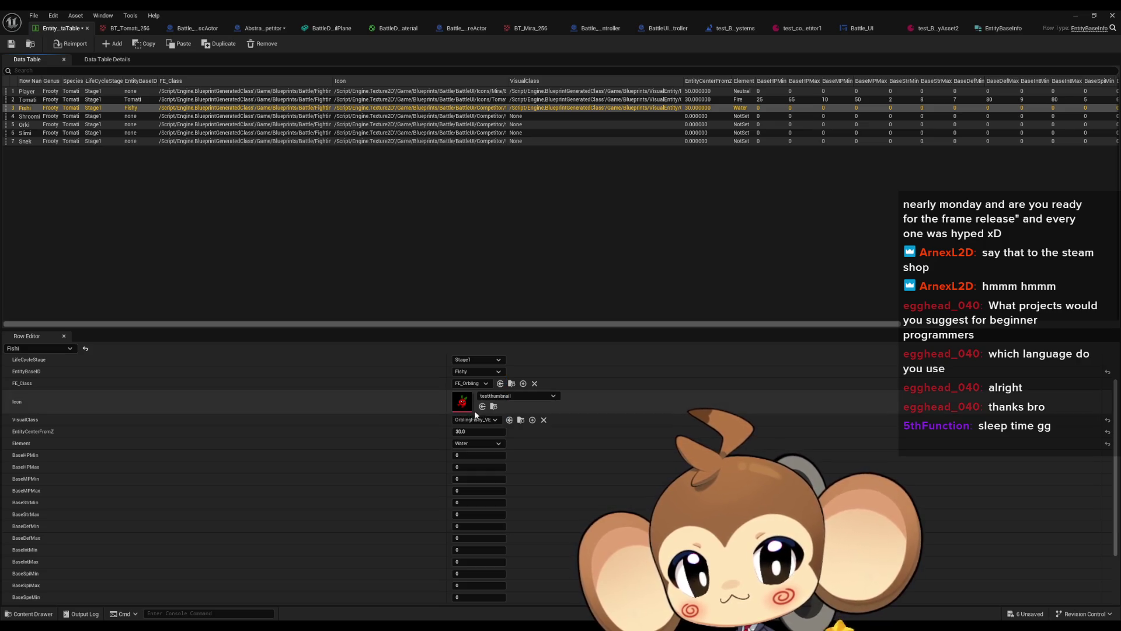
click(34, 100)
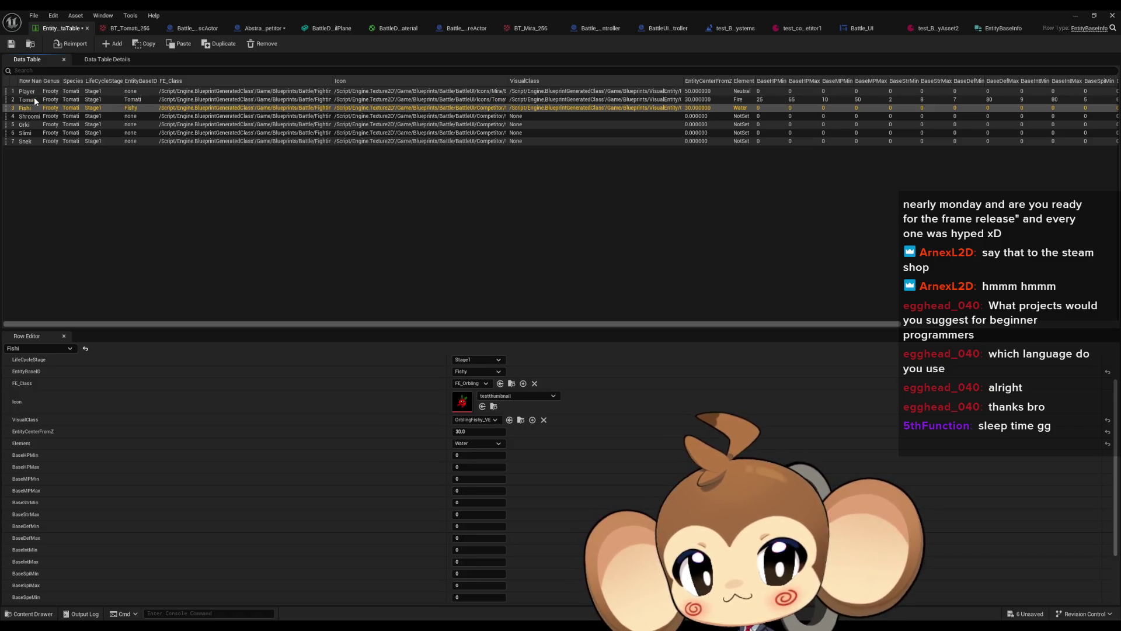
key(Down)
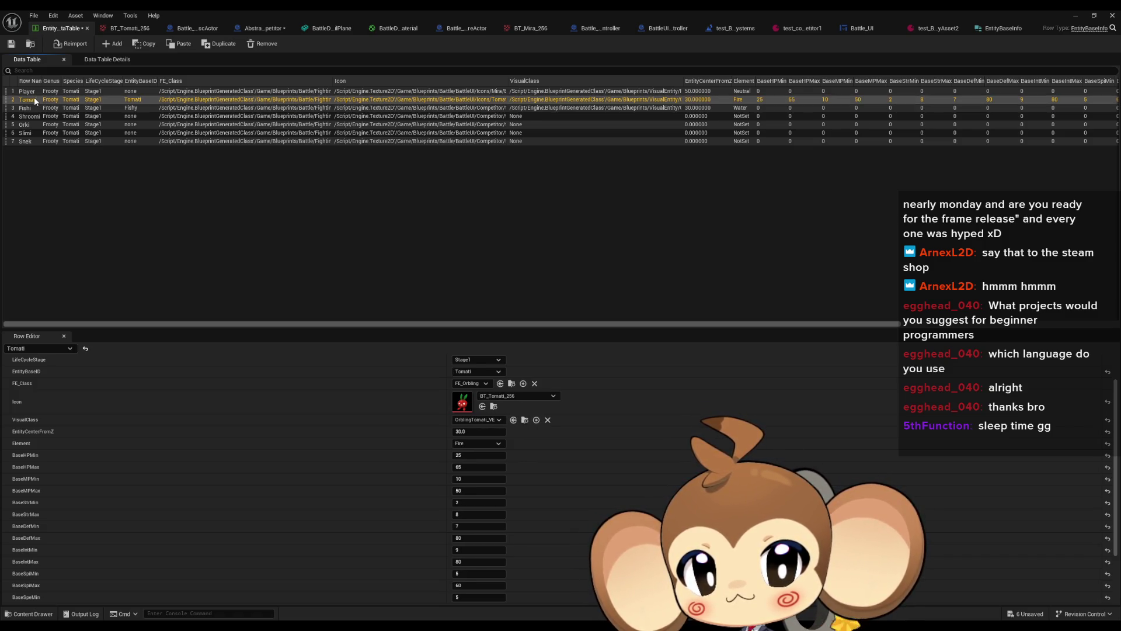
scroll(248, 402, down, 3)
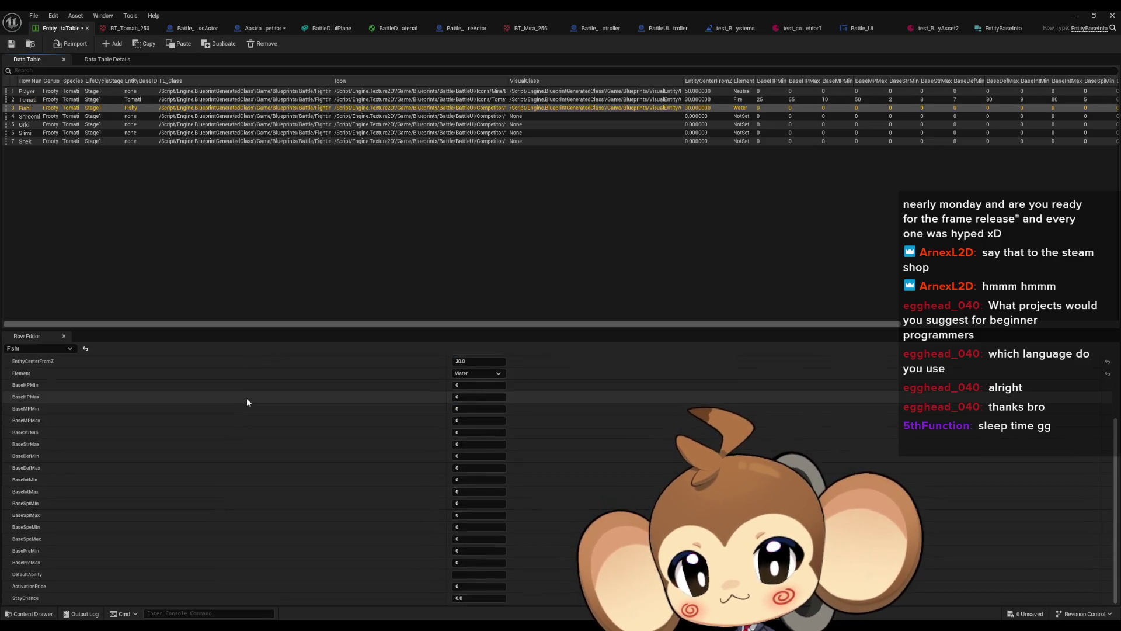
scroll(245, 400, up, 3)
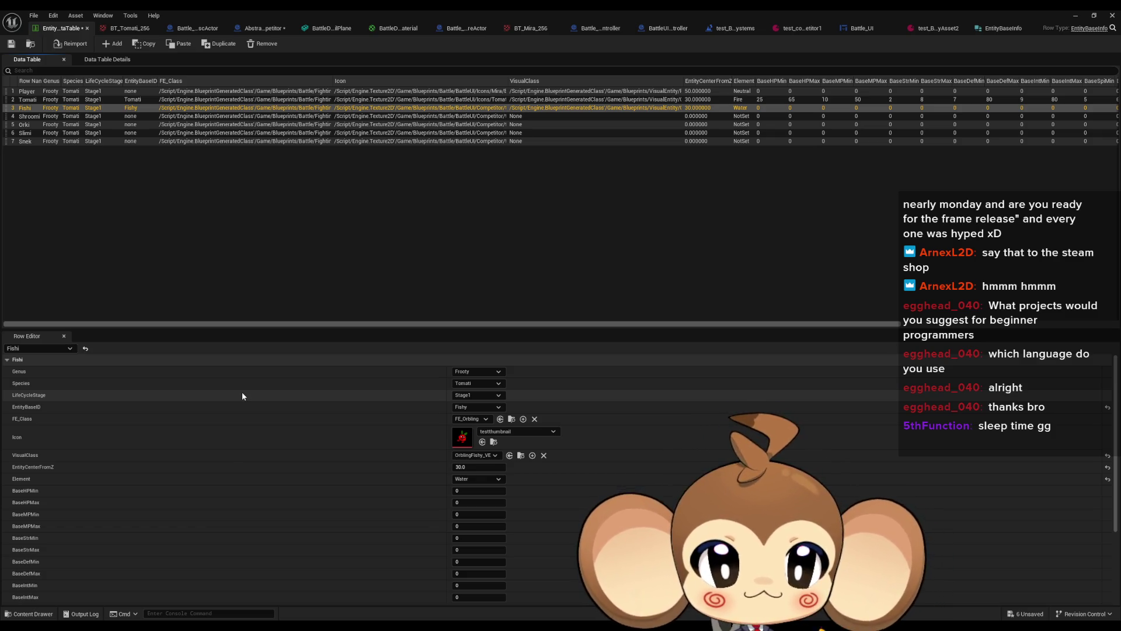
click(937, 28)
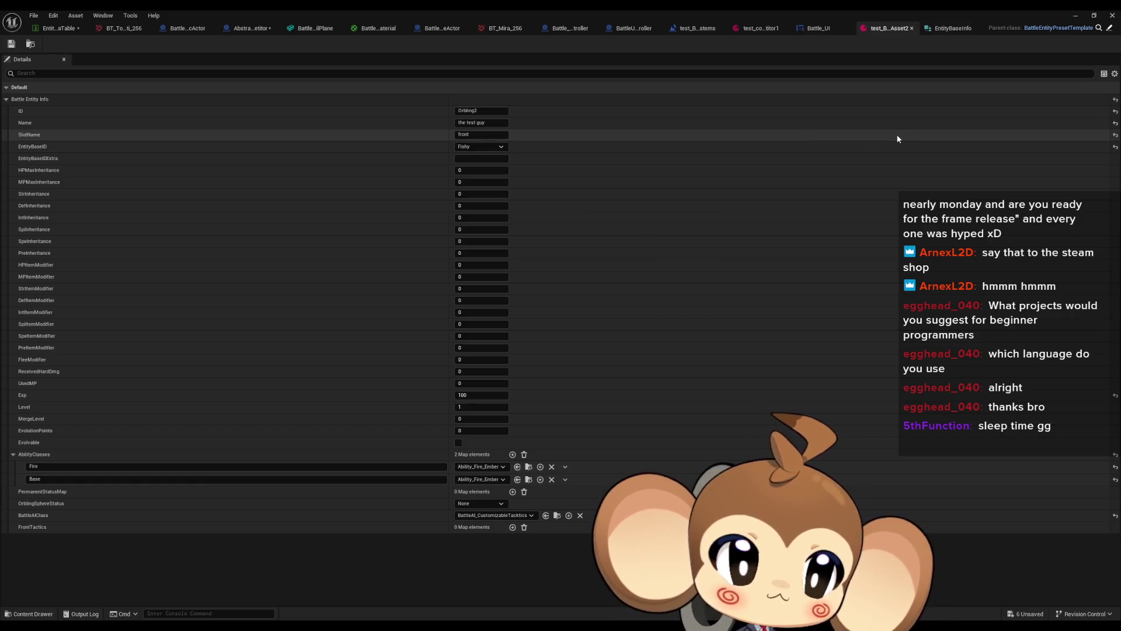
Minimize the asset editor and run a quick play test, then stop it.
click(1073, 16)
click(216, 44)
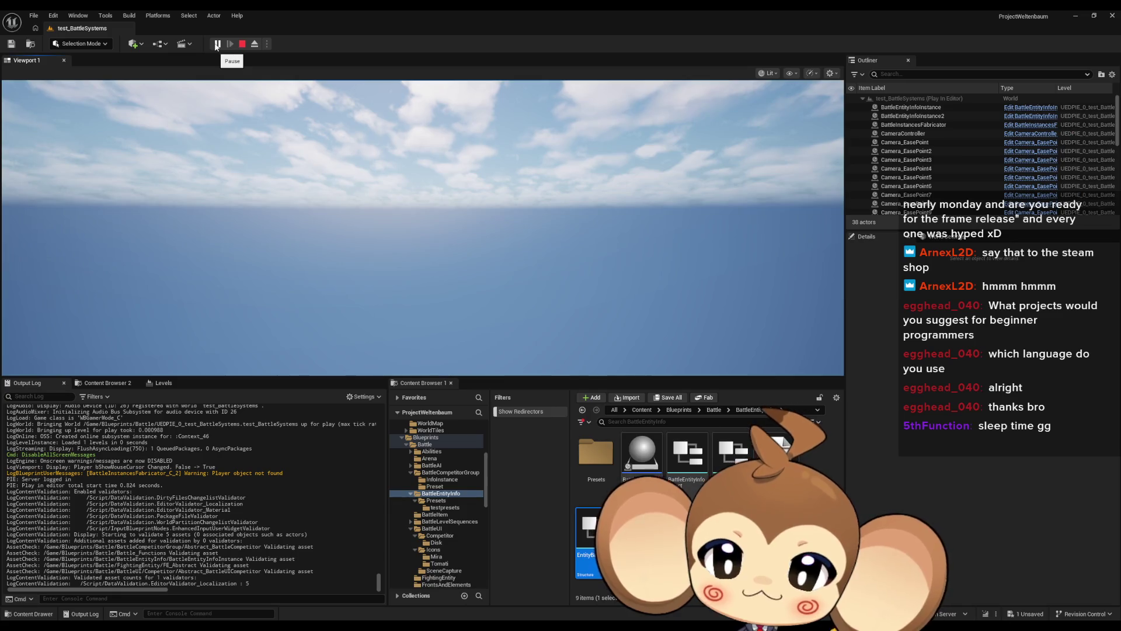
click(242, 44)
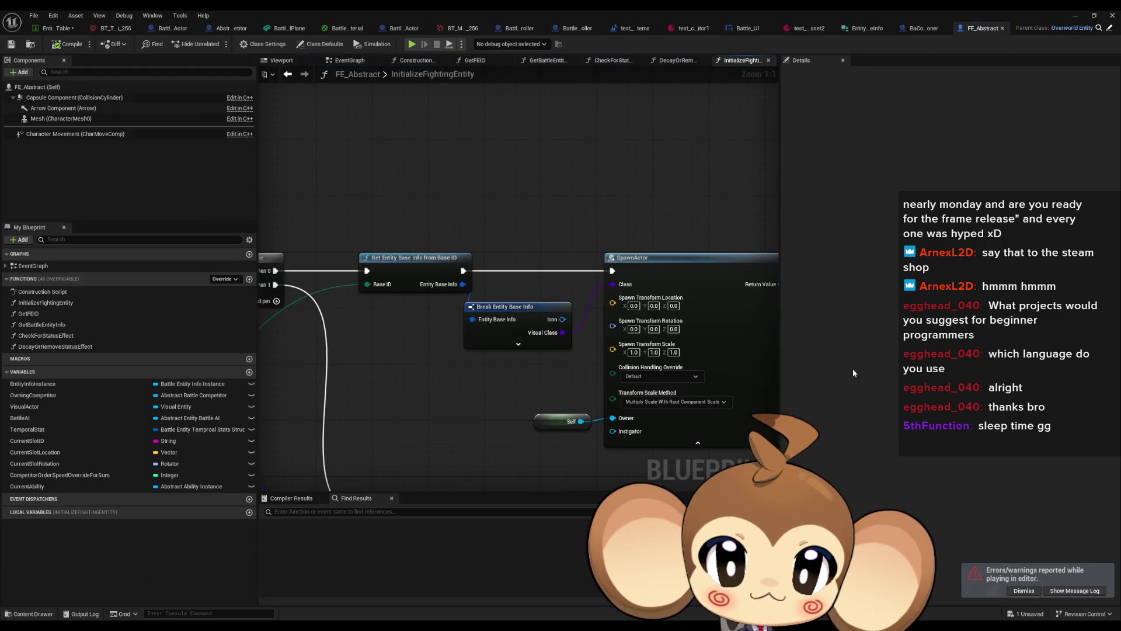
Open the GetEntityBaseInfoFromBaseID function from the FE_Abstract graph's lookup node.
drag(419, 206, 519, 328)
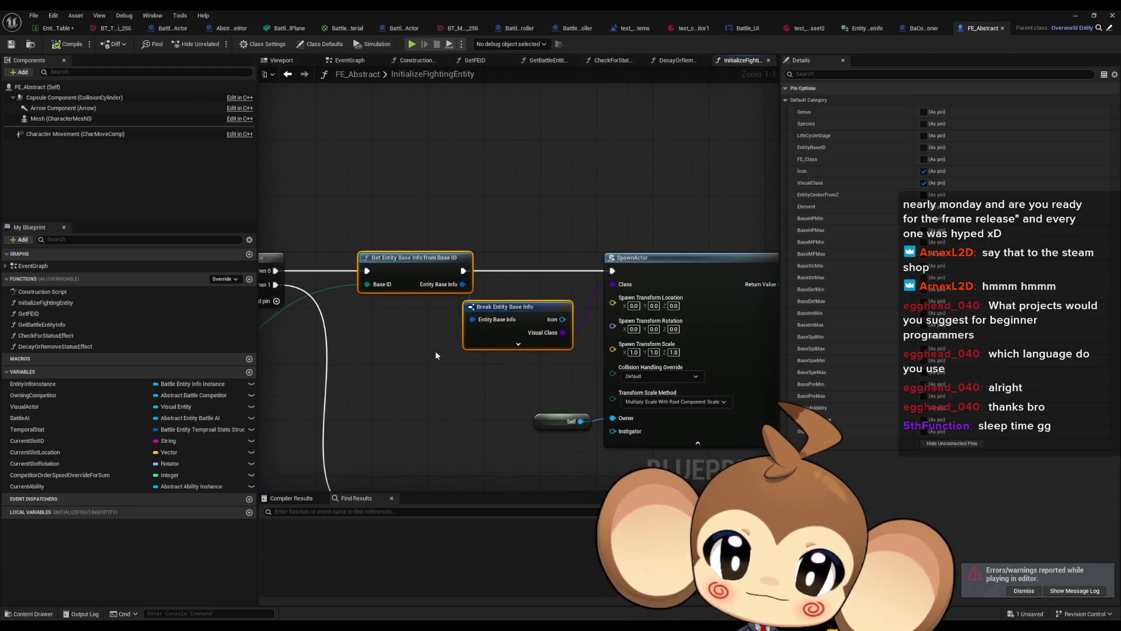
scroll(435, 350, down, 2)
scroll(551, 312, up, 2)
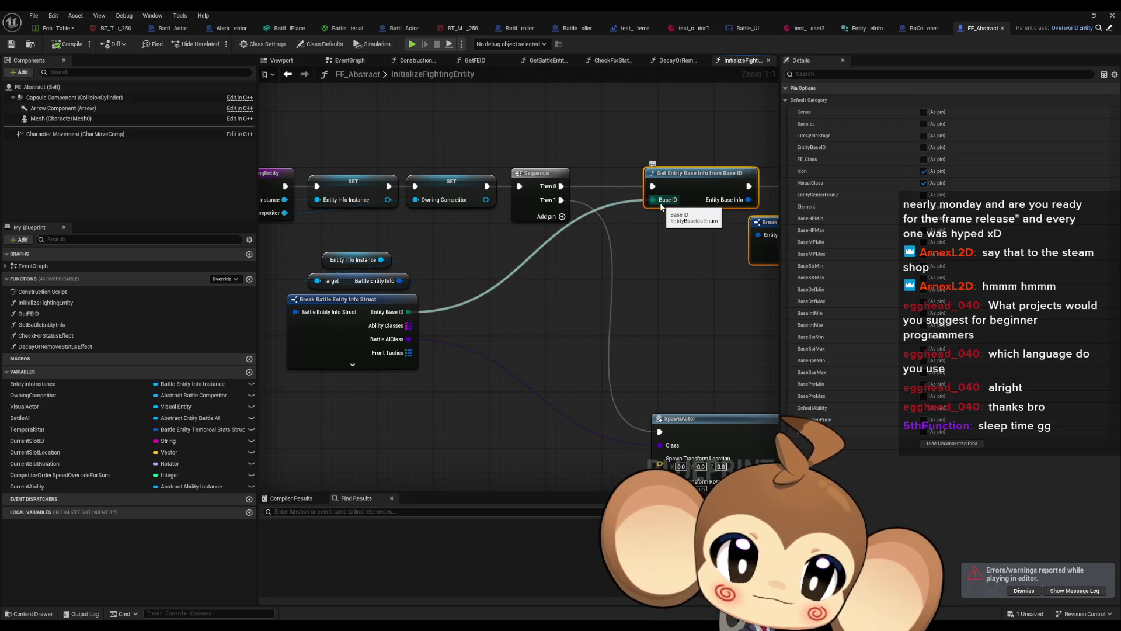
double_click(700, 186)
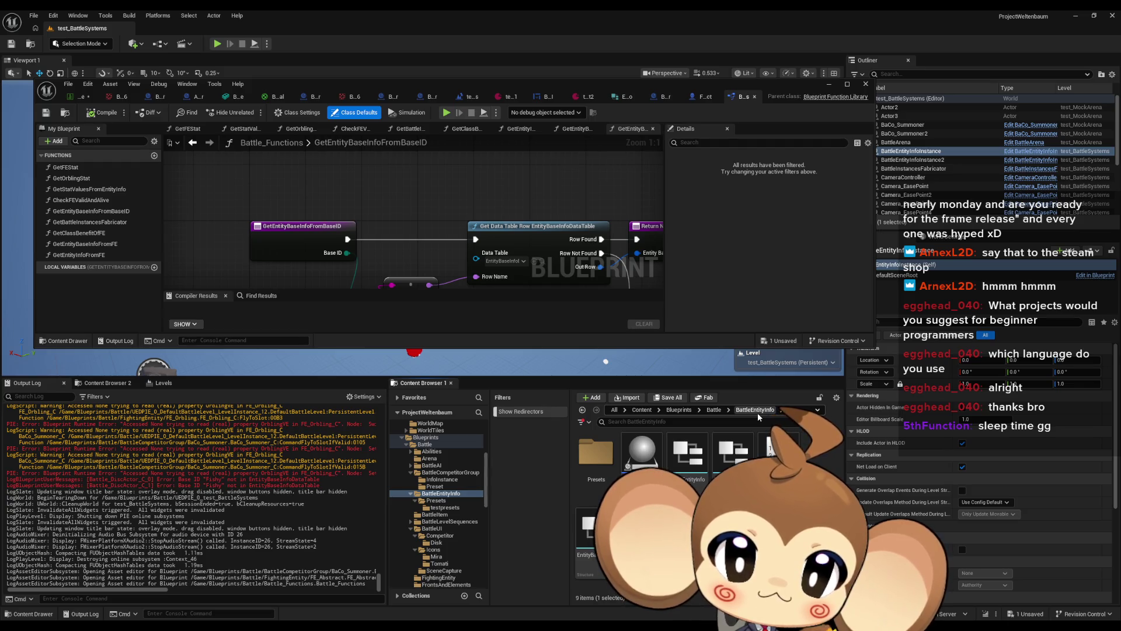
Change the EntityBaseIds display names to Fishi, Shroomi, Orki and Slimi.
double_click(778, 449)
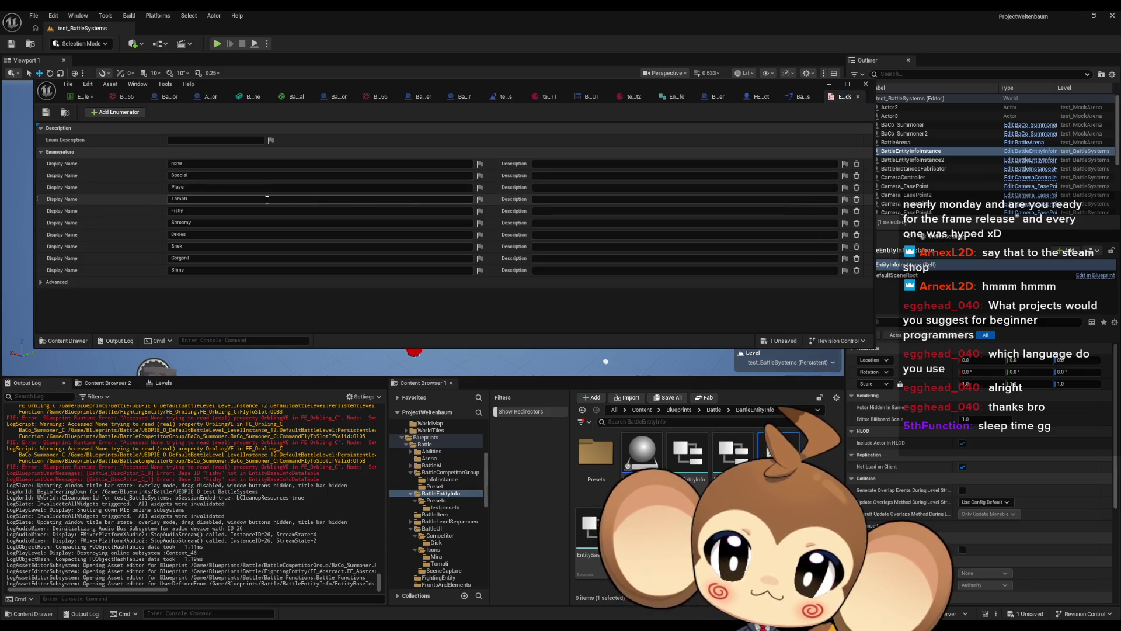
click(207, 210)
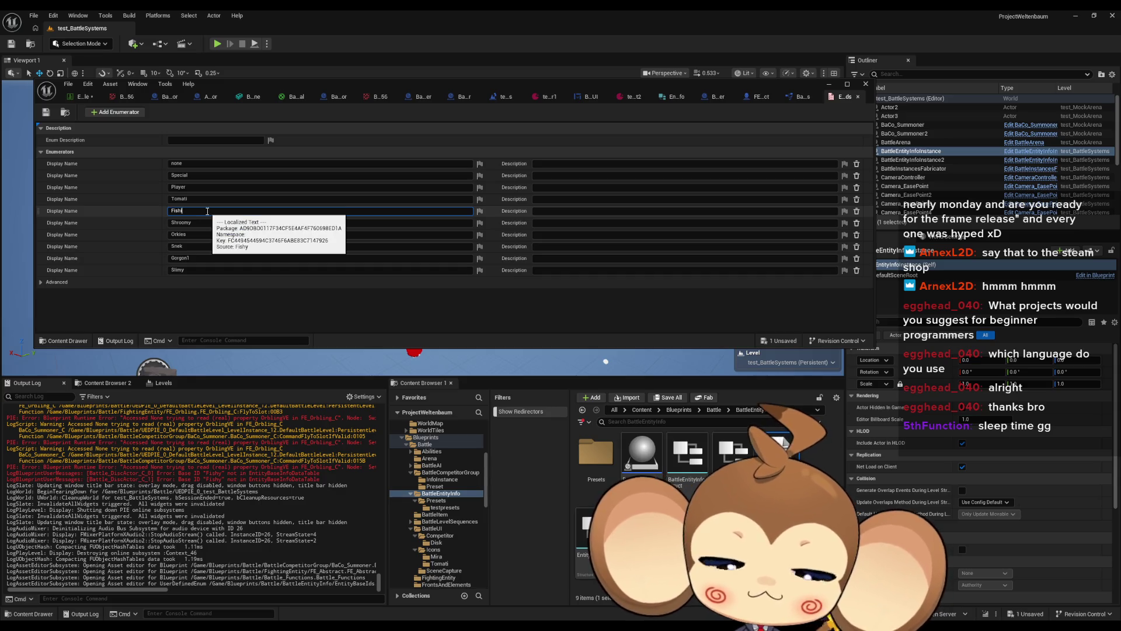
key(BackSpace)
click(199, 224)
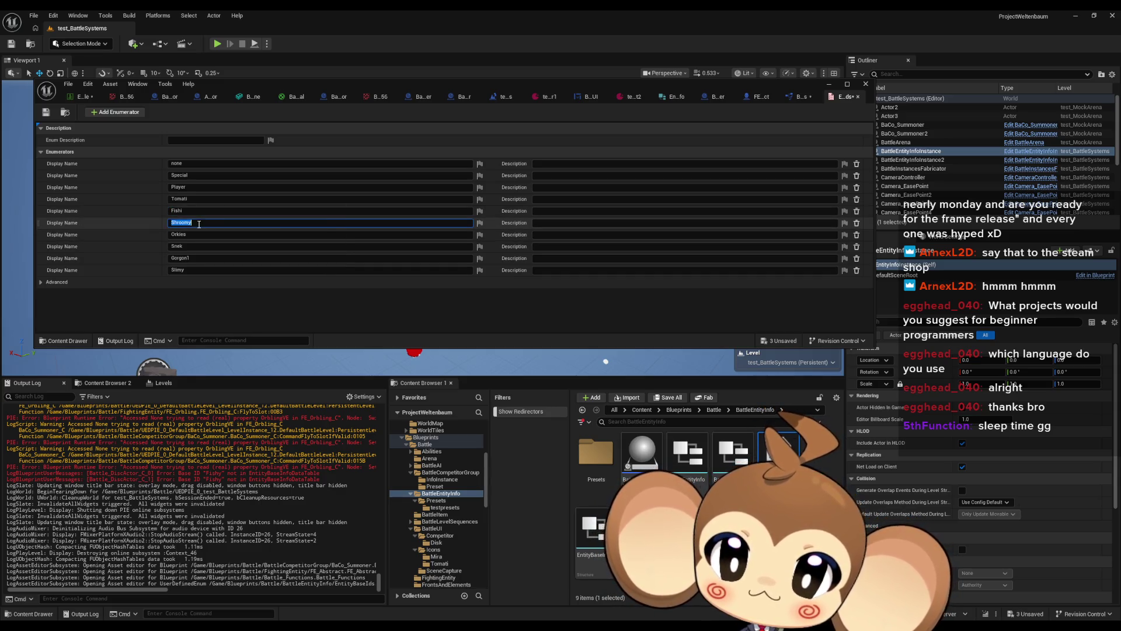
key(BackSpace)
text(i)
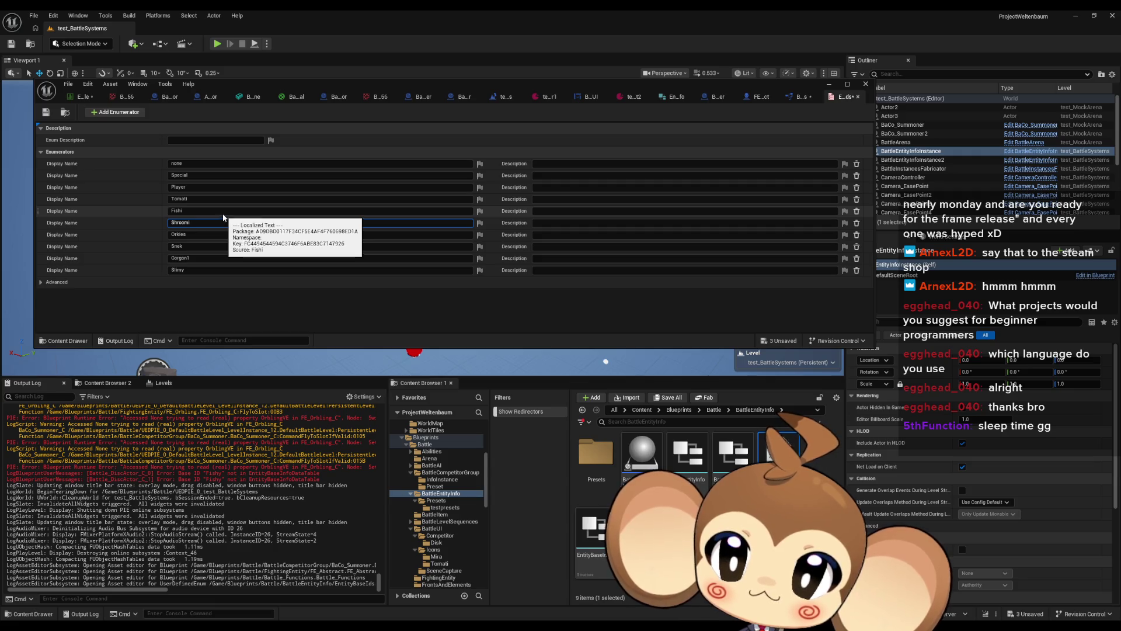
click(215, 234)
click(213, 234)
text(Orki)
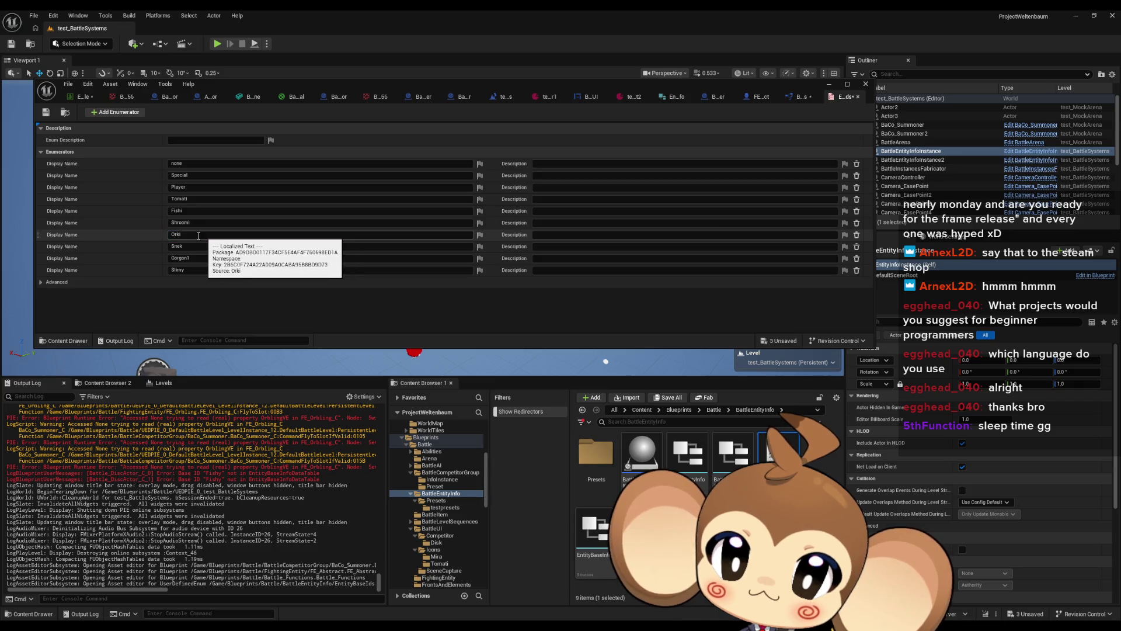
click(197, 270)
text(Slimi)
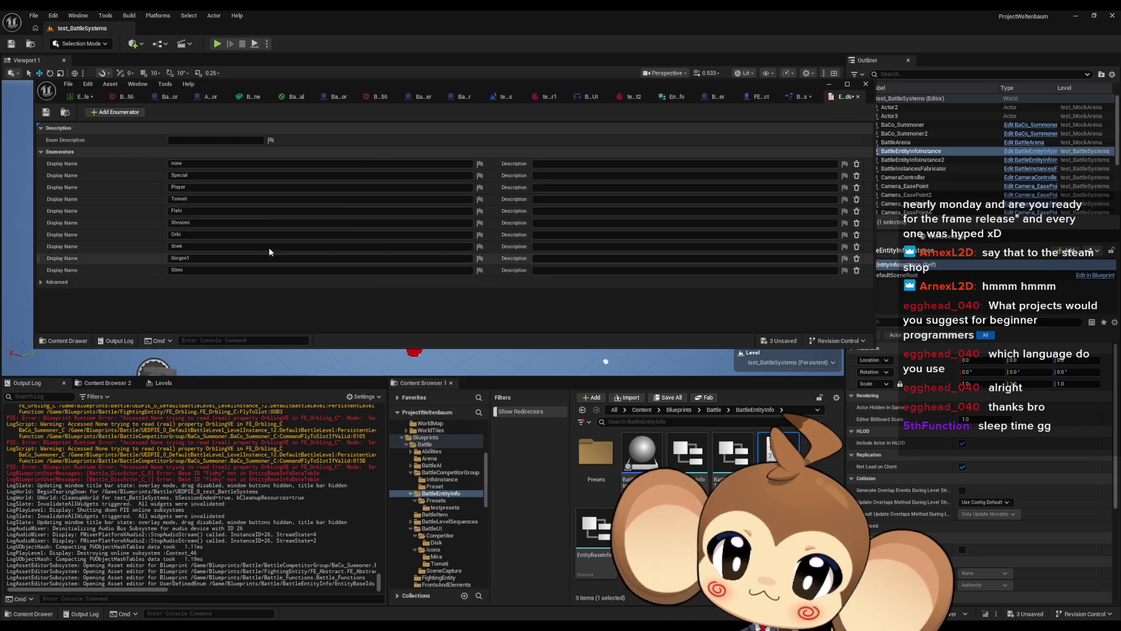
Save the enum, close its editor and start a play test.
click(46, 111)
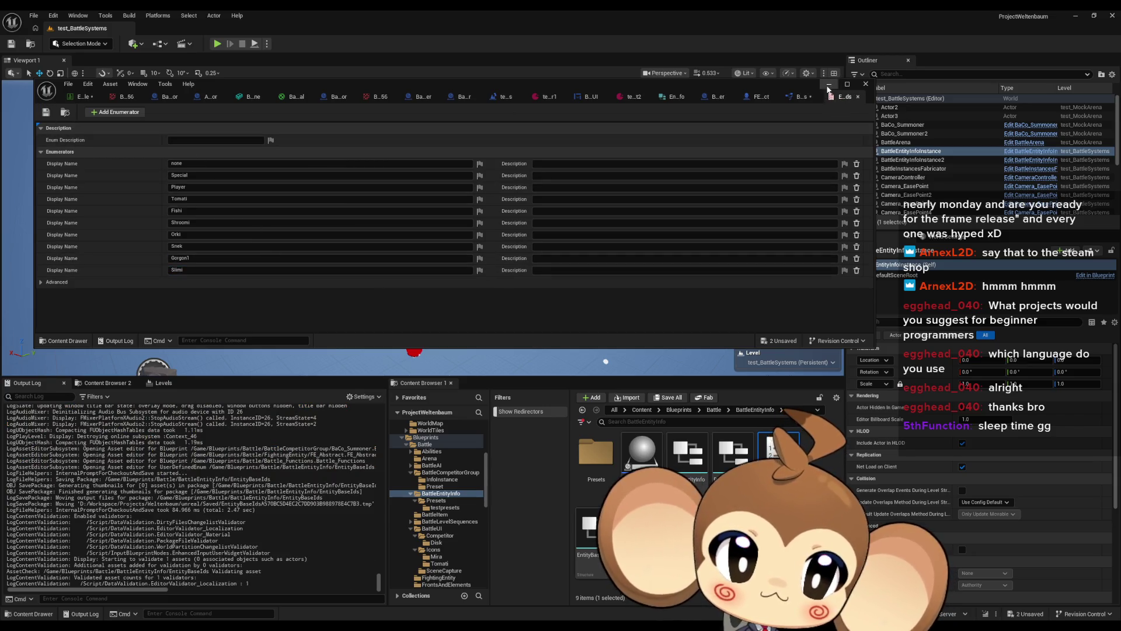
click(865, 83)
click(217, 44)
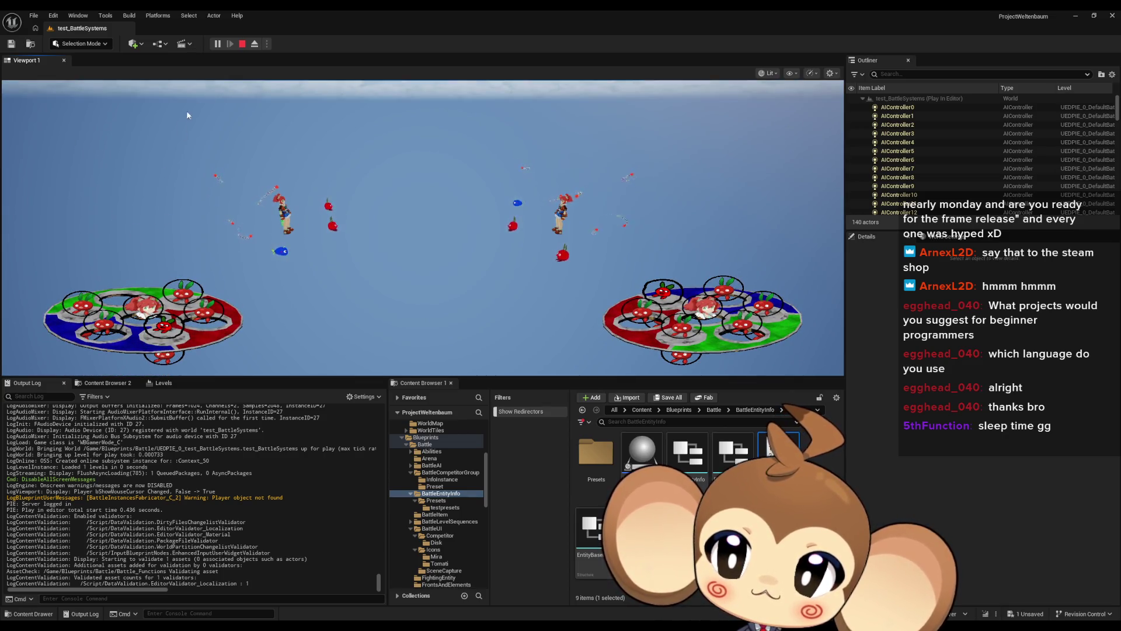
Stop the play test with Esc and switch to the GIMP window.
key(Escape)
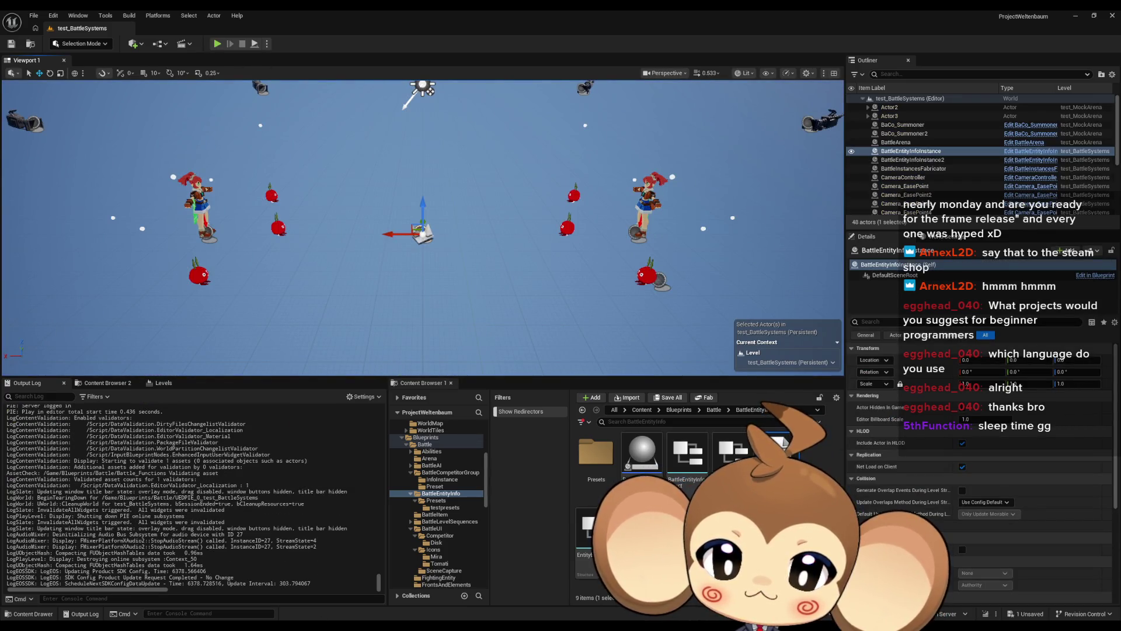
key(alt+Tab)
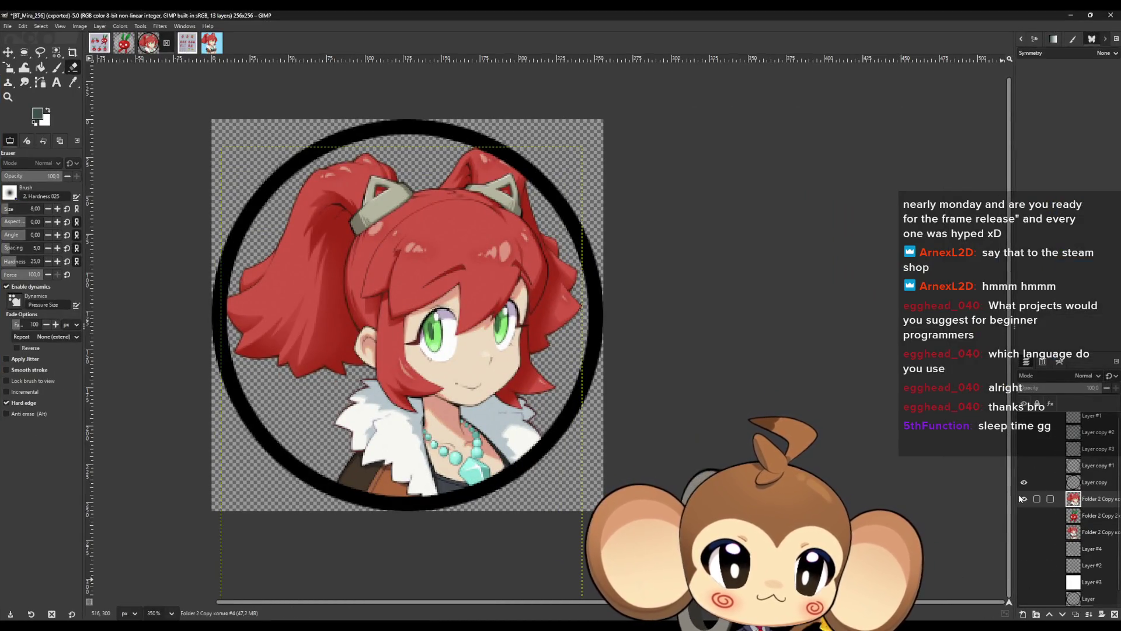
Hide the Folder 2 Copy portrait layer, leaving only the ring, and switch to Fishi_1.
click(1024, 499)
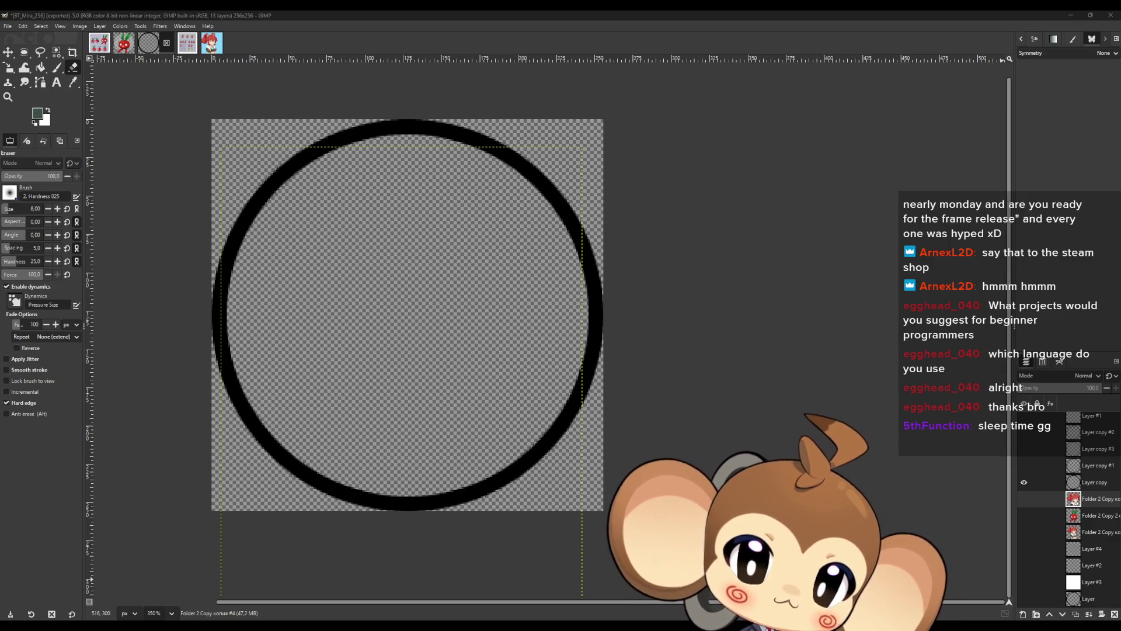
key(alt+1)
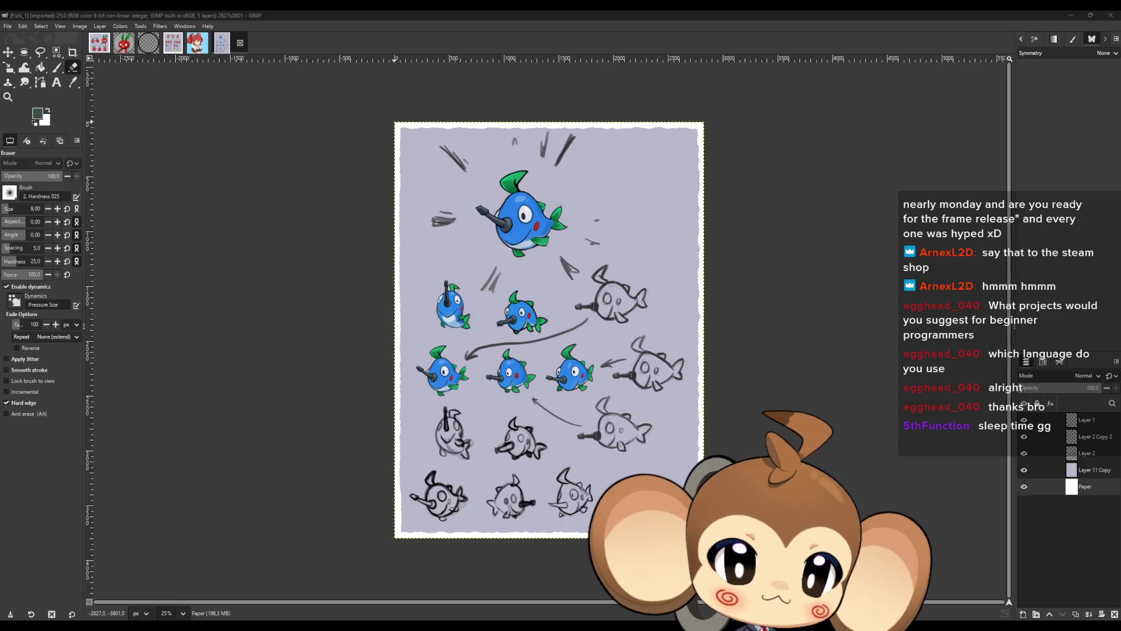
Close the Fishi_1 image and extract the archive into the chosen folder.
click(240, 43)
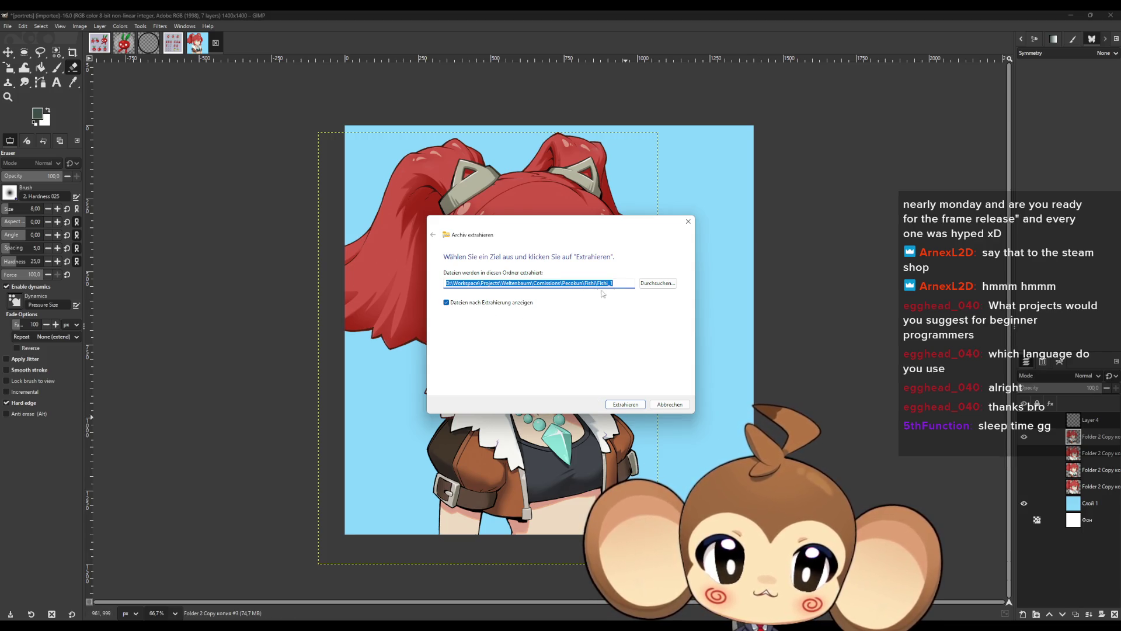
click(624, 404)
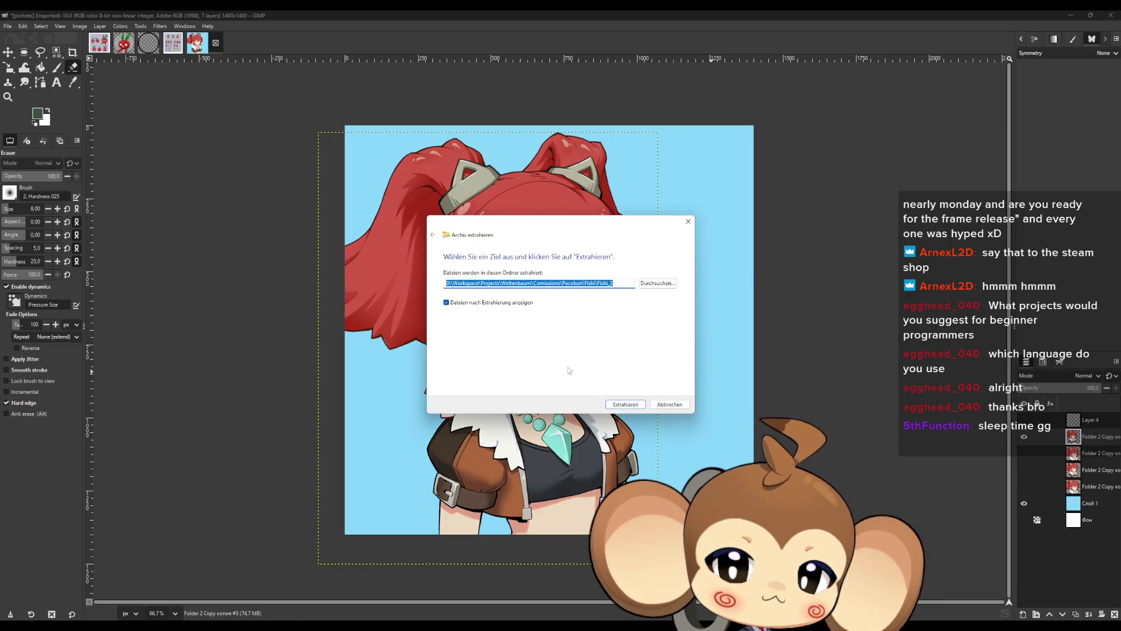
key(ctrl+v)
click(624, 405)
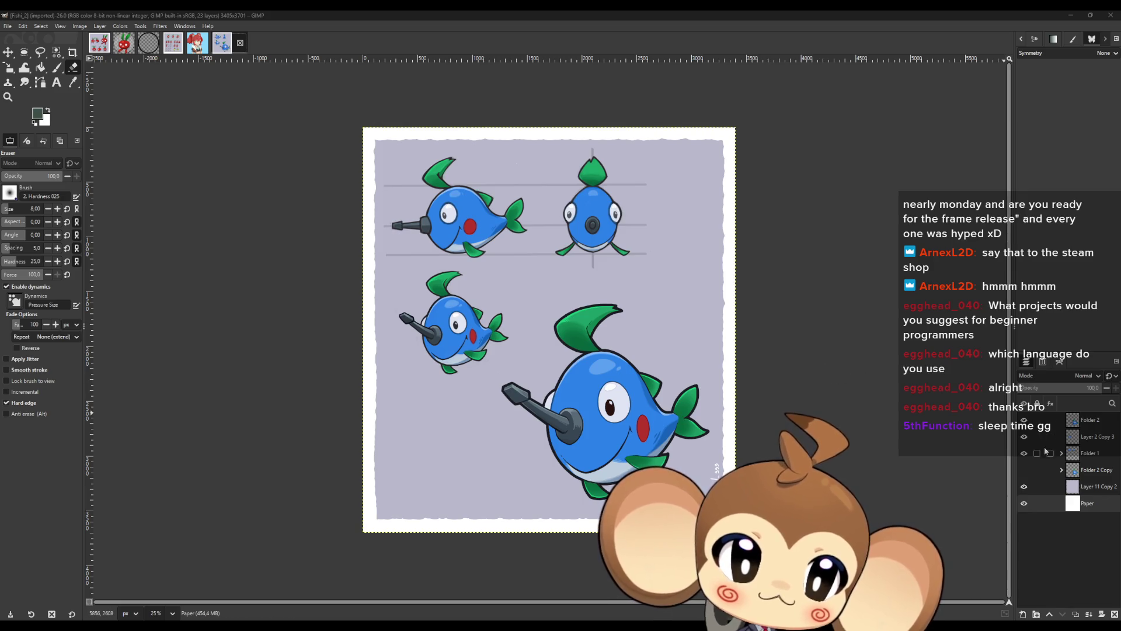
Hide the background, Paper and other fish layers, copy Folder 2, then close the radish image.
click(1024, 487)
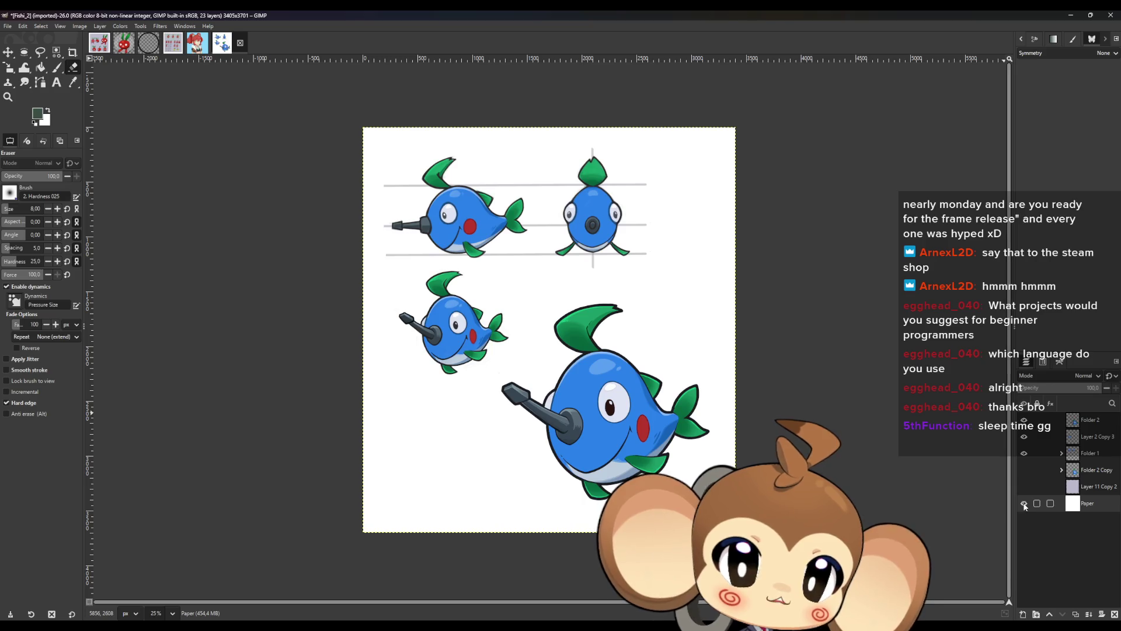
click(1024, 503)
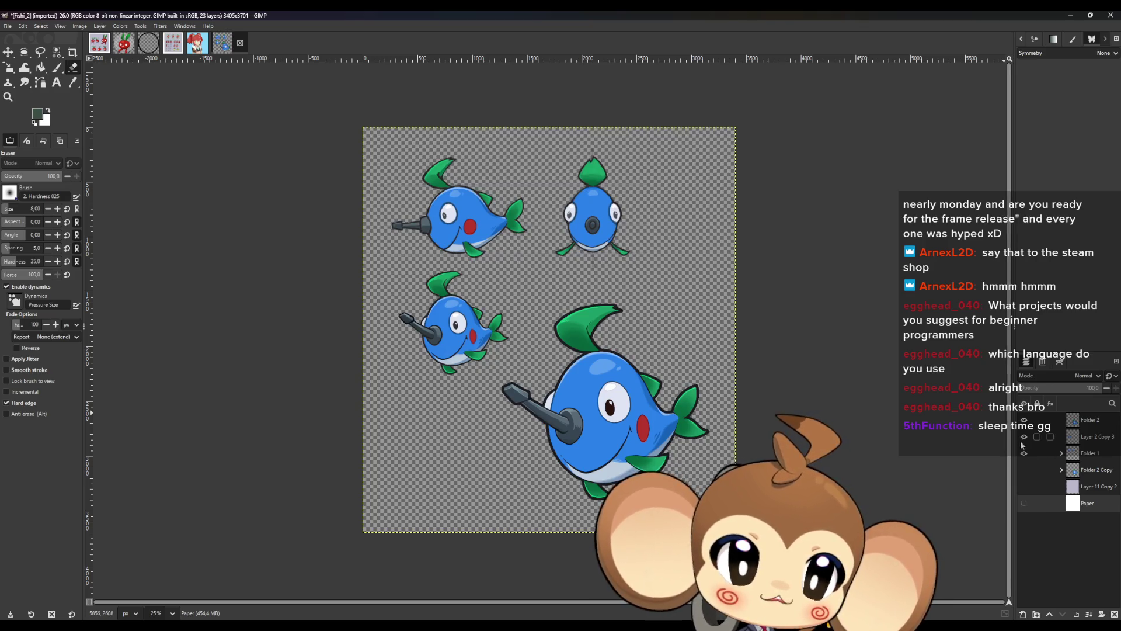
click(1023, 454)
click(1023, 436)
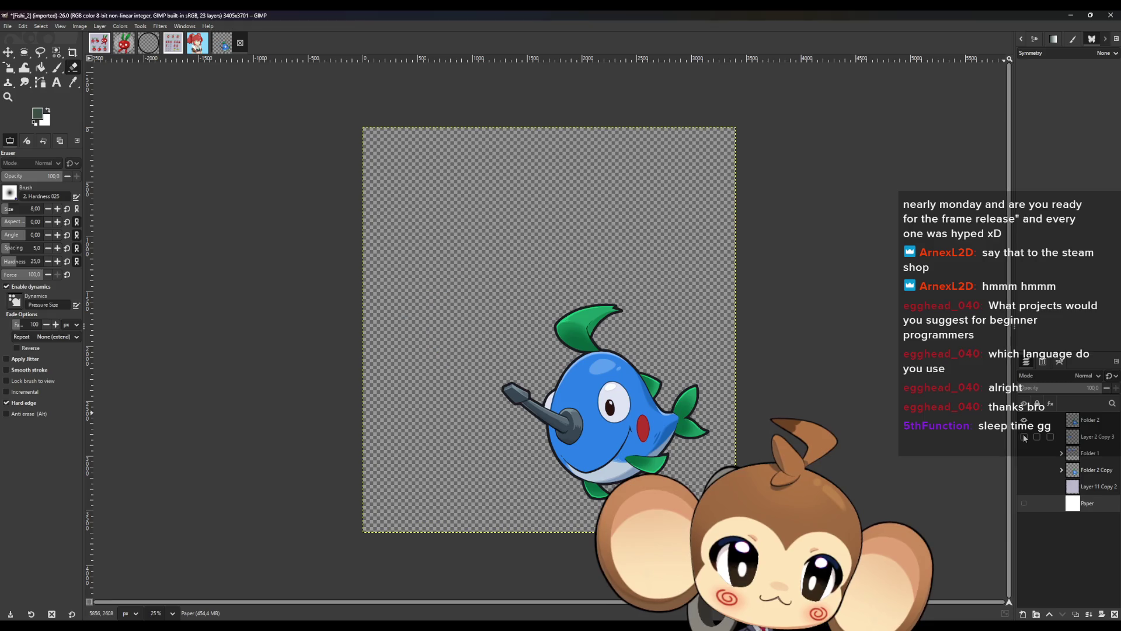
click(1090, 423)
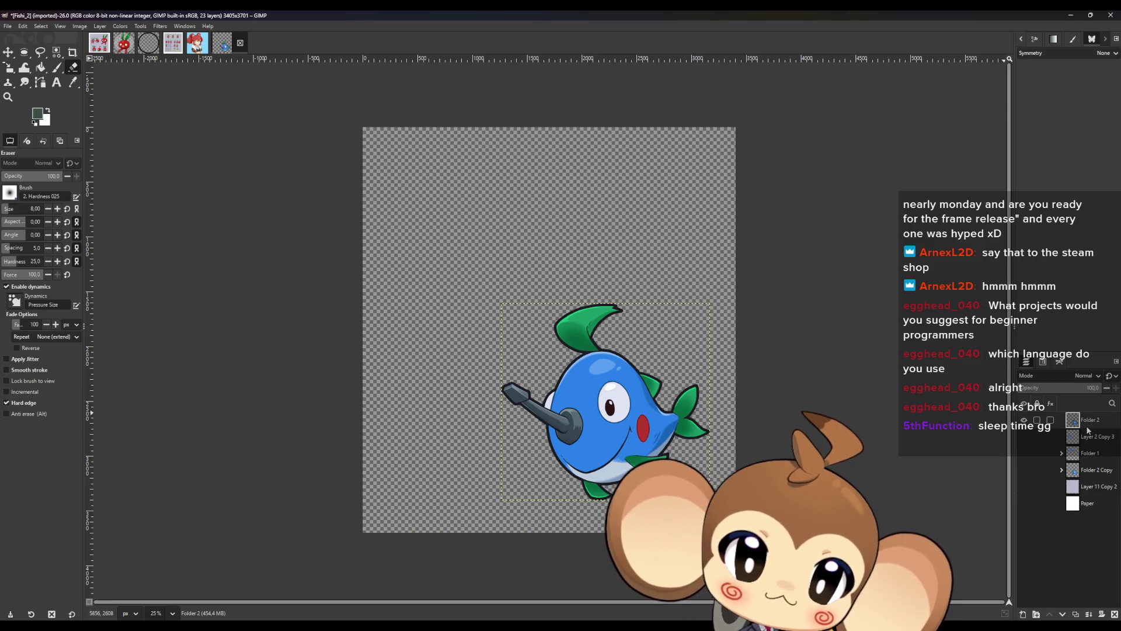
key(ctrl+c)
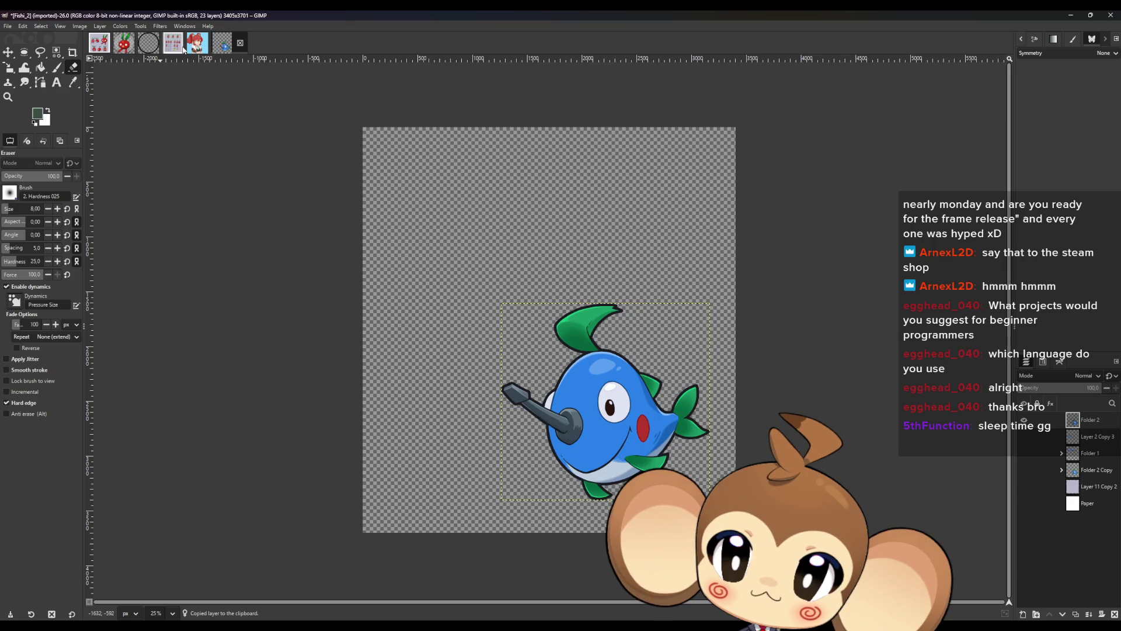
click(122, 49)
click(142, 43)
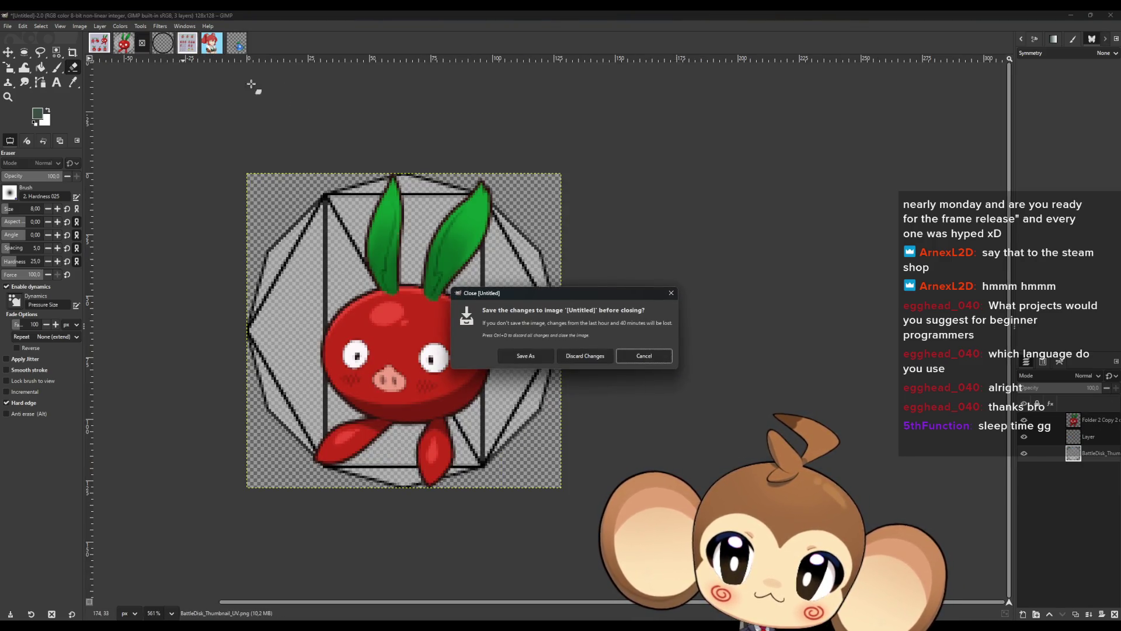
Cancel the close prompt, paste the fish into BT_Mira_256, and scale it to about 240 px wide.
click(667, 295)
click(163, 47)
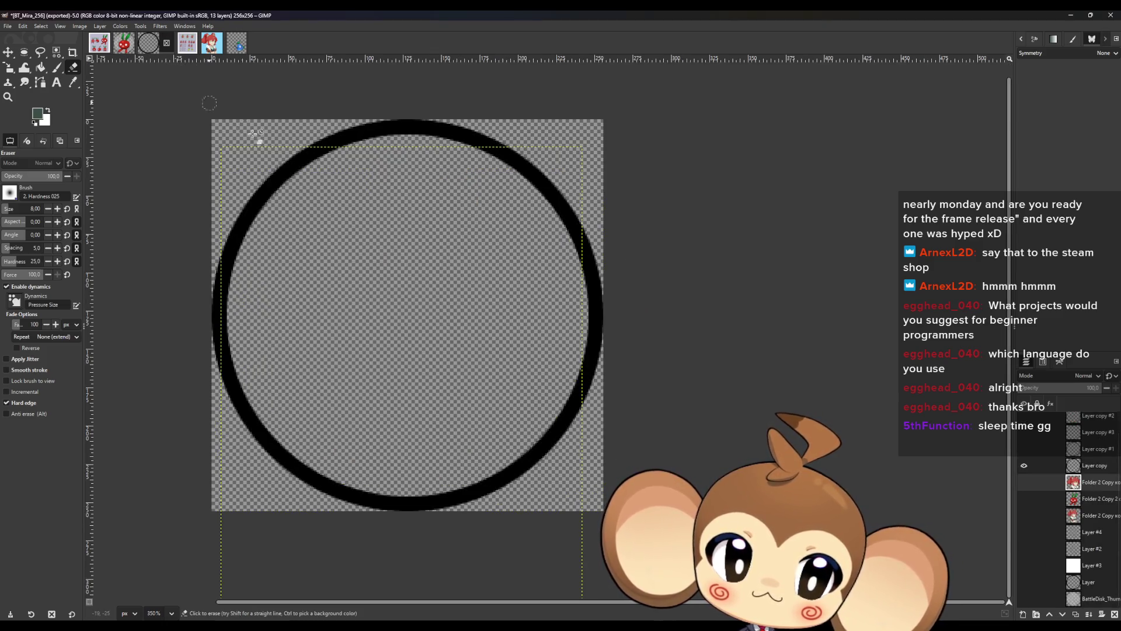
key(ctrl+v)
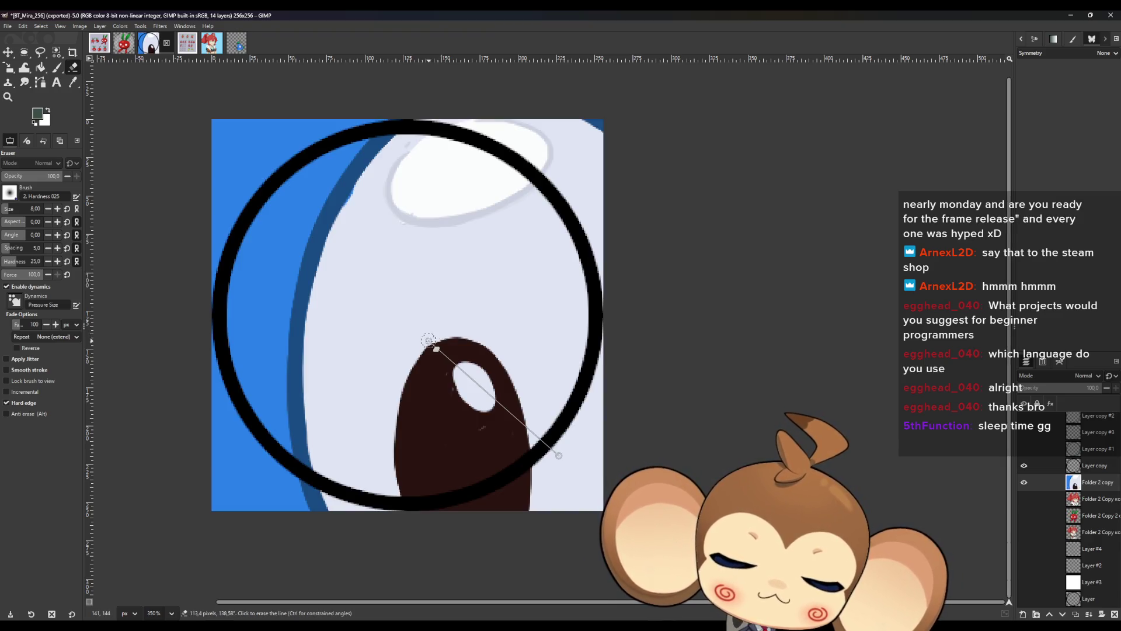
key(shift+s)
click(436, 345)
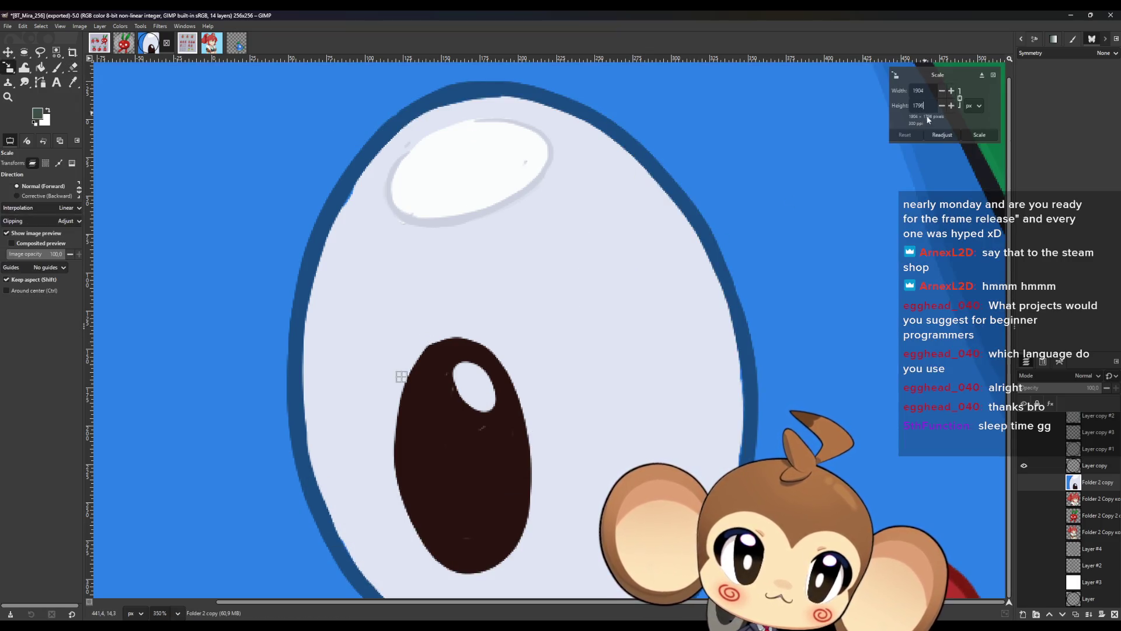
key(ctrl+a)
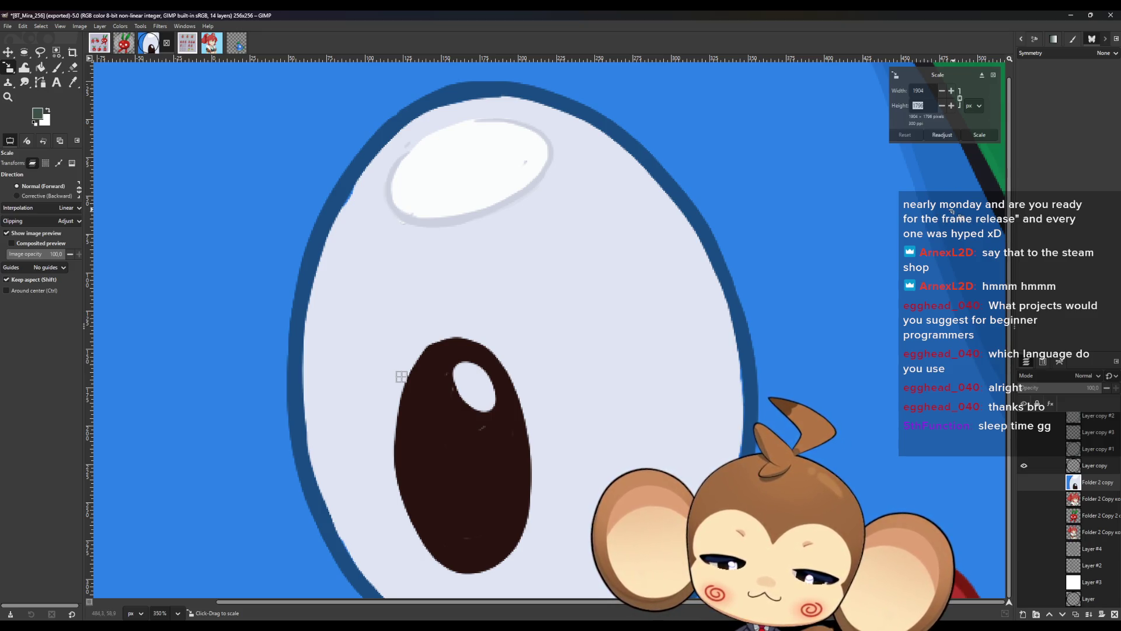
text(235)
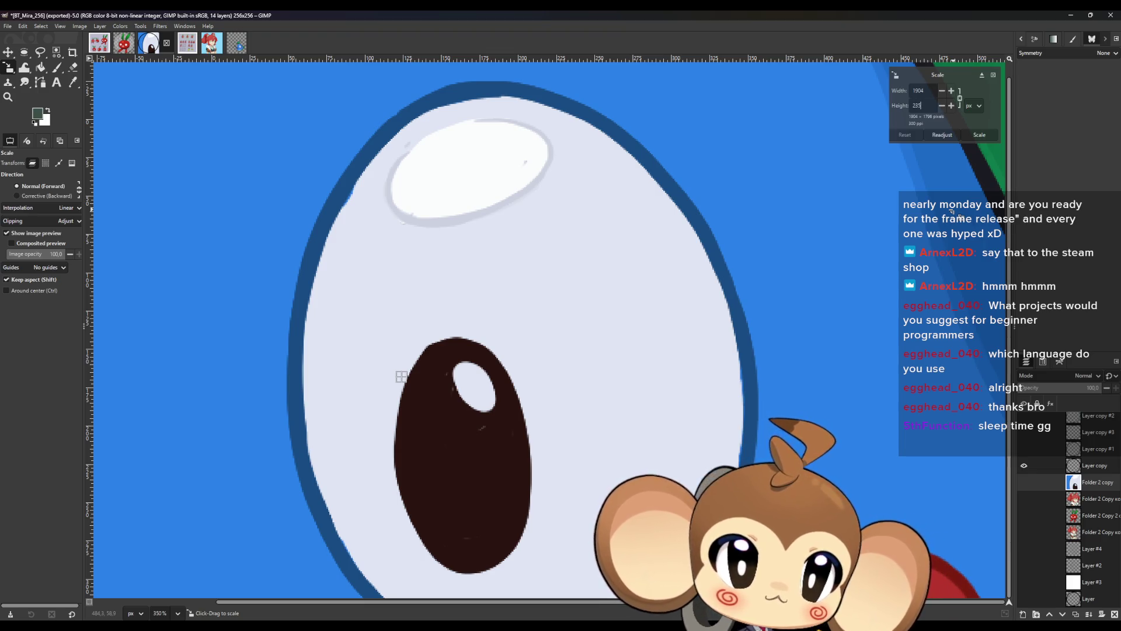
key(Tab)
click(7, 52)
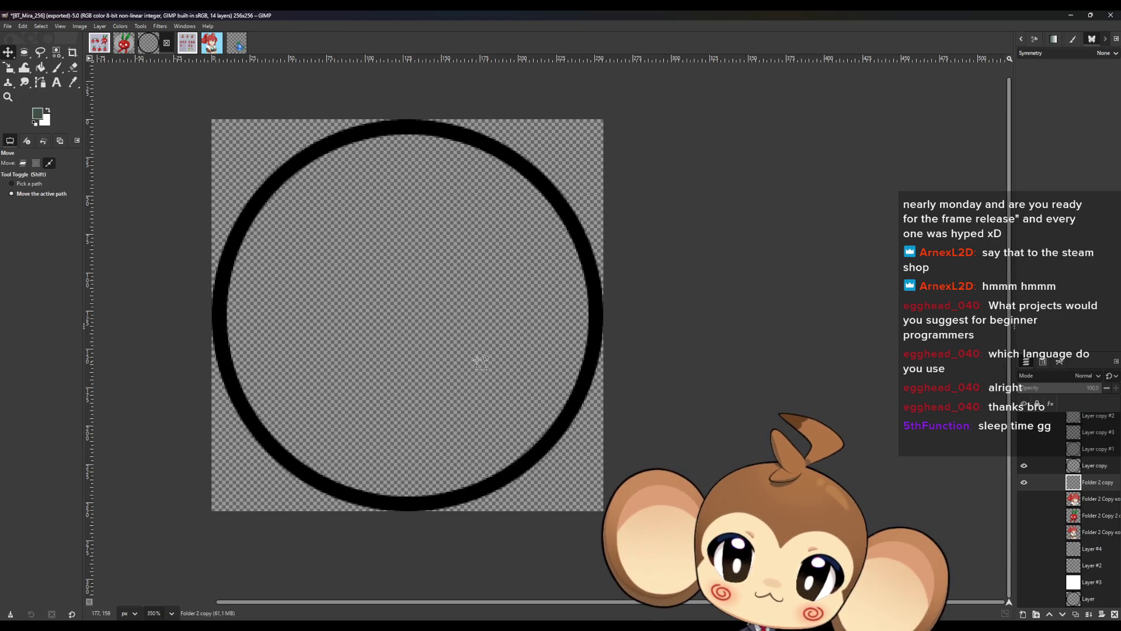
Drag the fish into the ring and nudge it down and right until centred.
scroll(477, 360, down, 5)
drag(349, 272, 543, 425)
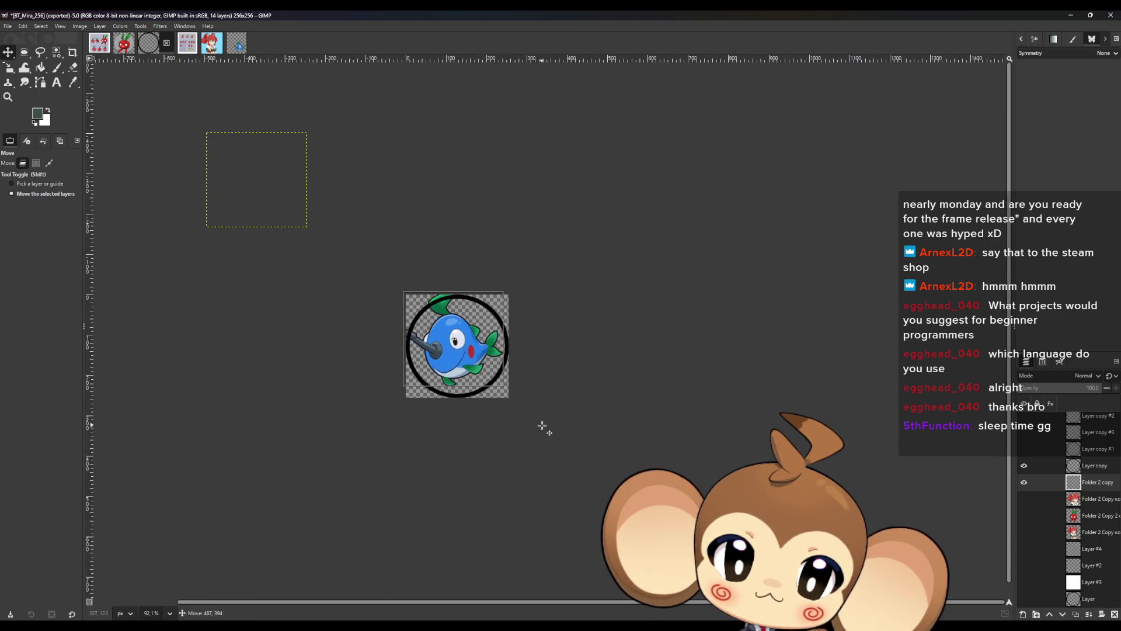
scroll(500, 409, up, 8)
drag(387, 239, 412, 265)
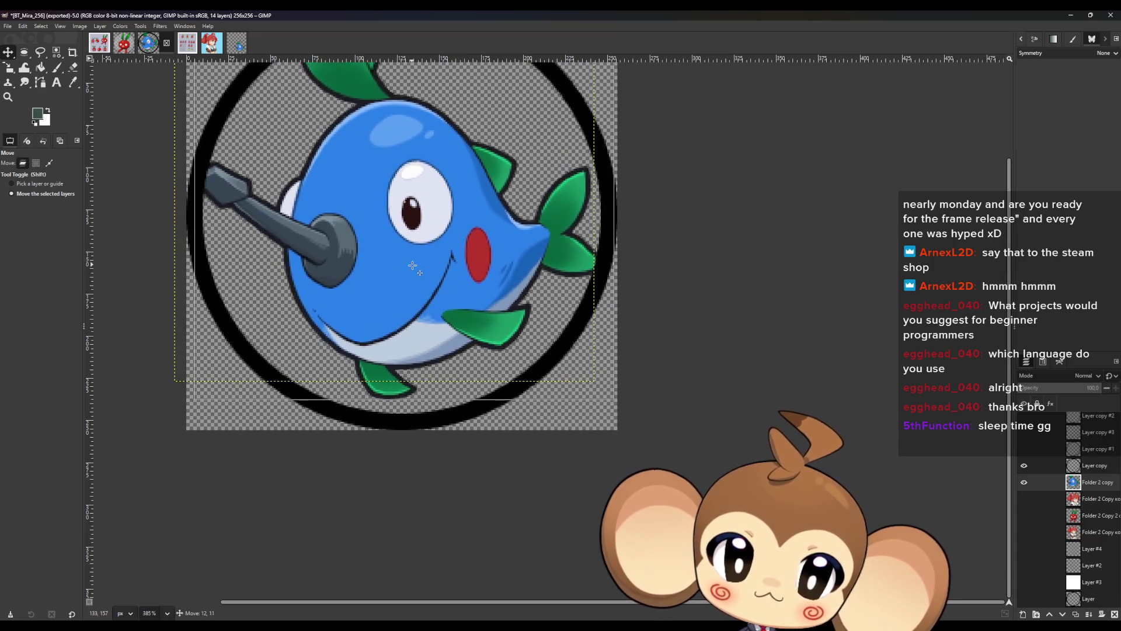
scroll(360, 194, down, 4)
scroll(360, 195, up, 2)
scroll(360, 195, up, 2)
drag(510, 363, 525, 367)
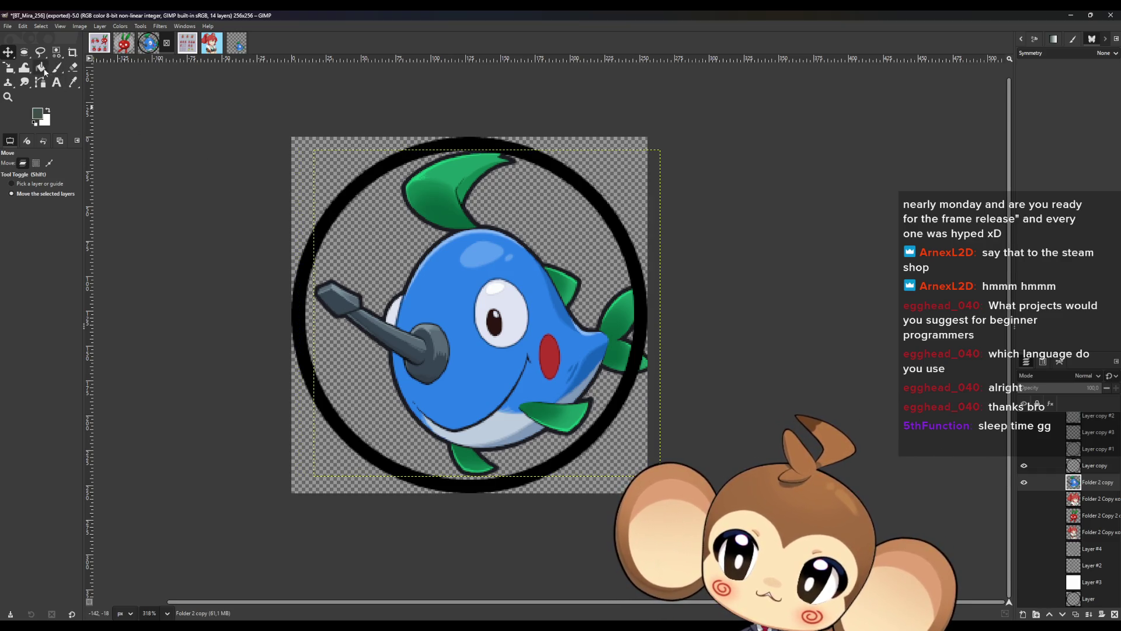
Switch to the Eraser and erase at one spot on the canvas.
click(72, 68)
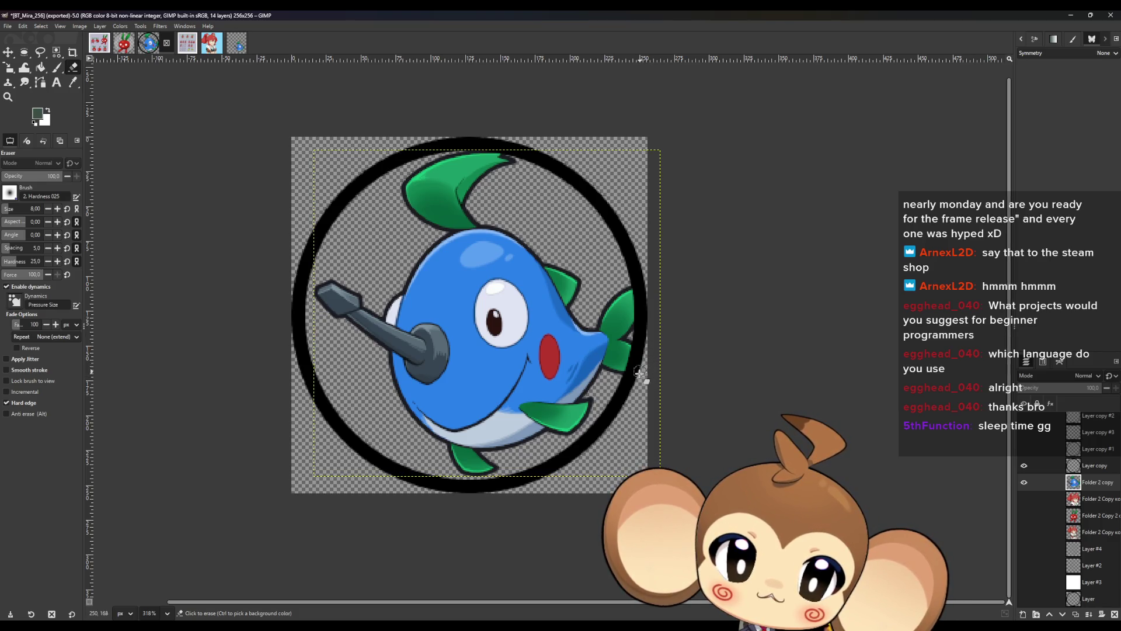
click(651, 348)
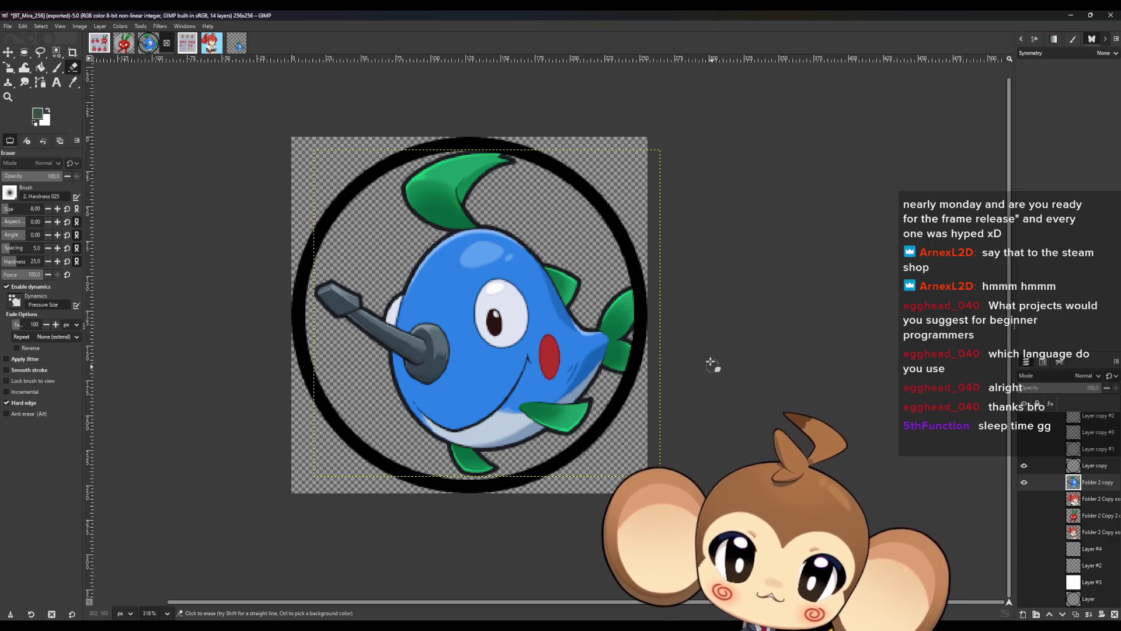
click(6, 27)
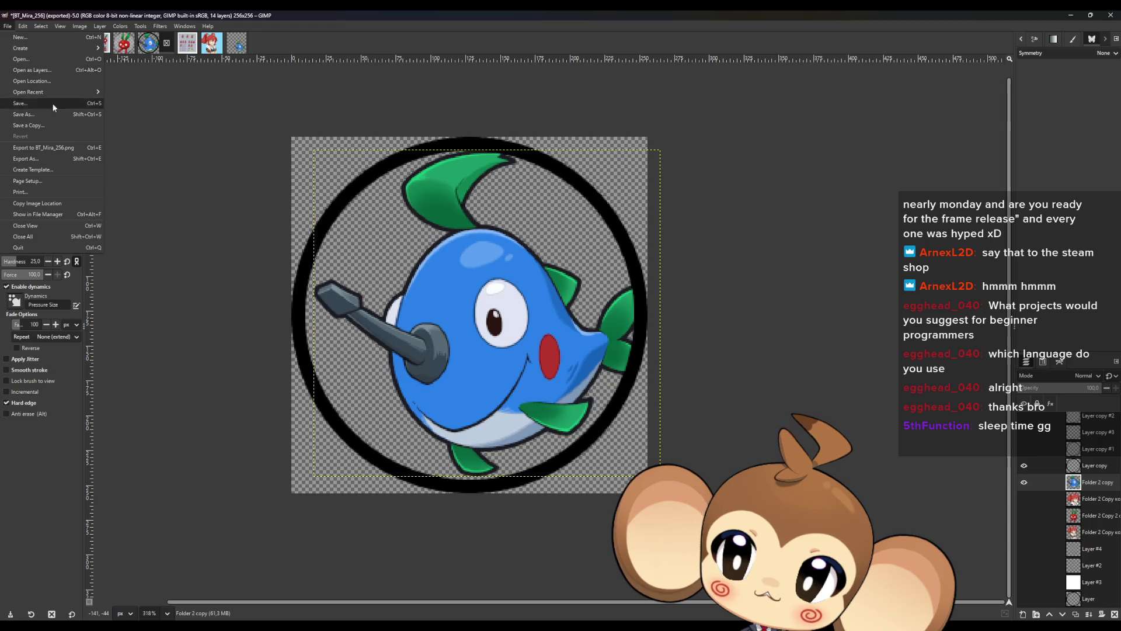
Start Export As, browse to Icons/Orbling and create a new Fishi folder.
click(40, 158)
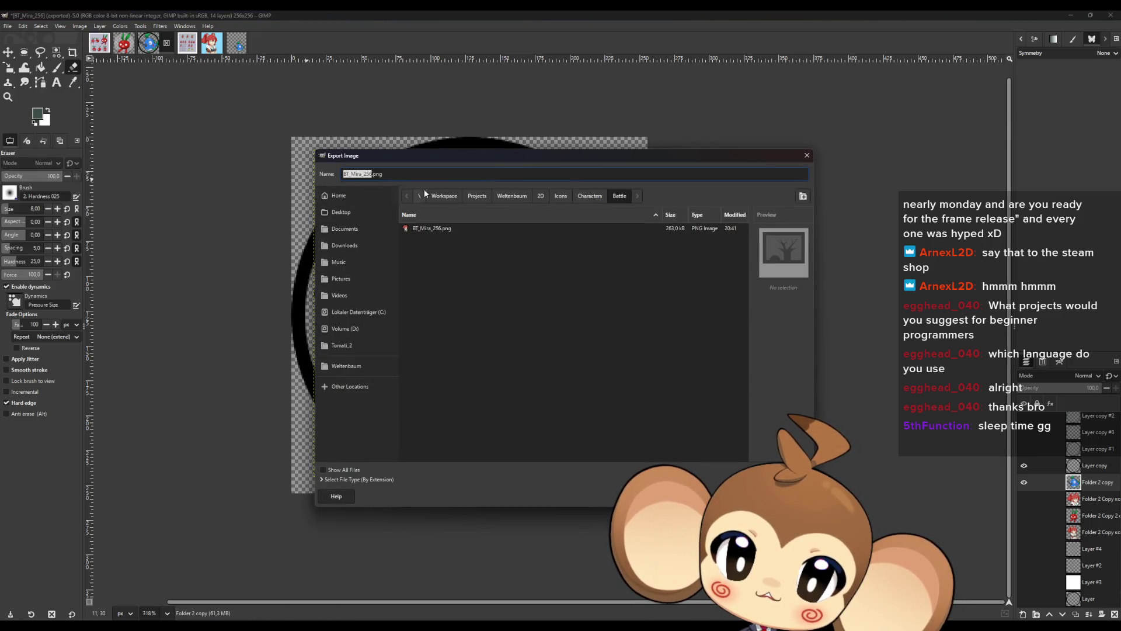
click(565, 197)
double_click(423, 239)
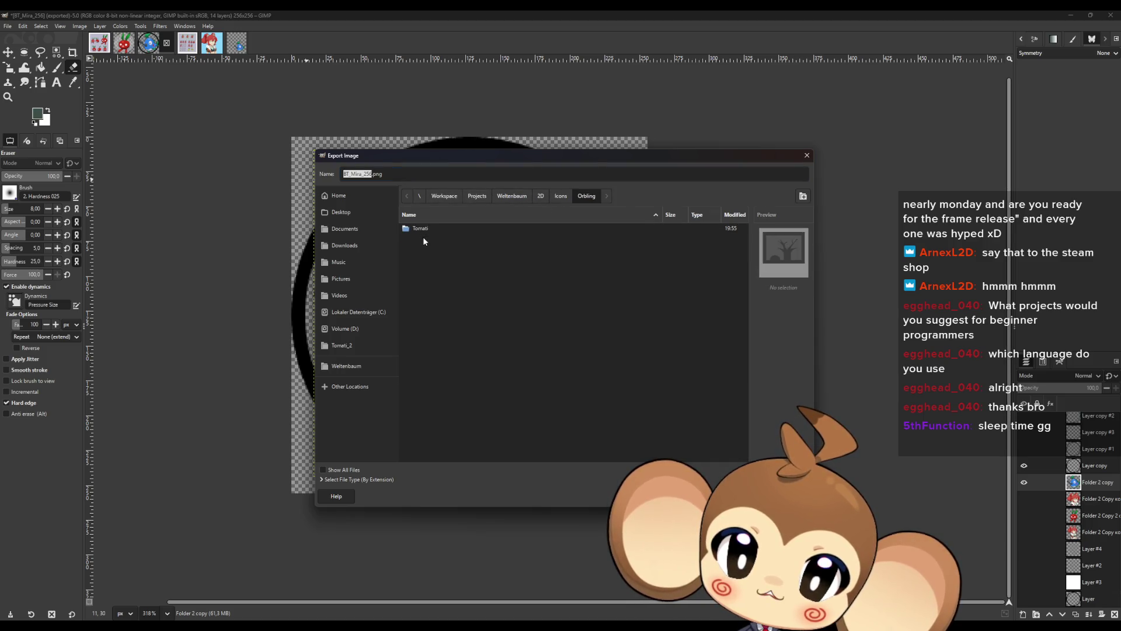
click(803, 196)
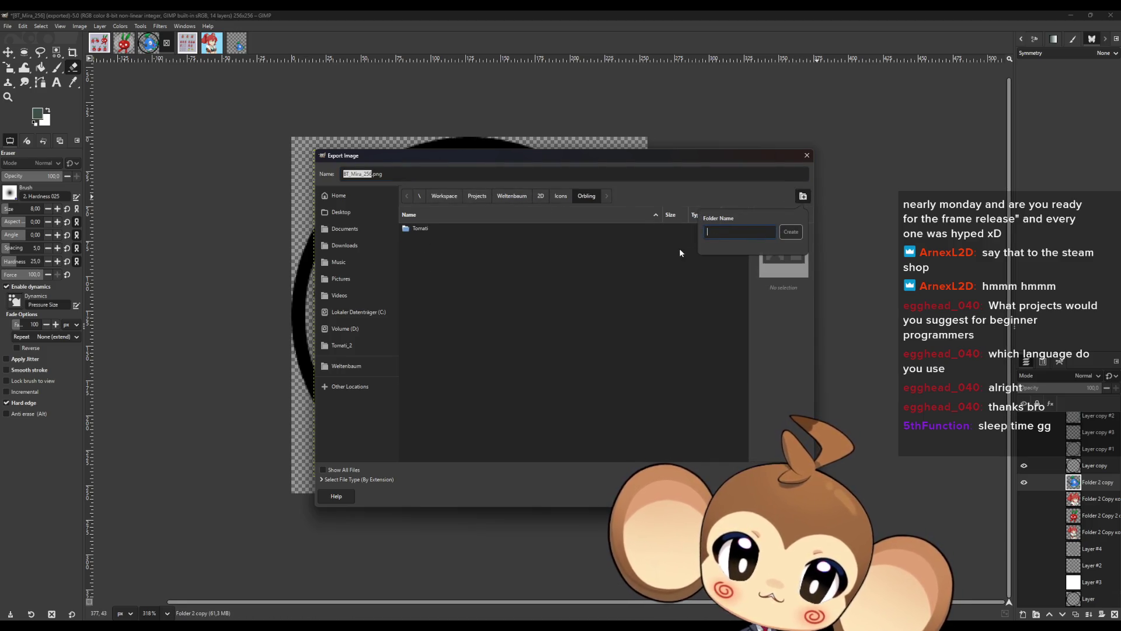
text(Fish)
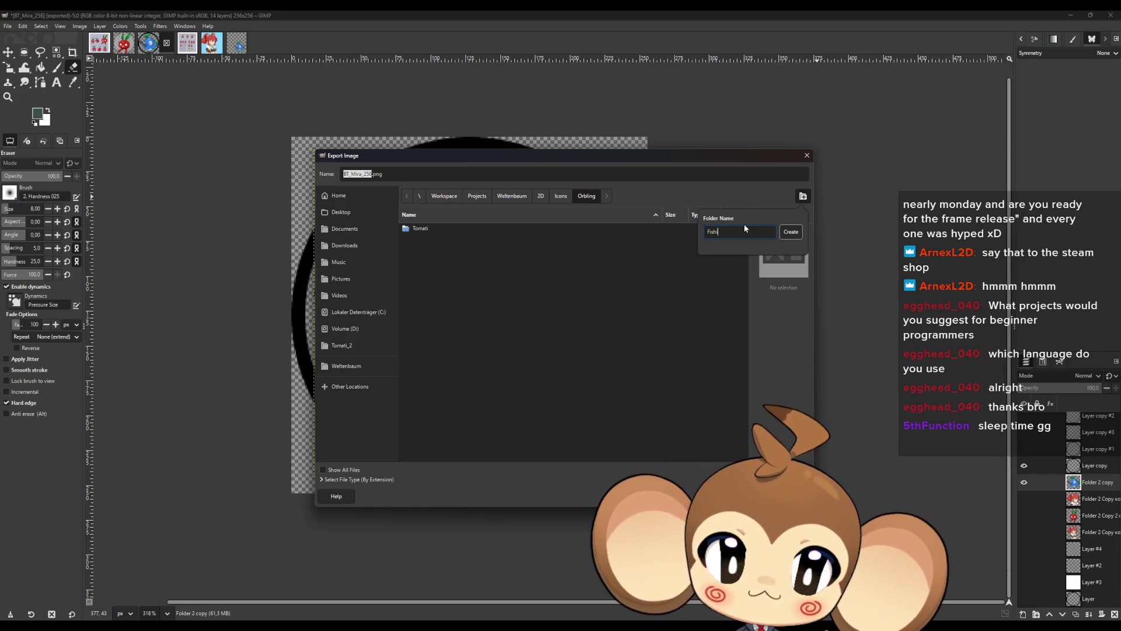
text(i)
key(Return)
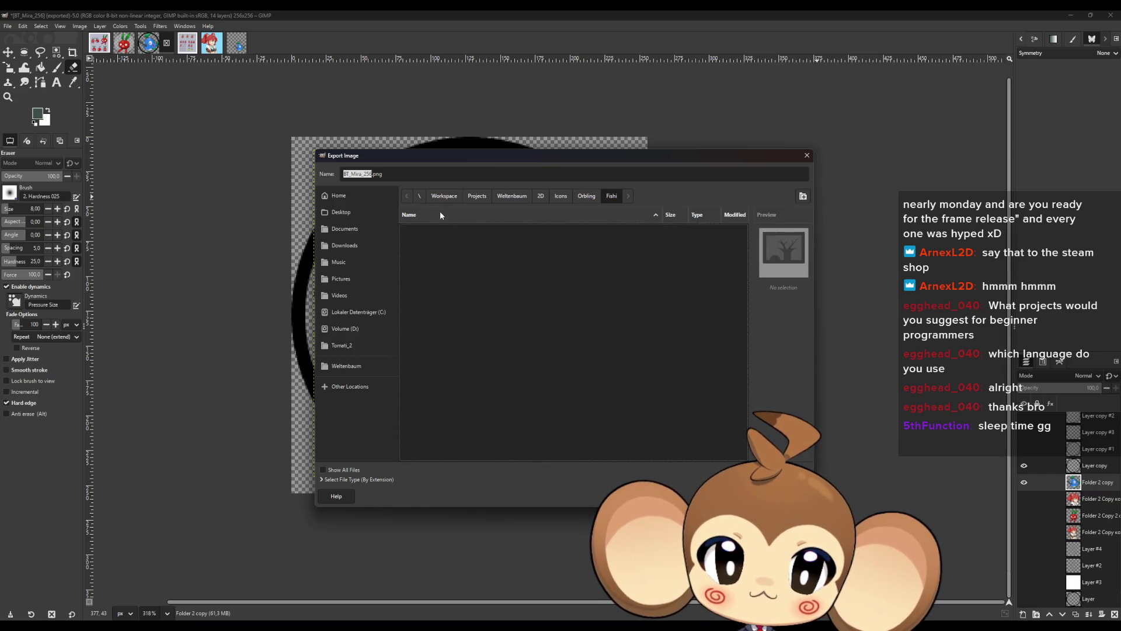
Name the file BT_Fishi_256.png, export it as PNG, and return to Unreal.
click(361, 174)
key(BackSpace)
key(BackSpace)
key(BackSpace)
key(BackSpace)
text(Fishi)
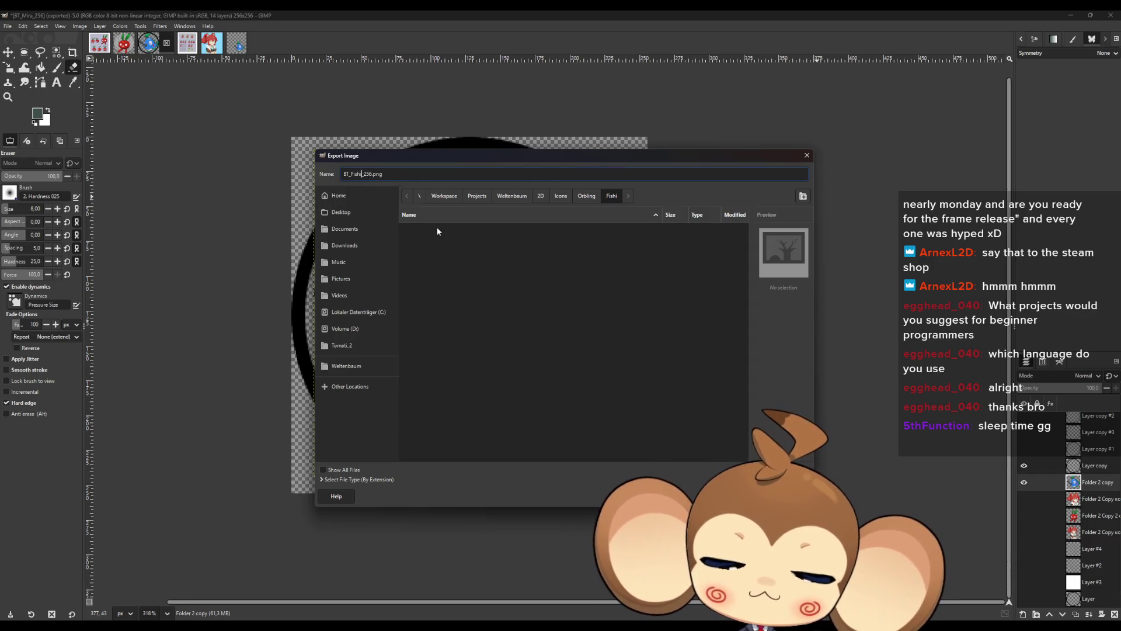
key(Return)
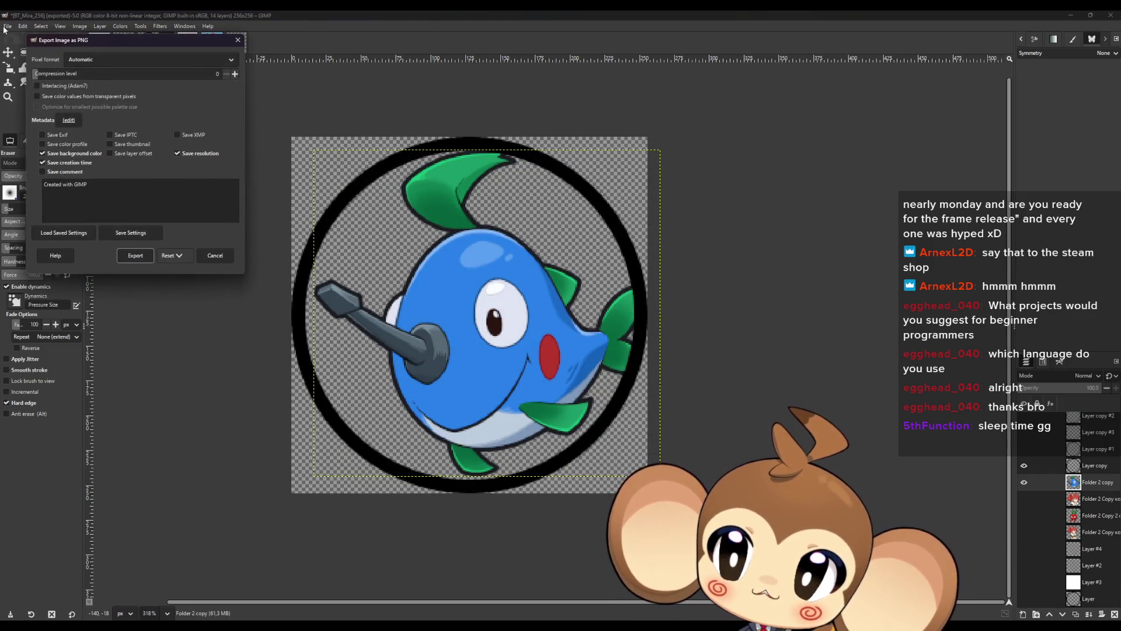
click(138, 257)
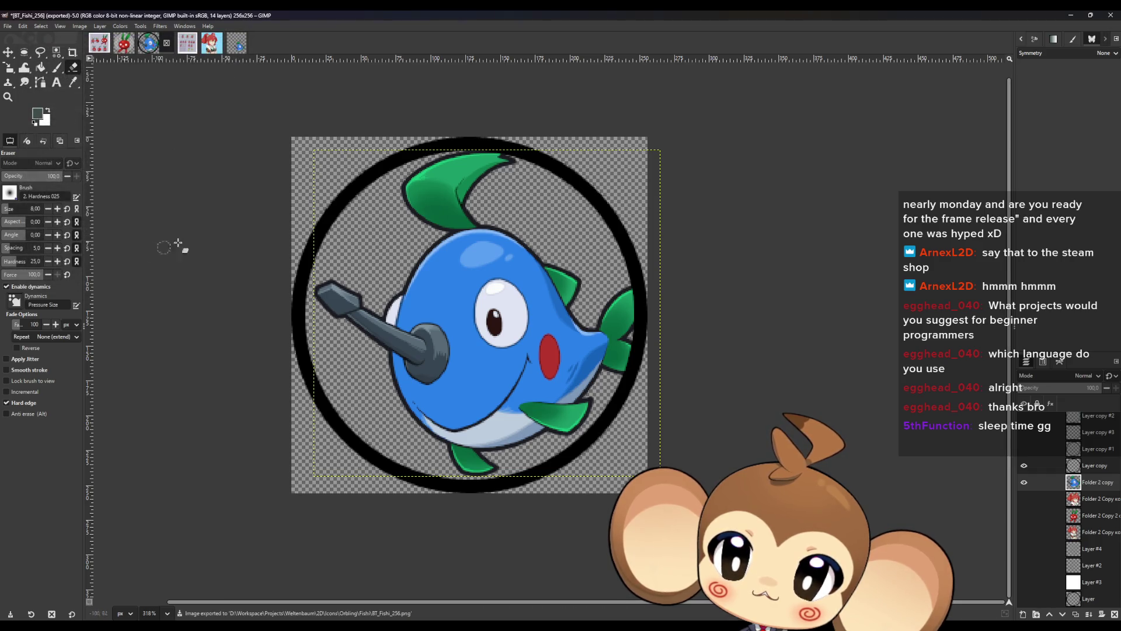
key(alt+Tab)
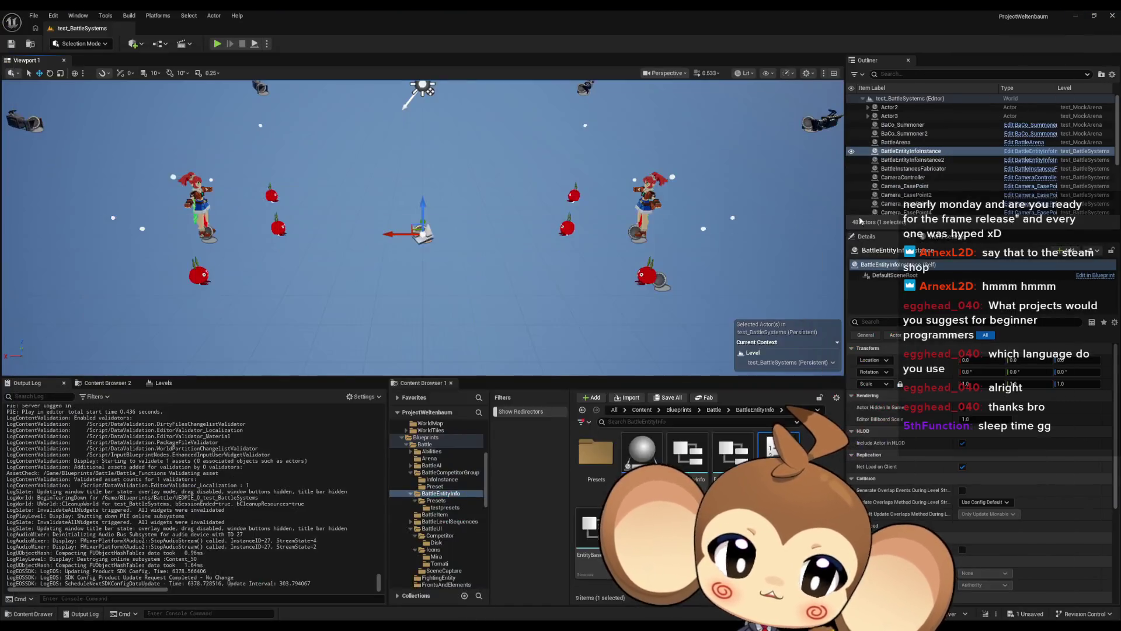
In the Content Browser, open BattleUI > Icons and create a new folder named Fishi.
click(711, 411)
double_click(686, 528)
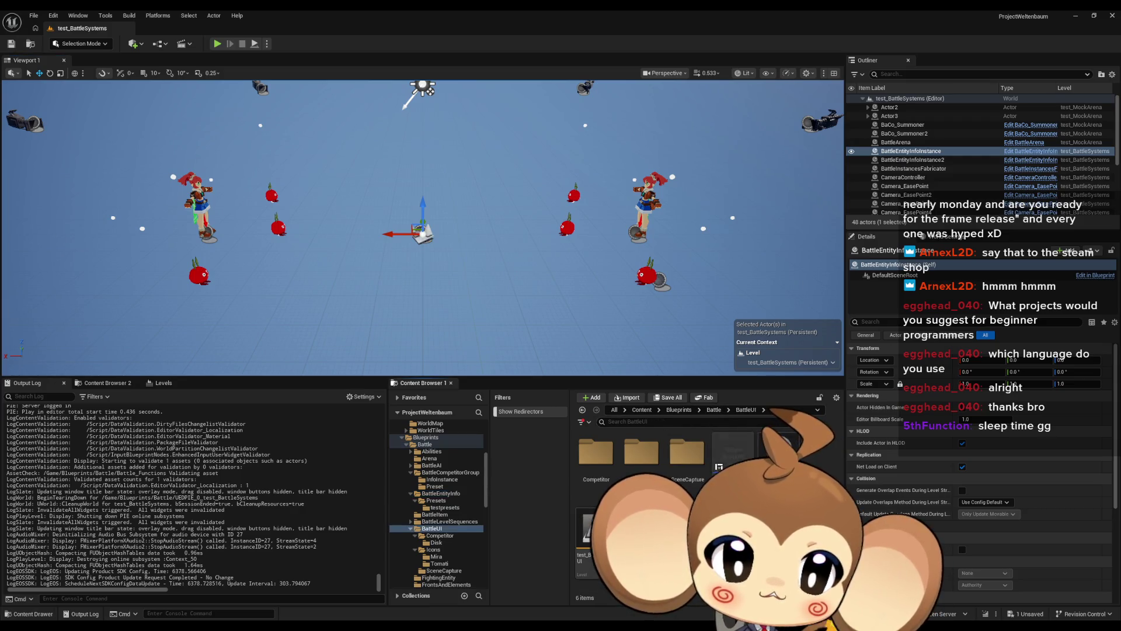
double_click(718, 466)
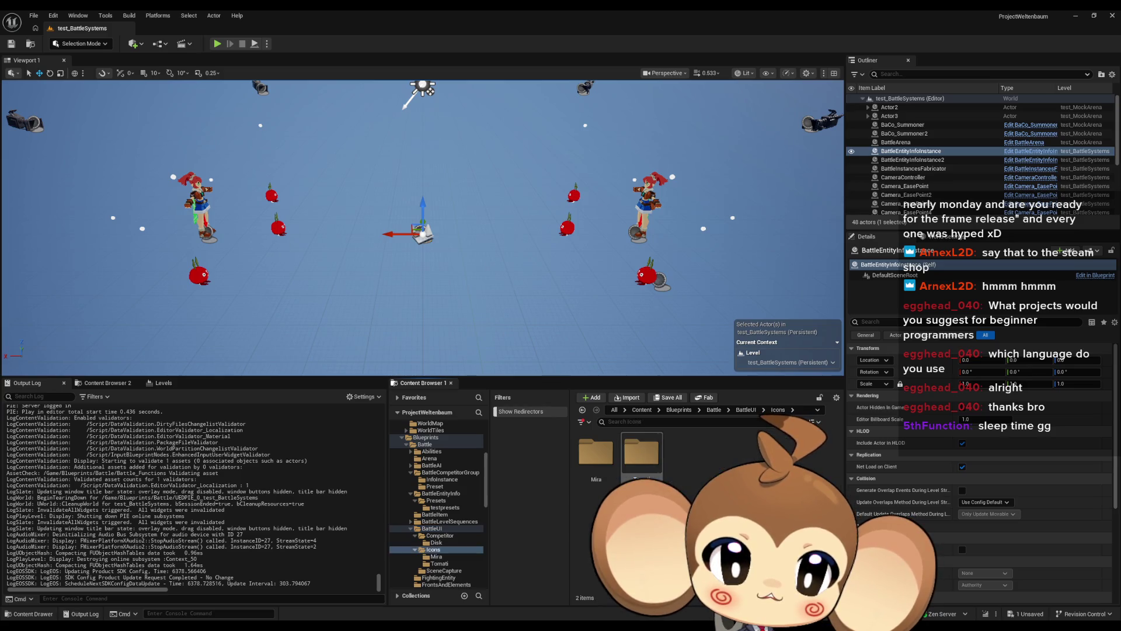
right_click(692, 467)
click(686, 473)
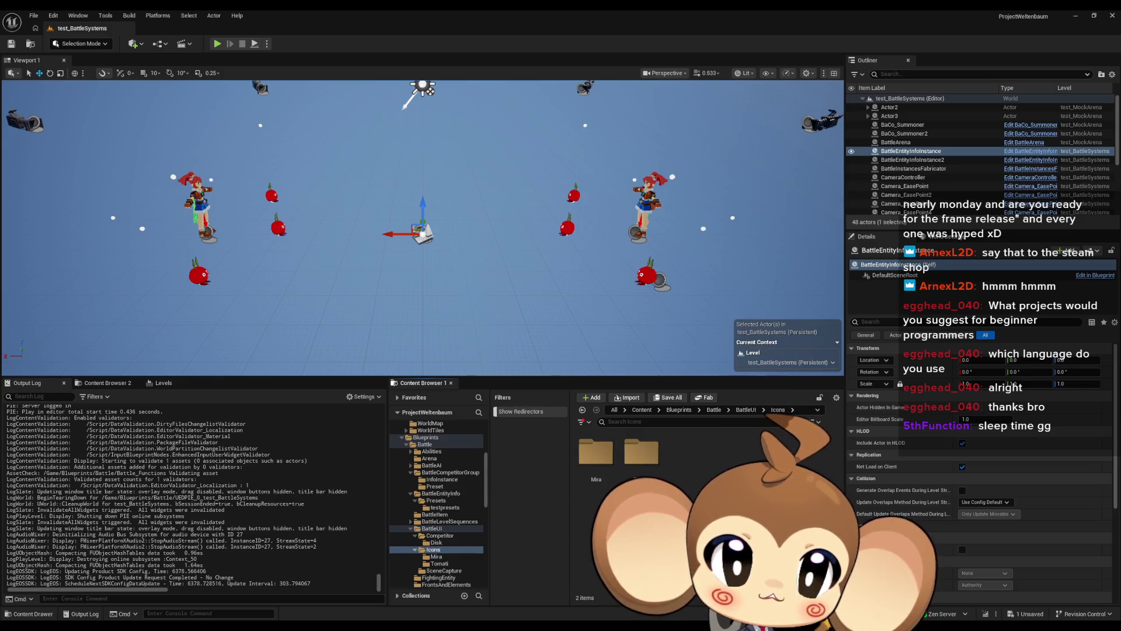
right_click(684, 474)
click(713, 124)
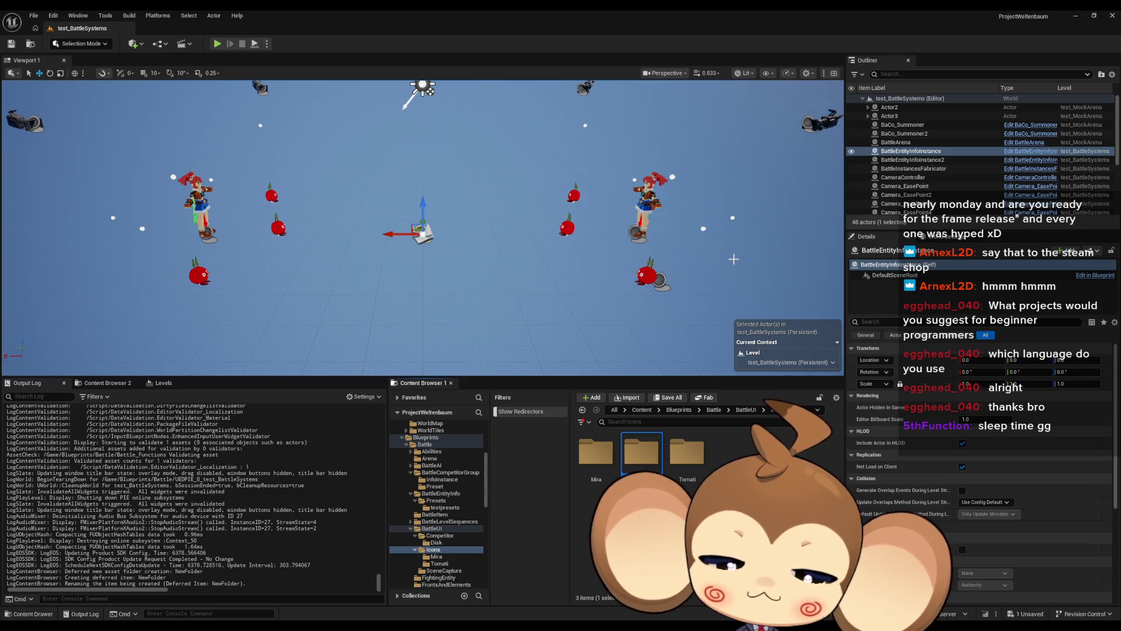
key(Return)
key(Return)
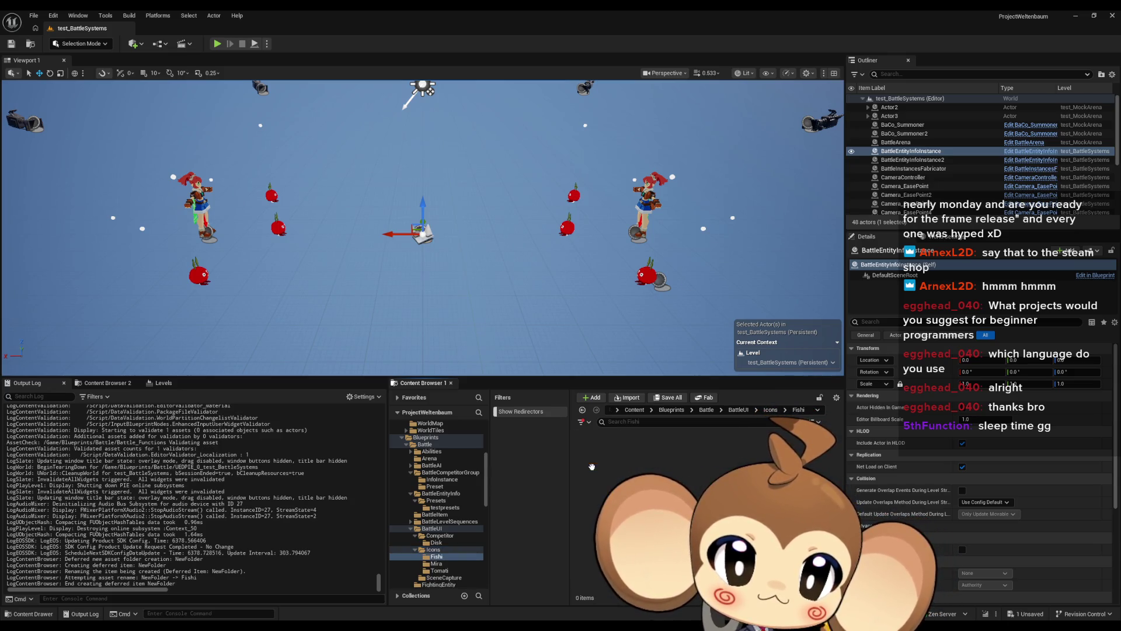
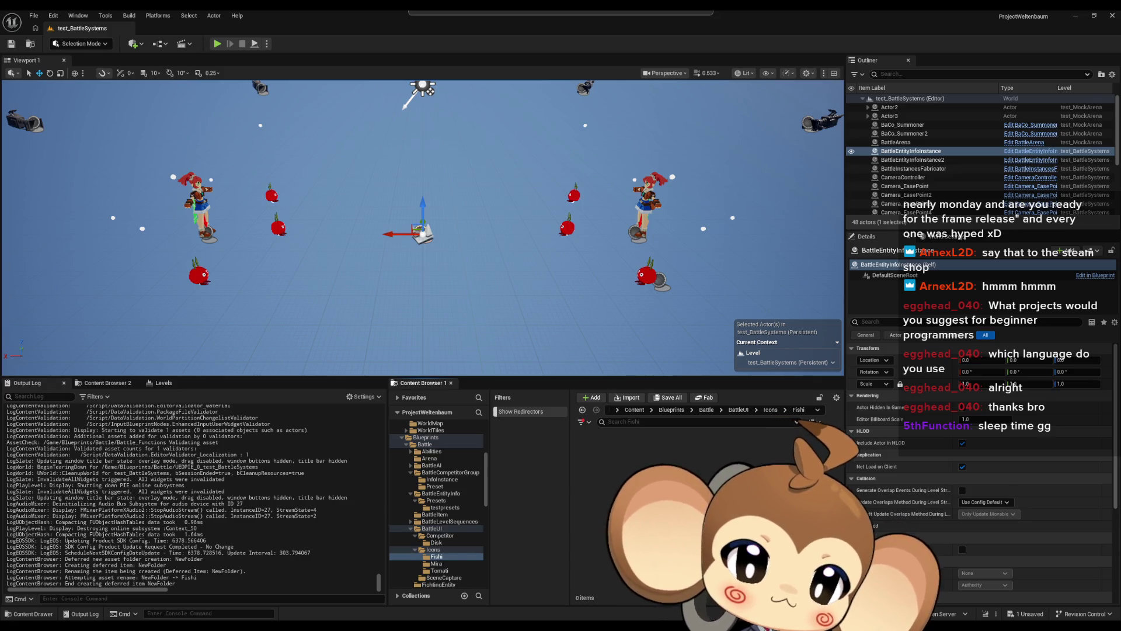
Set BT_Fishi_256 to NoMipmaps, Uncompressed (RGBA8) and Nearest filtering, and save it.
double_click(581, 438)
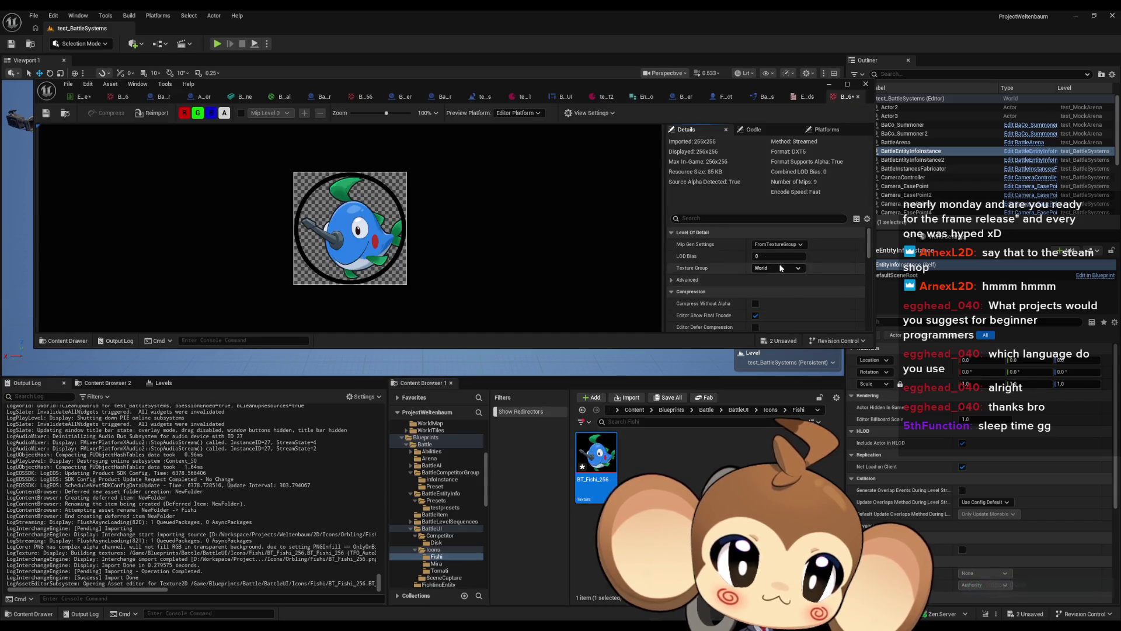
click(778, 244)
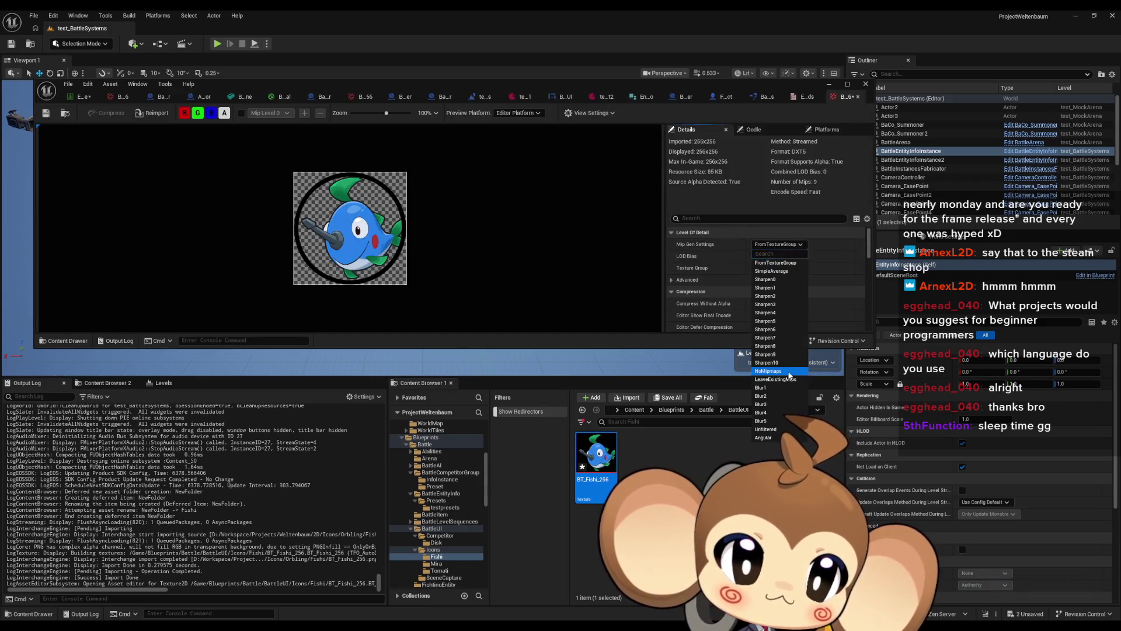
click(789, 372)
scroll(788, 275, down, 5)
click(787, 269)
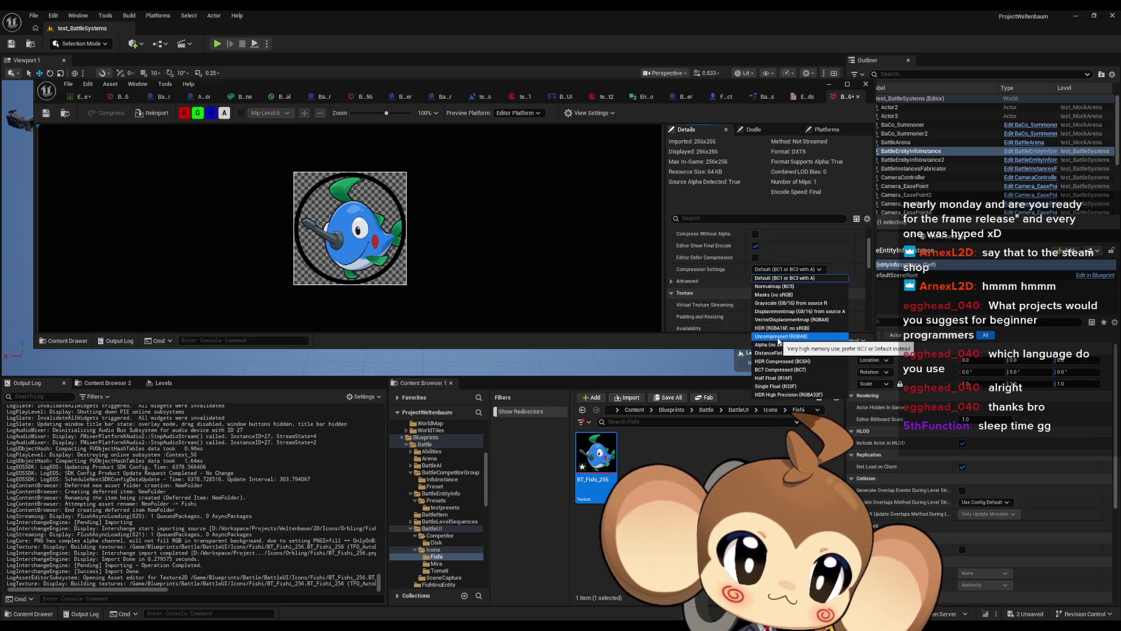
click(778, 336)
scroll(794, 306, down, 3)
scroll(797, 295, down, 3)
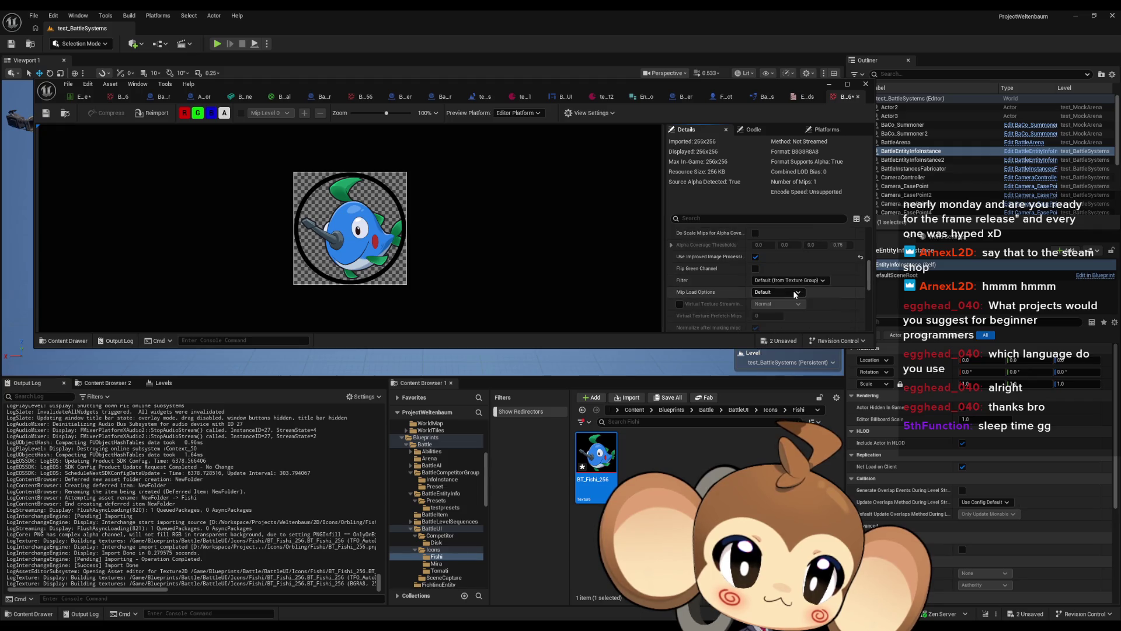
click(777, 281)
click(771, 291)
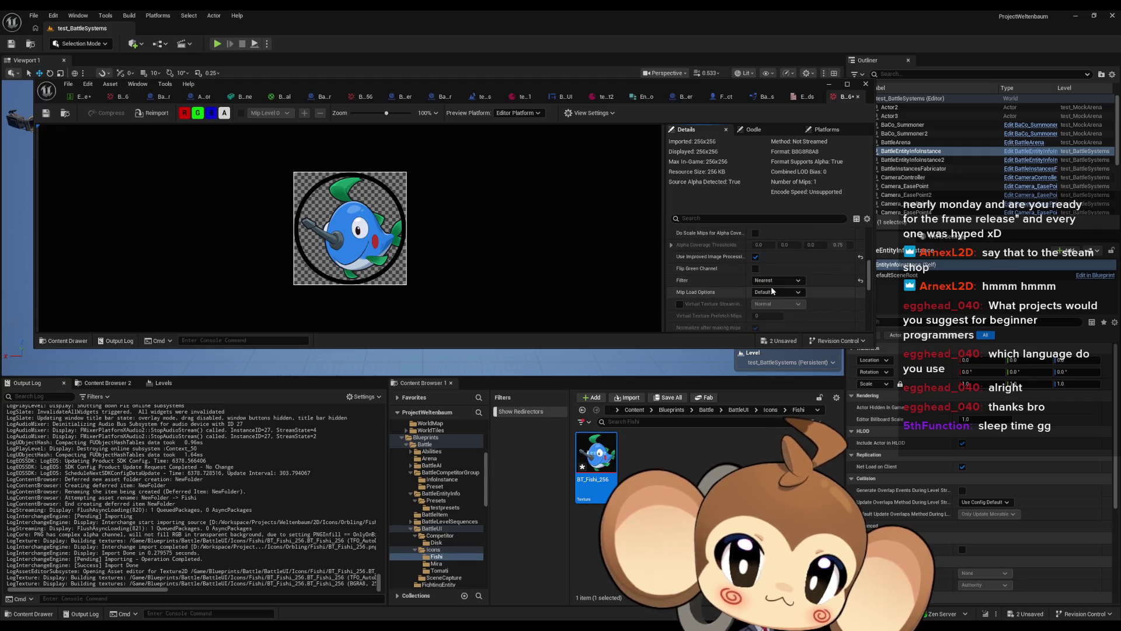
click(45, 113)
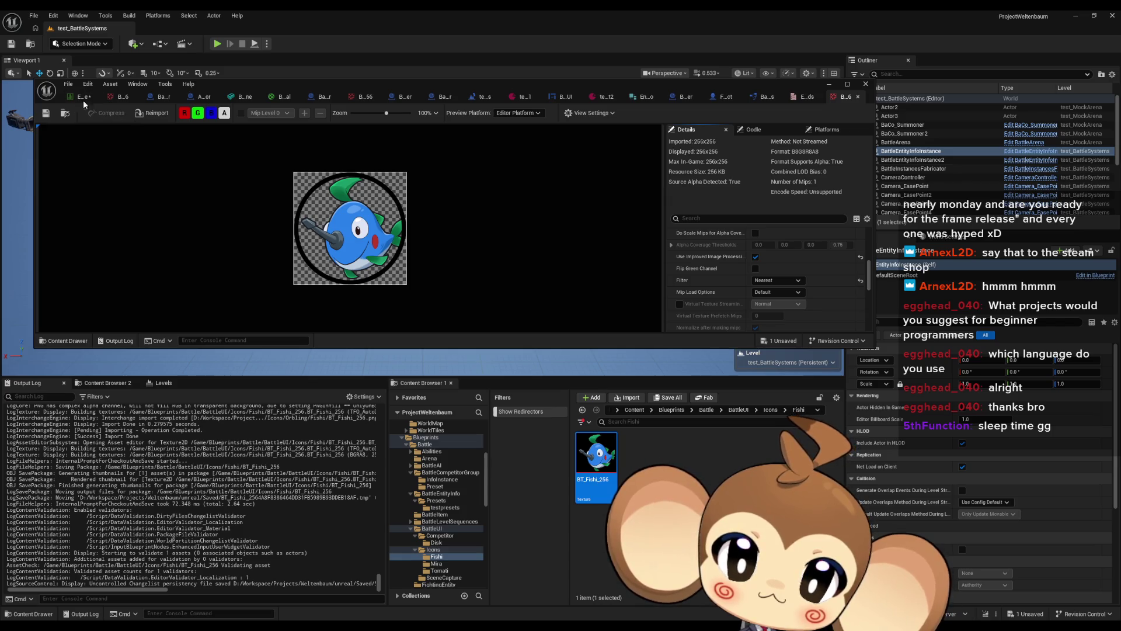
Make BT_Fishi_256 the Fishi row's icon, save the data table, and start play-in-editor.
click(81, 97)
scroll(434, 278, down, 2)
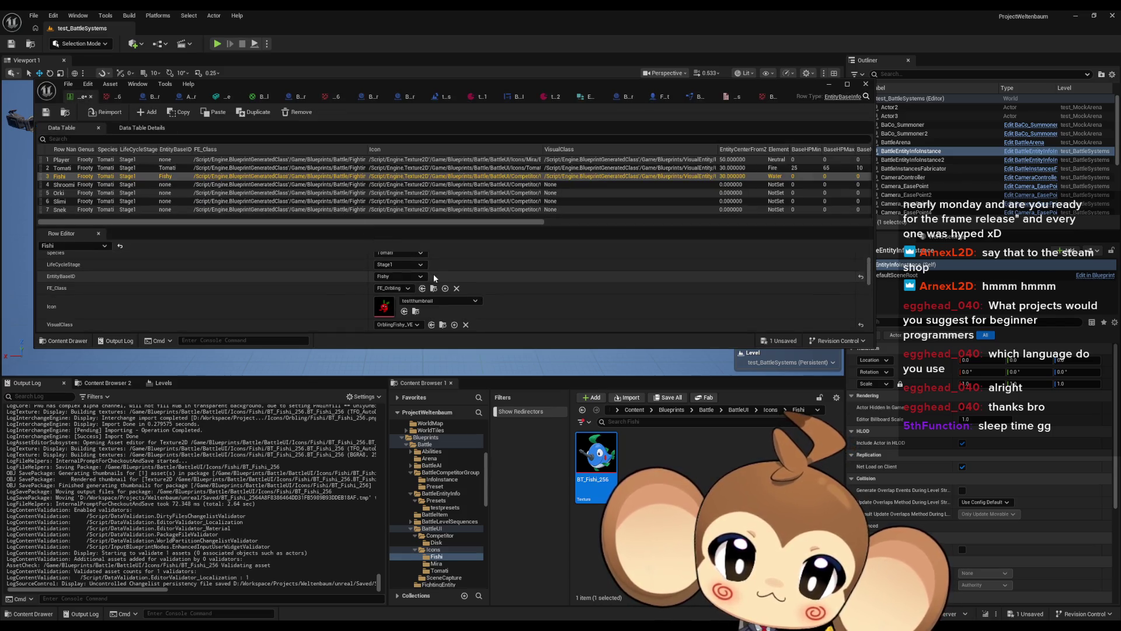
click(404, 312)
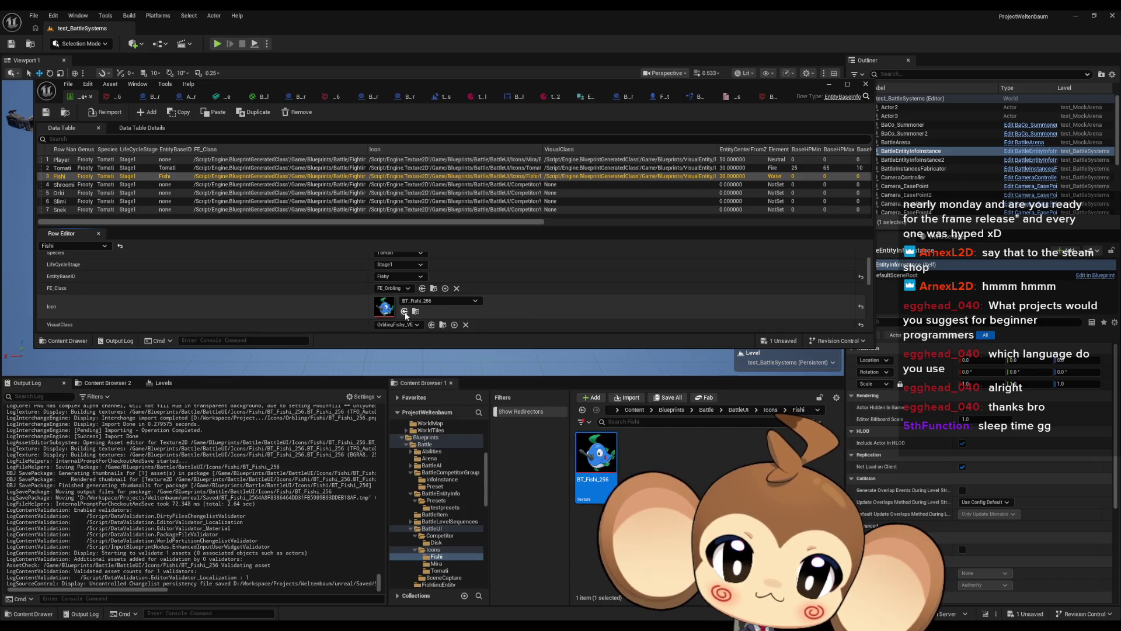
key(ctrl+s)
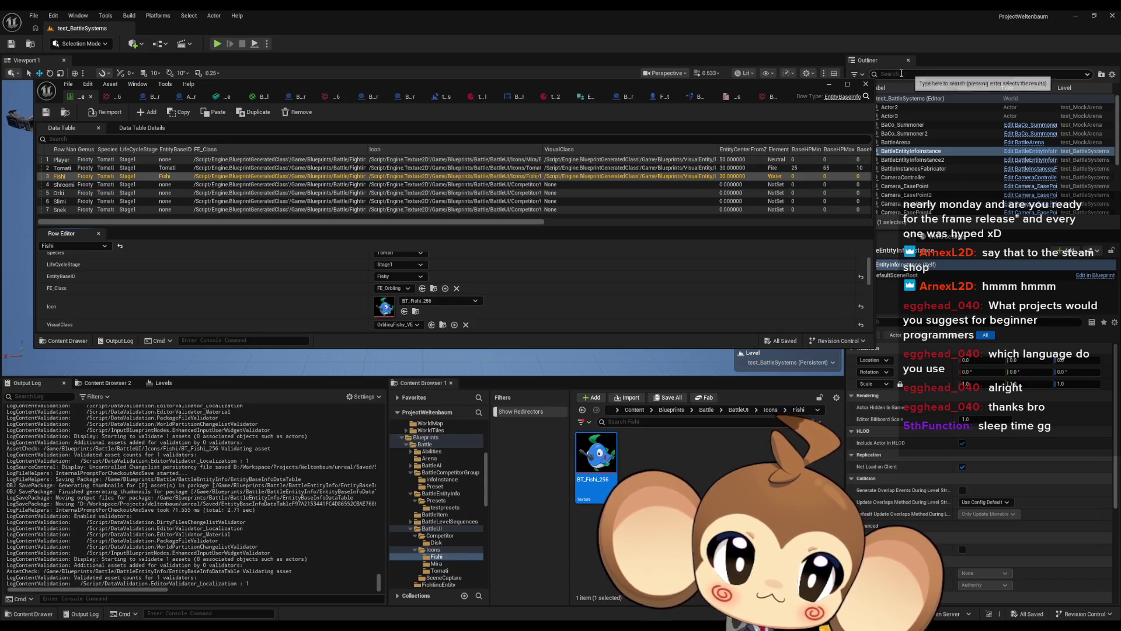
click(280, 75)
click(218, 44)
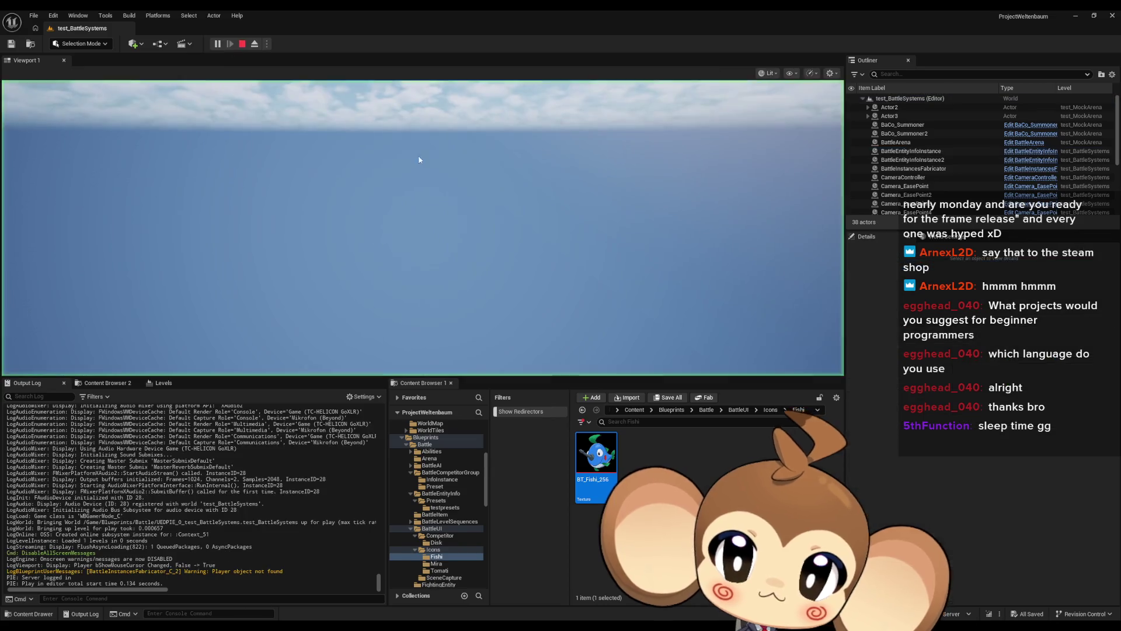
Play the battle fullscreen to check the Fishi icons on the discs, then stop the session.
key(F11)
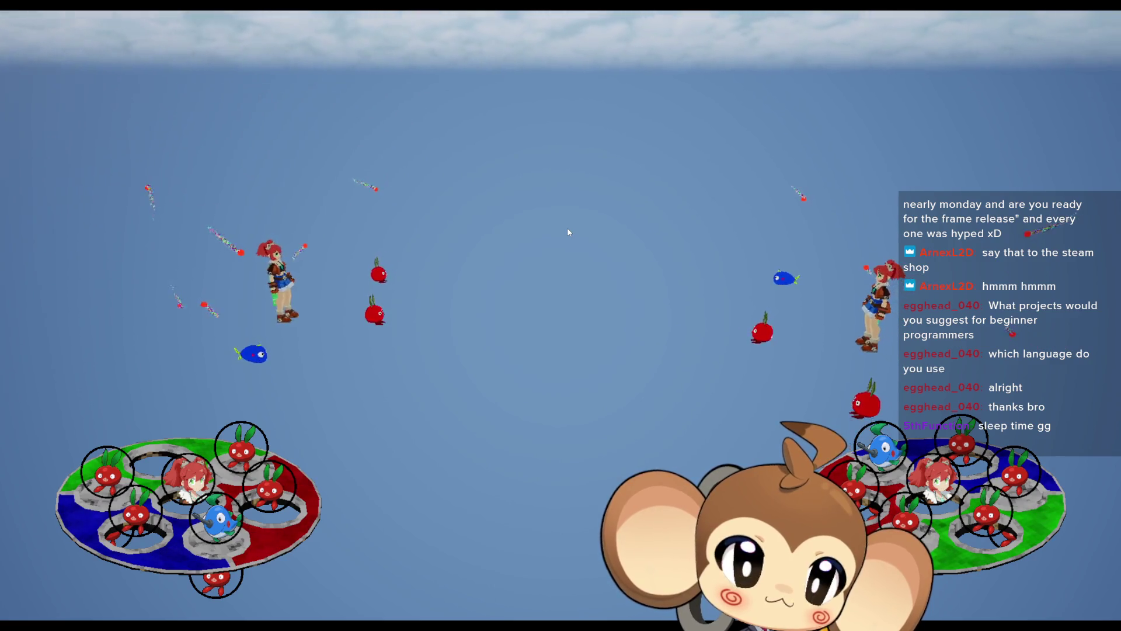
key(F11)
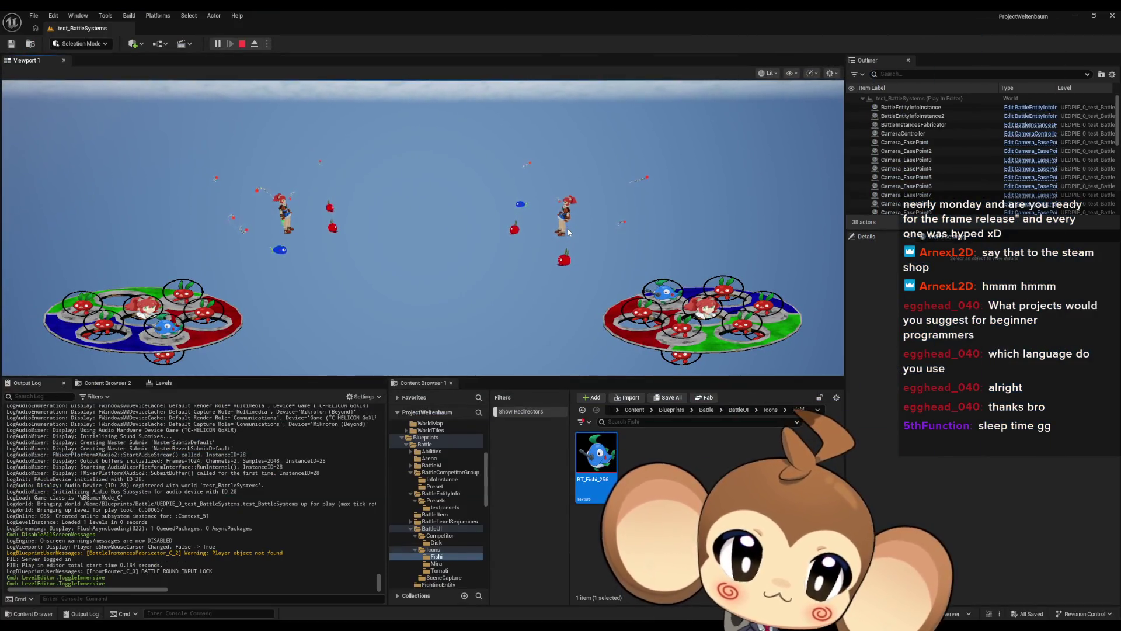
click(243, 44)
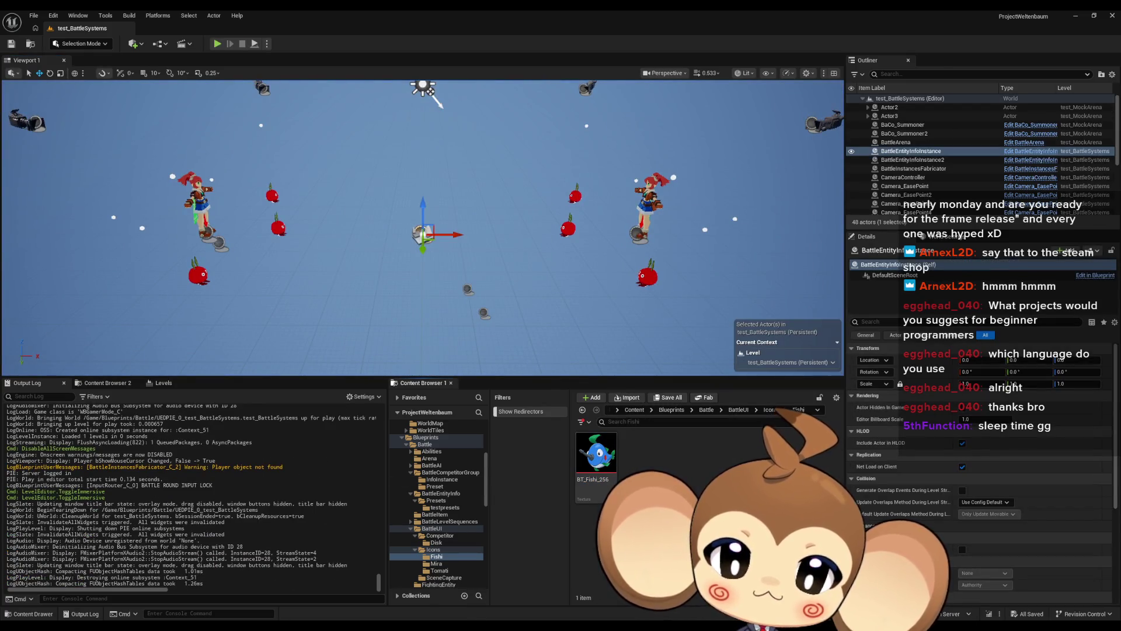
key(alt+Tab)
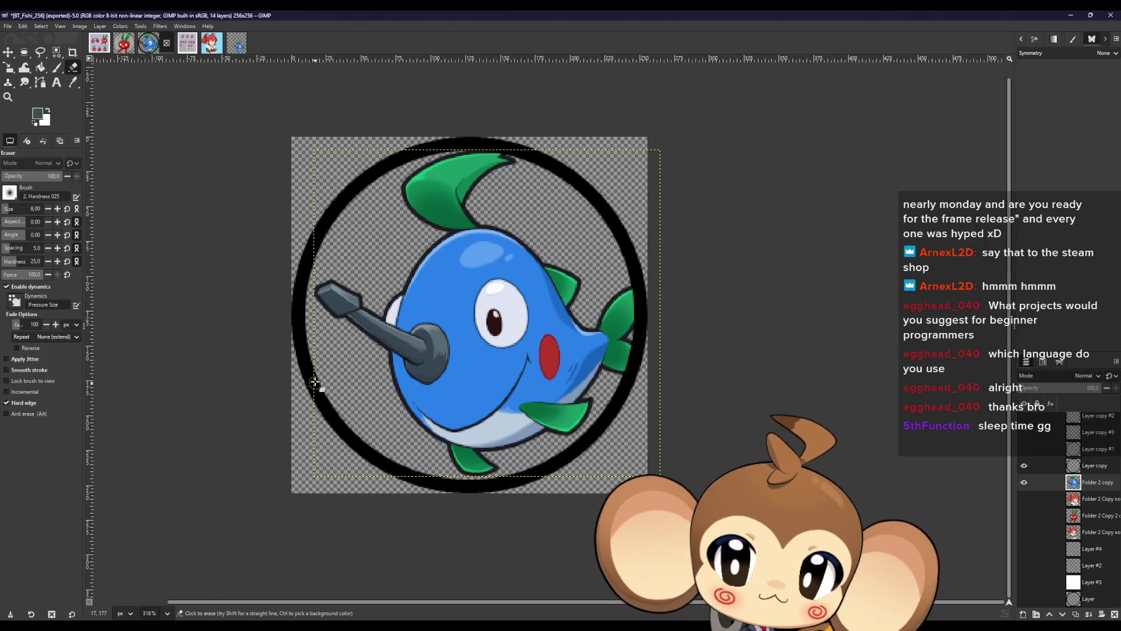
Paste the fish from Fishi_2 into BT_Fishi_256 and scale it to 212x200.
click(241, 47)
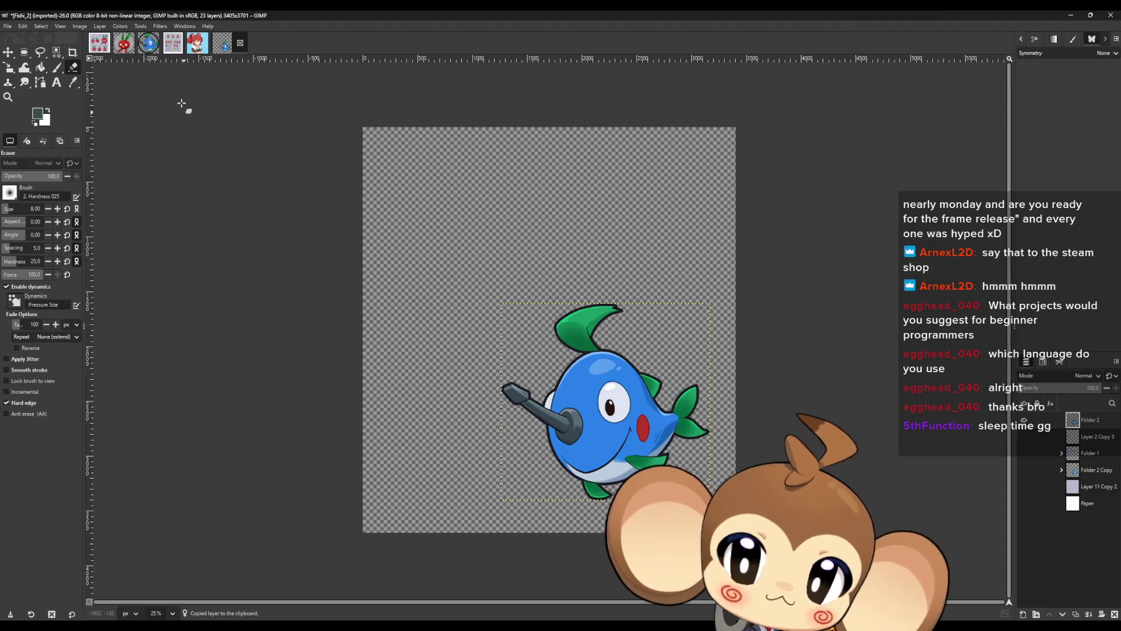
click(148, 43)
key(ctrl+v)
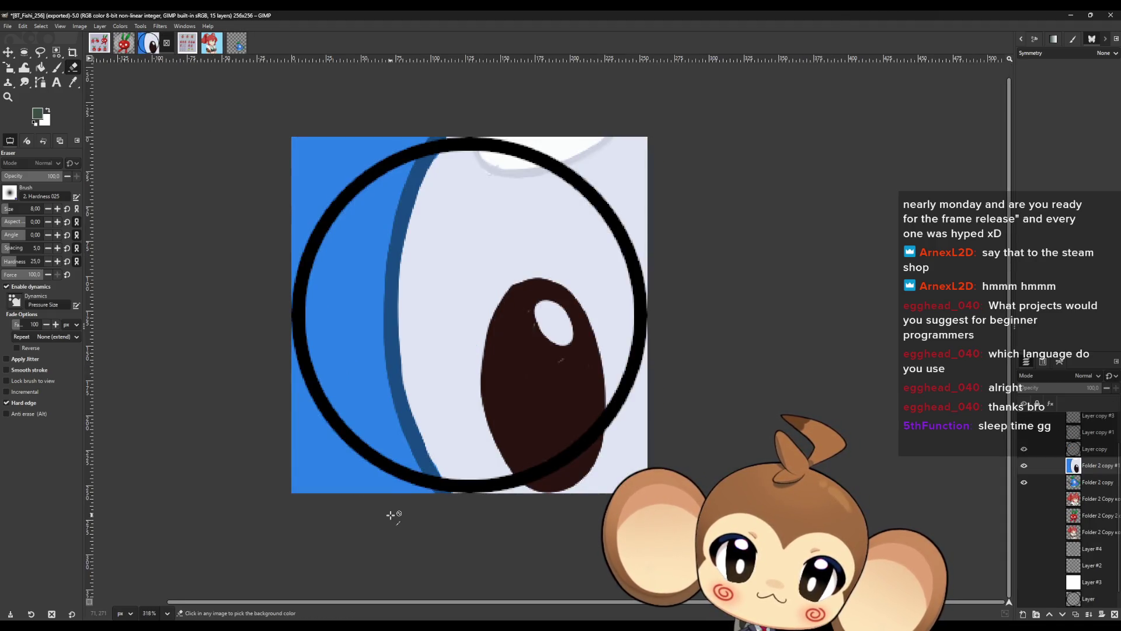
key(shift+s)
click(593, 449)
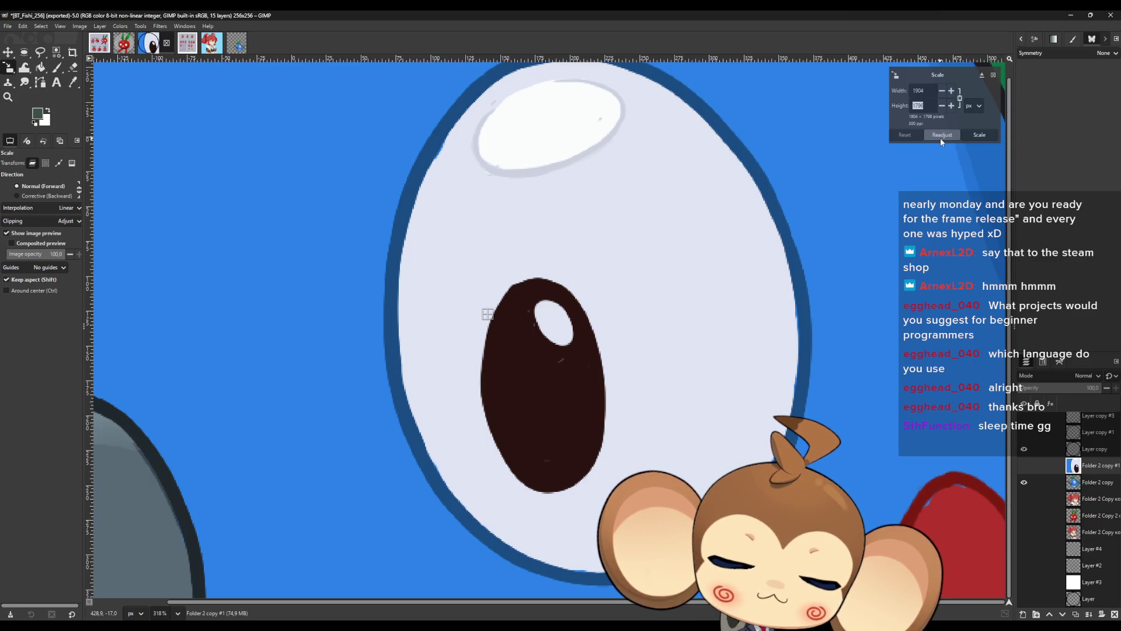
text(00)
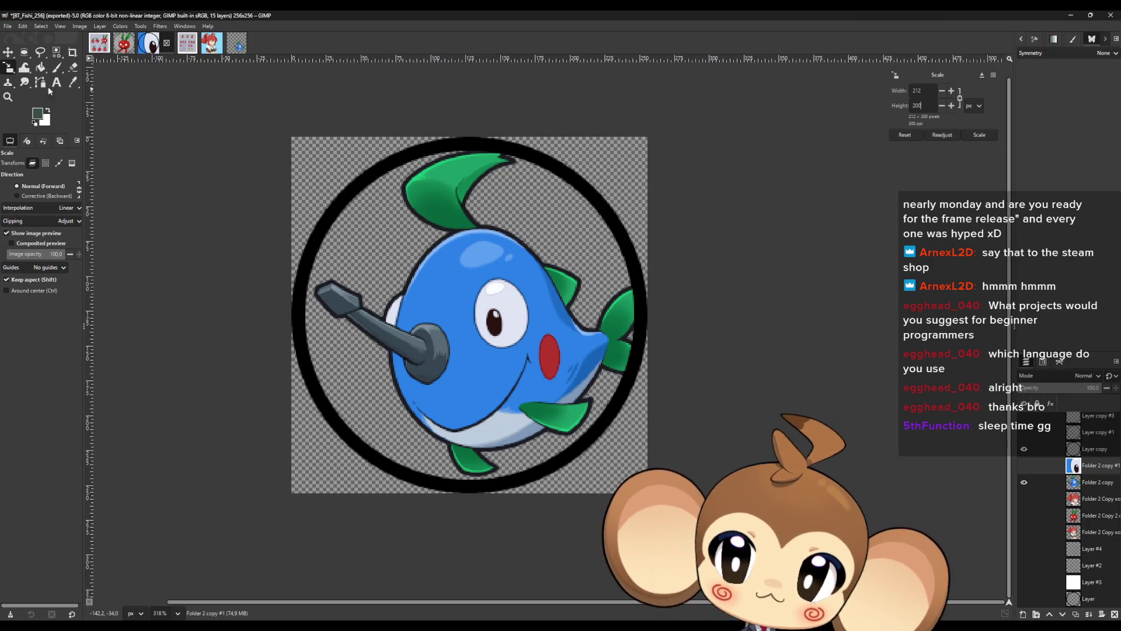
key(Return)
scroll(476, 311, down, 5)
Position the new fish inside the ring and hide the old Folder 2 copy fish layer.
key(m)
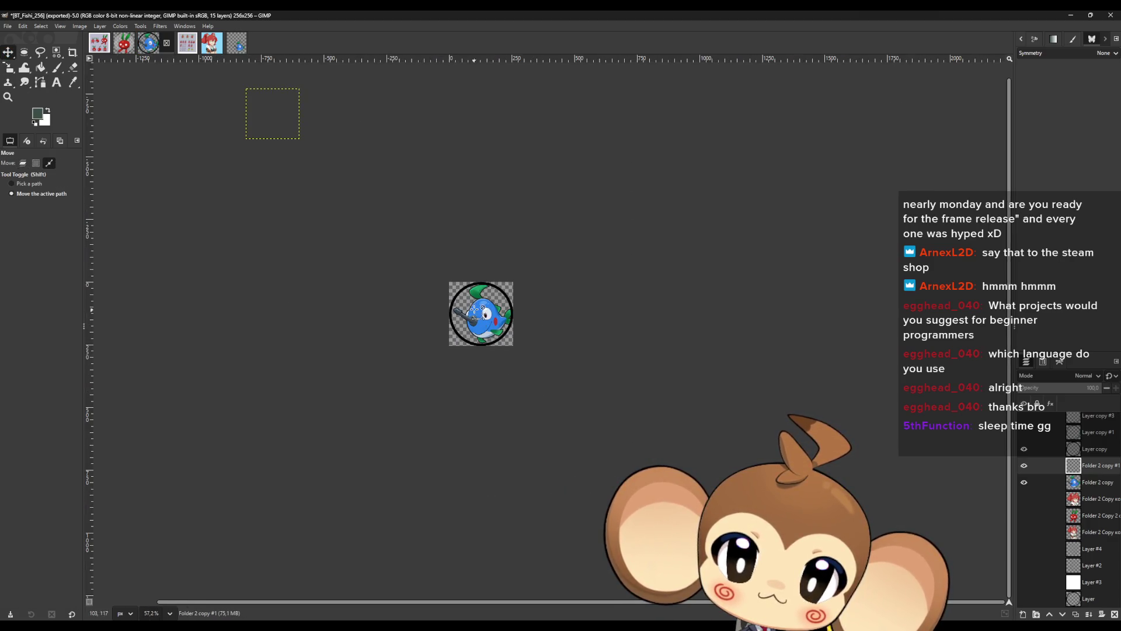
scroll(487, 314, up, 3)
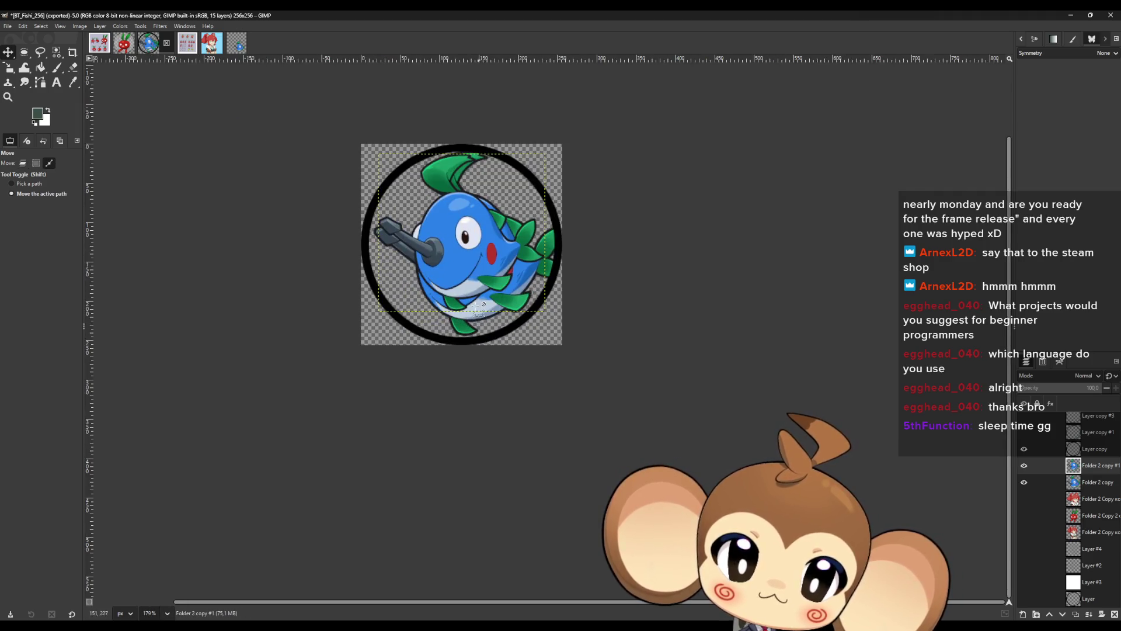
click(23, 163)
drag(480, 262, 480, 277)
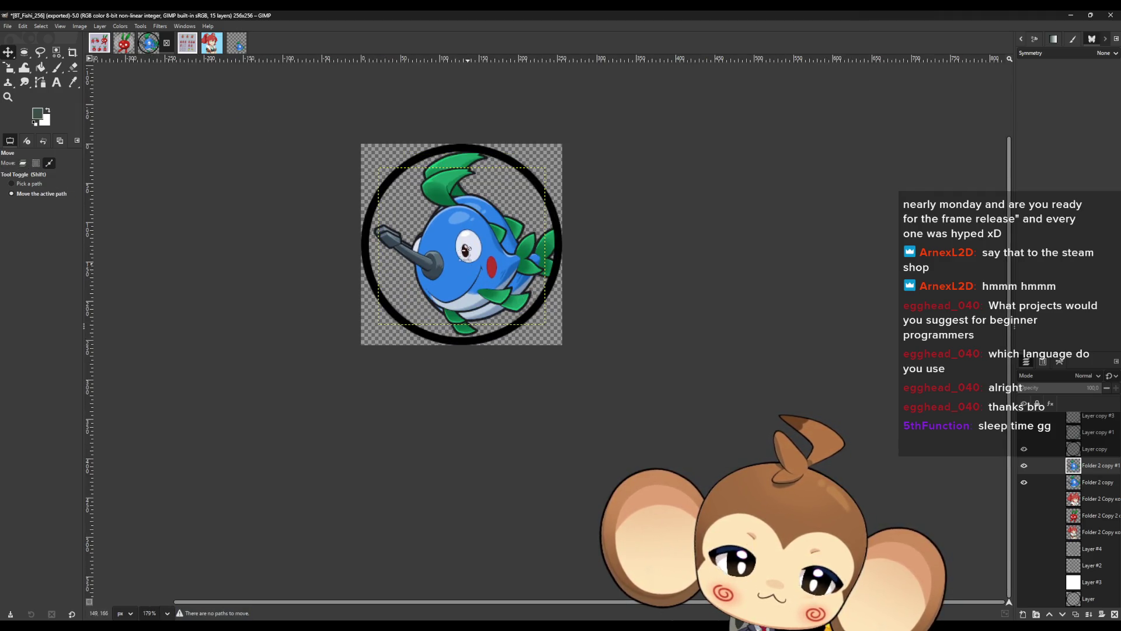
scroll(462, 230, up, 1)
click(1024, 482)
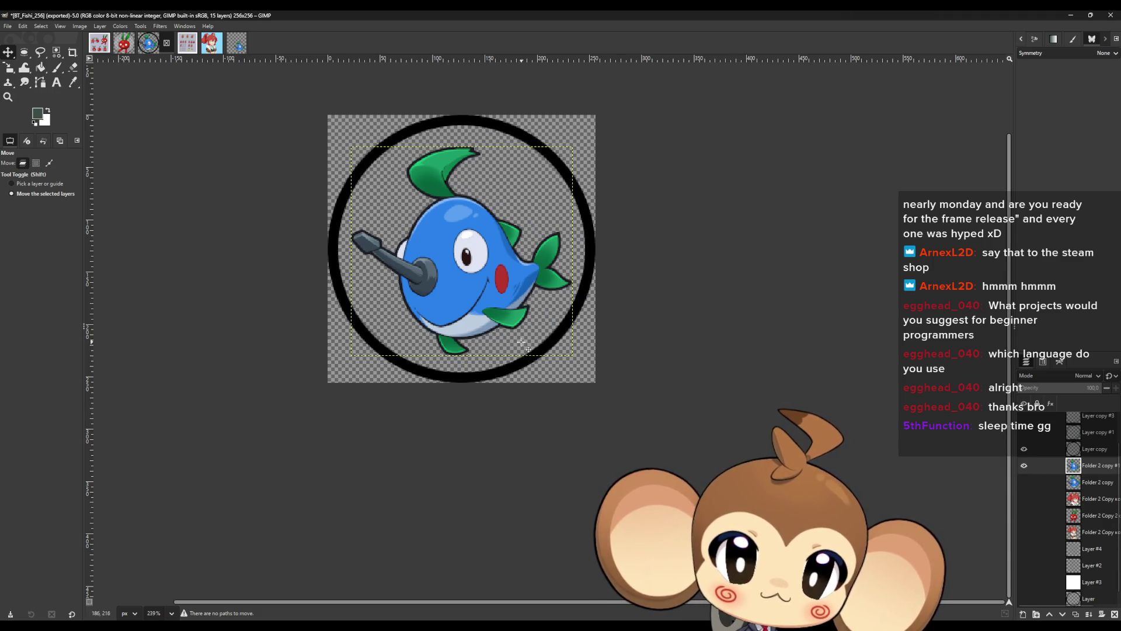
scroll(467, 292, up, 3)
drag(482, 365, 486, 361)
Export the image back over BT_Fishi_256.png.
click(8, 27)
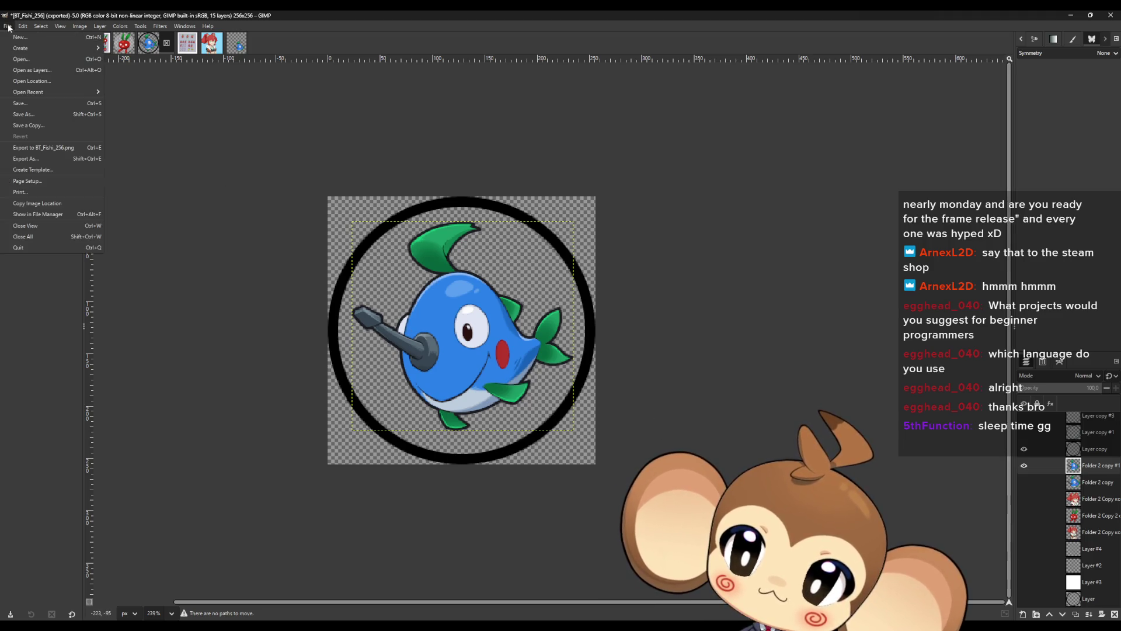
click(62, 148)
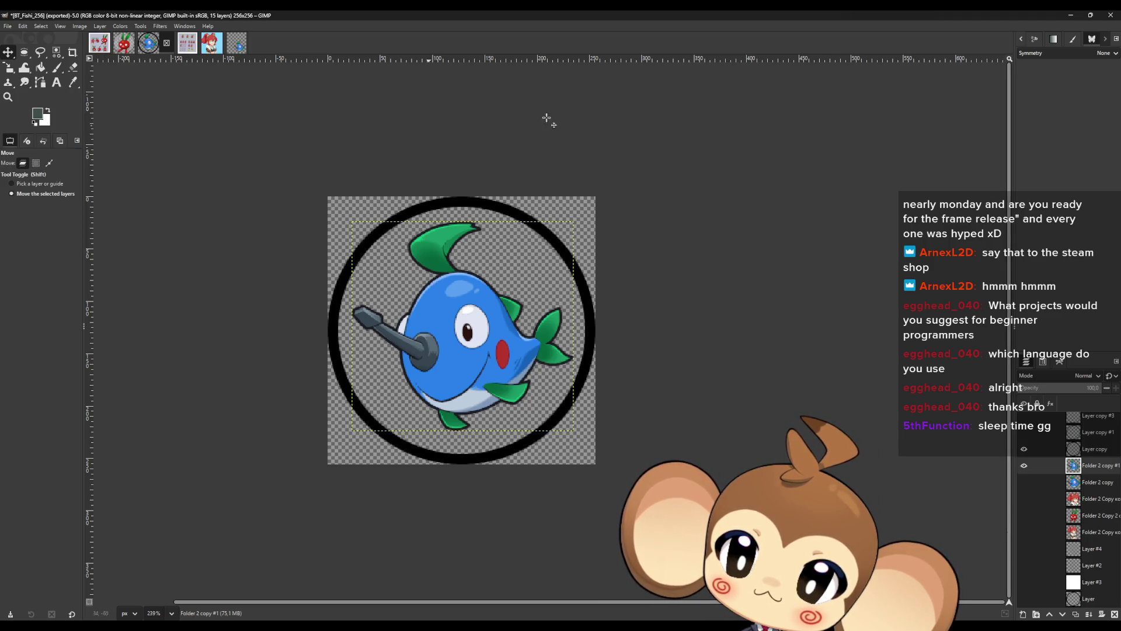
key(alt+Tab)
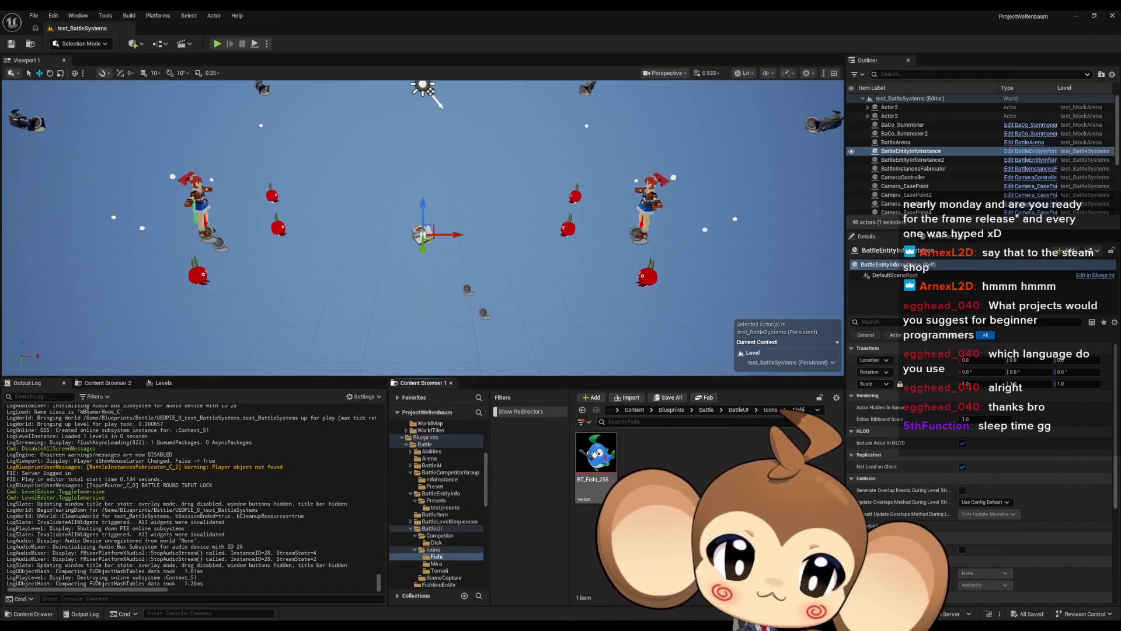
Reimport BT_Fishi_256 and set its compression back to Uncompressed (RGBA8).
right_click(594, 453)
click(648, 188)
double_click(594, 447)
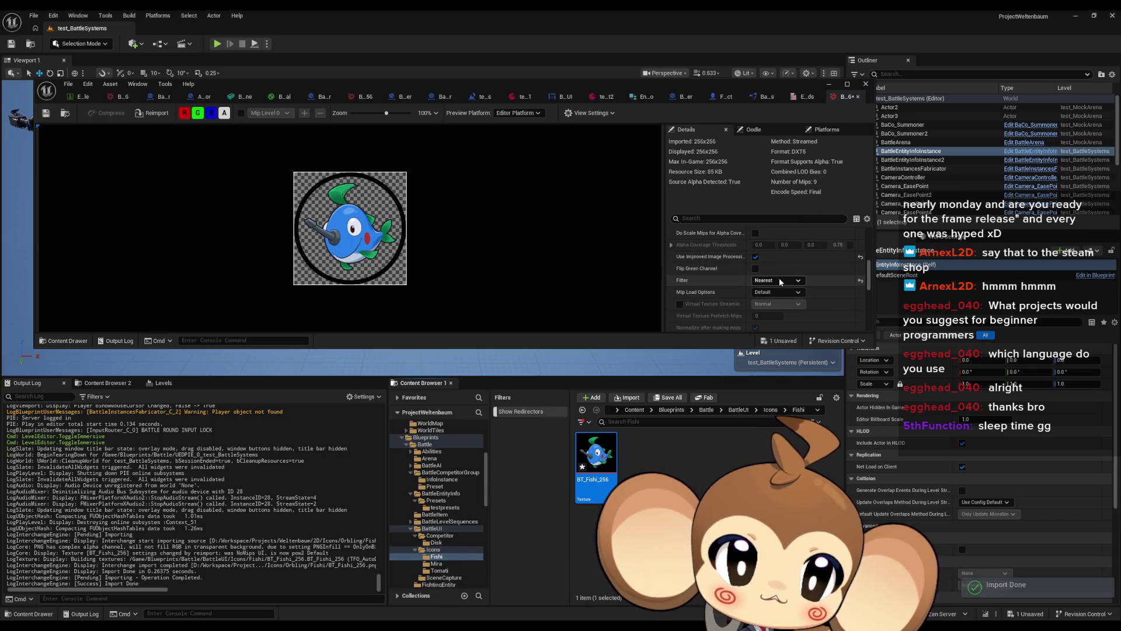
scroll(781, 277, up, 5)
scroll(786, 279, up, 1)
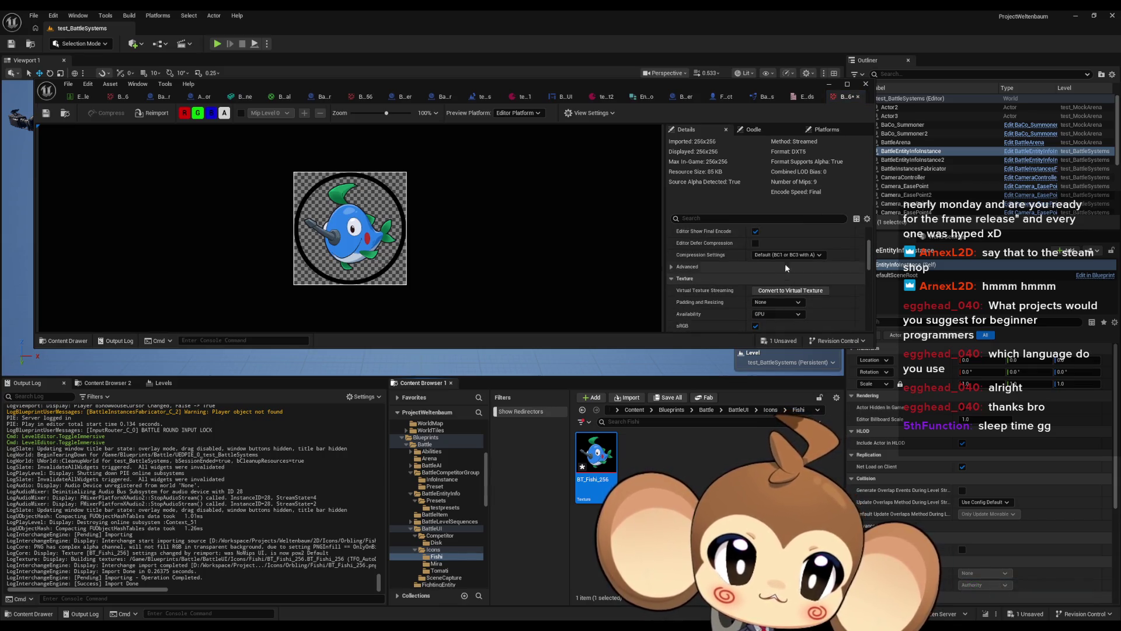
click(786, 255)
click(787, 322)
Set Mip Gen to NoMipmaps, save the texture, and start playing the level.
scroll(769, 239, up, 3)
click(773, 244)
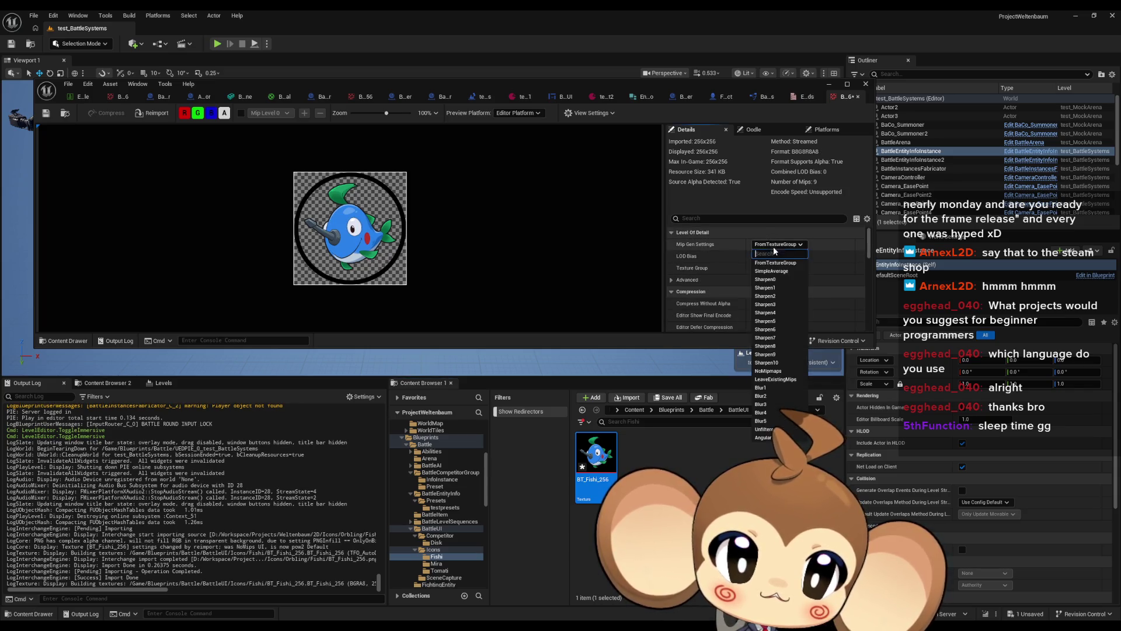
click(779, 374)
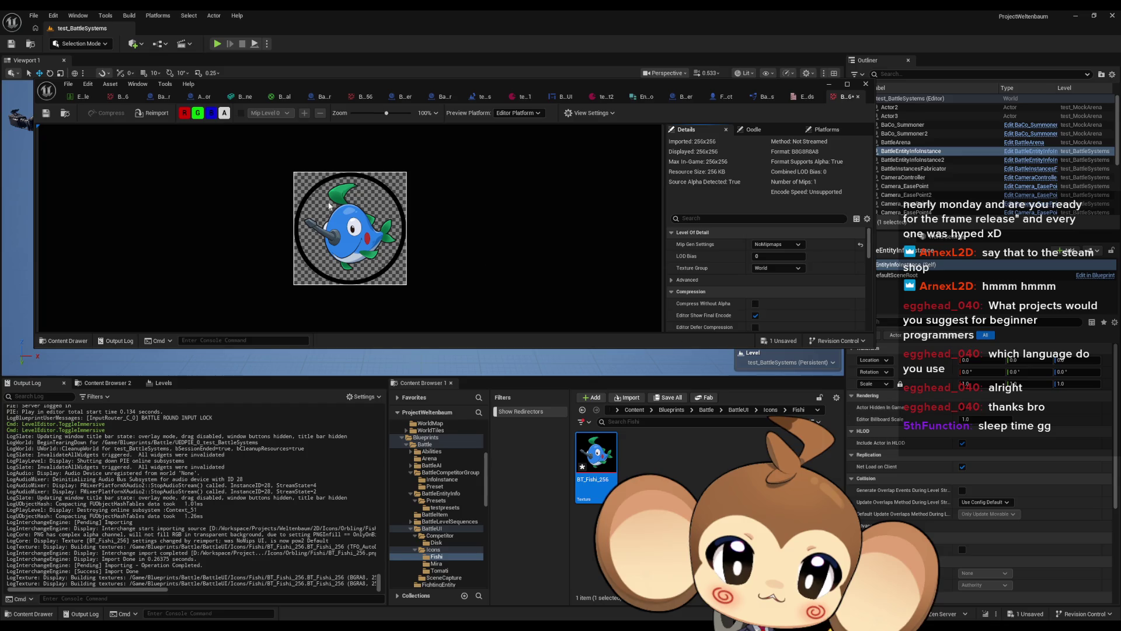
click(45, 113)
click(829, 85)
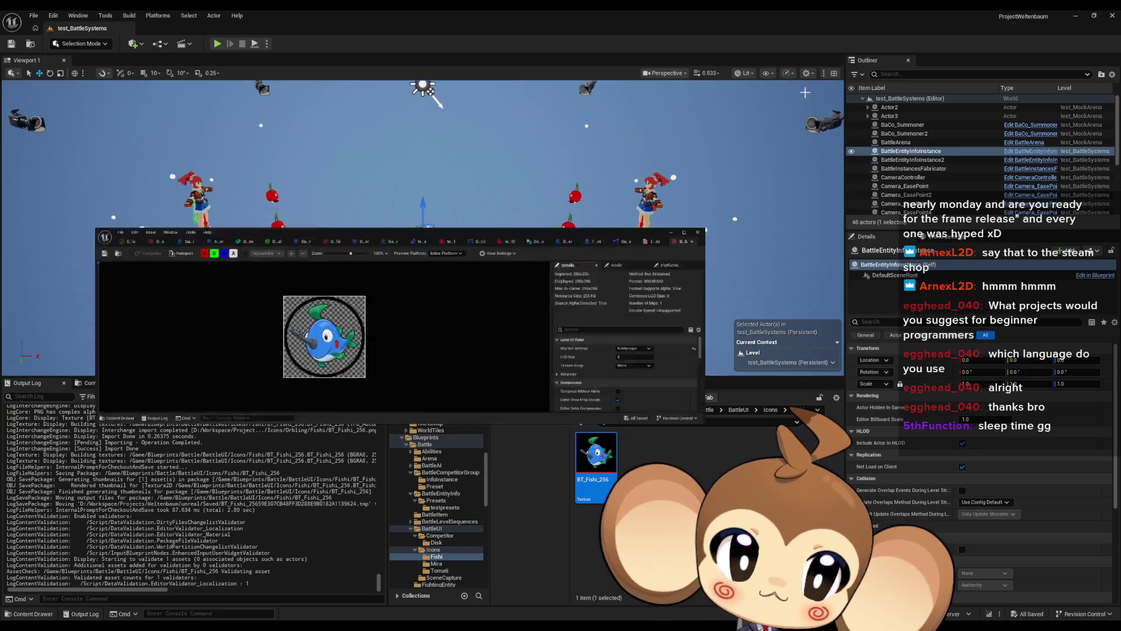
click(216, 44)
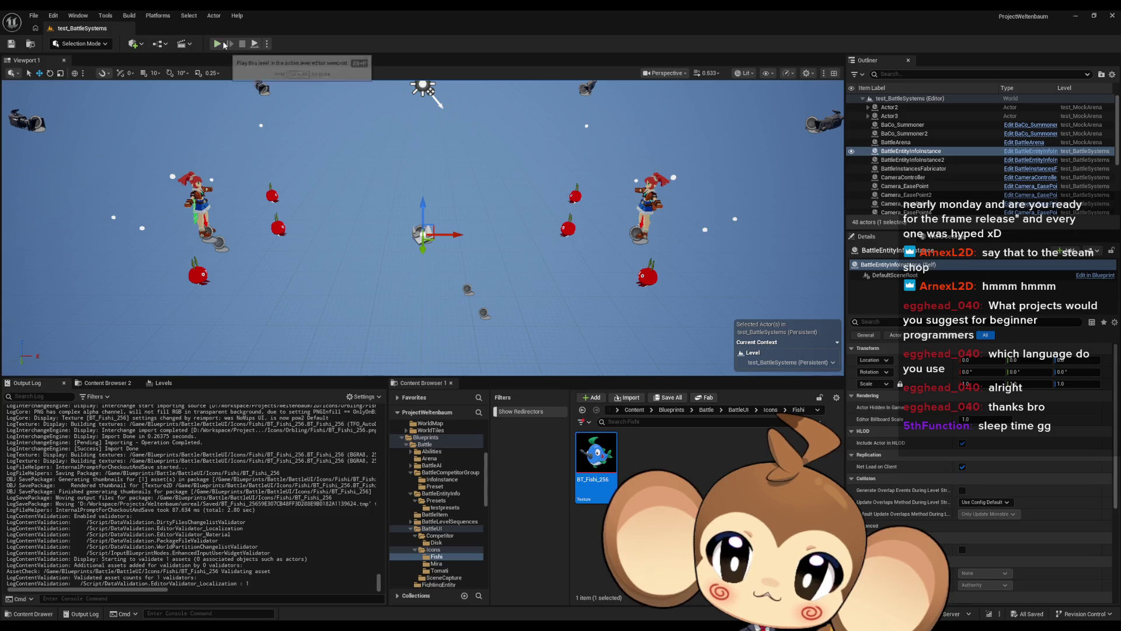
Toggle the play session fullscreen with F11, briefly showing the editor before returning to fullscreen.
key(F11)
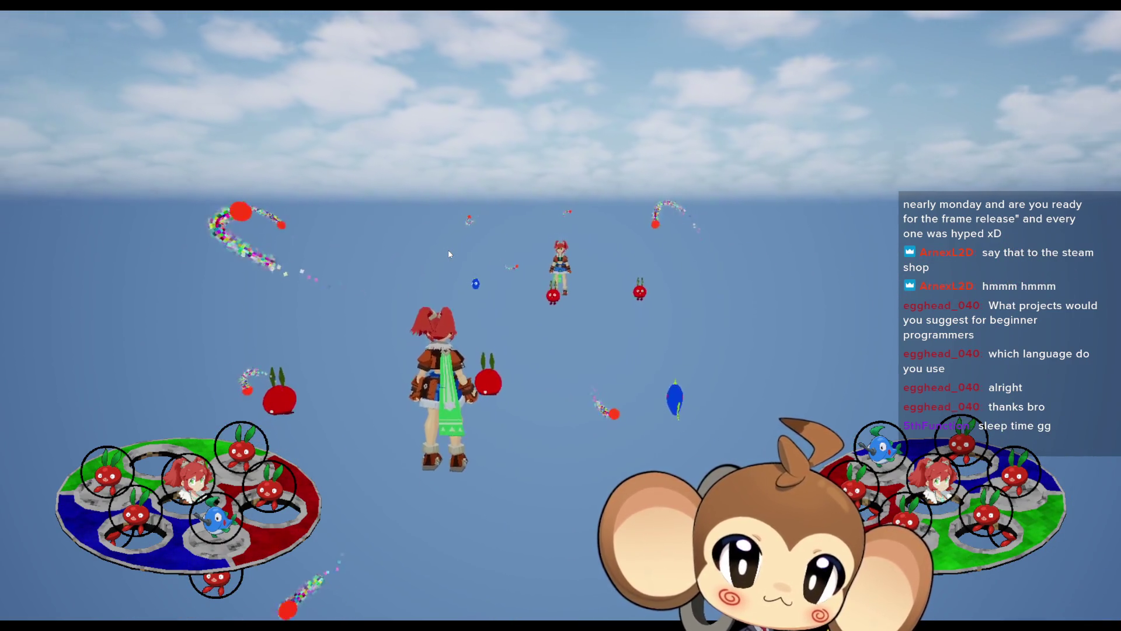
key(F11)
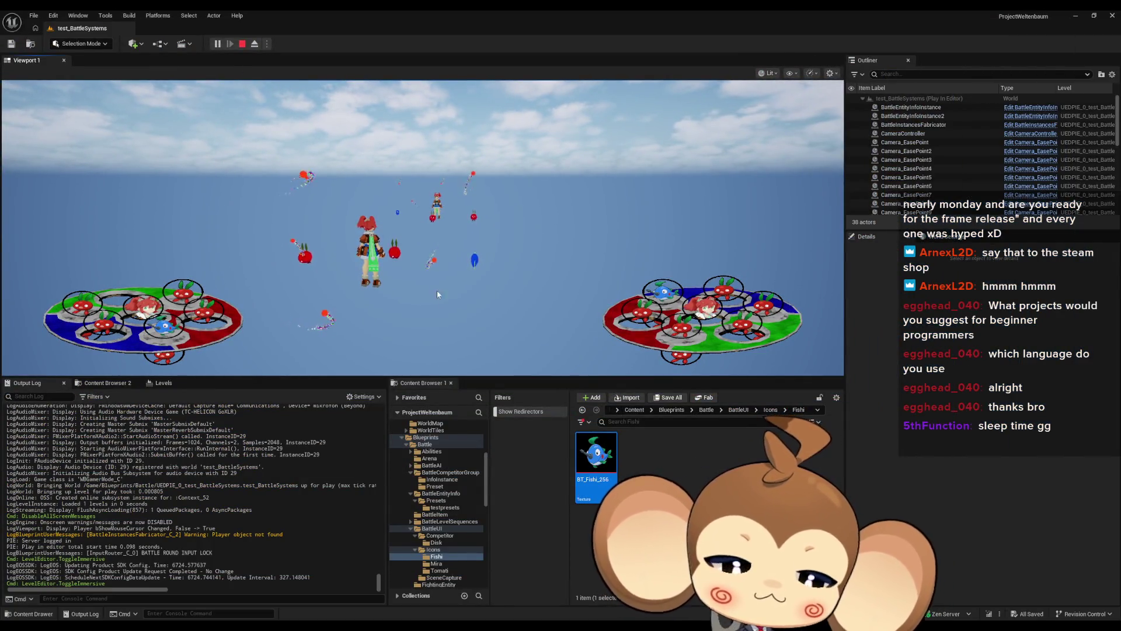
key(F11)
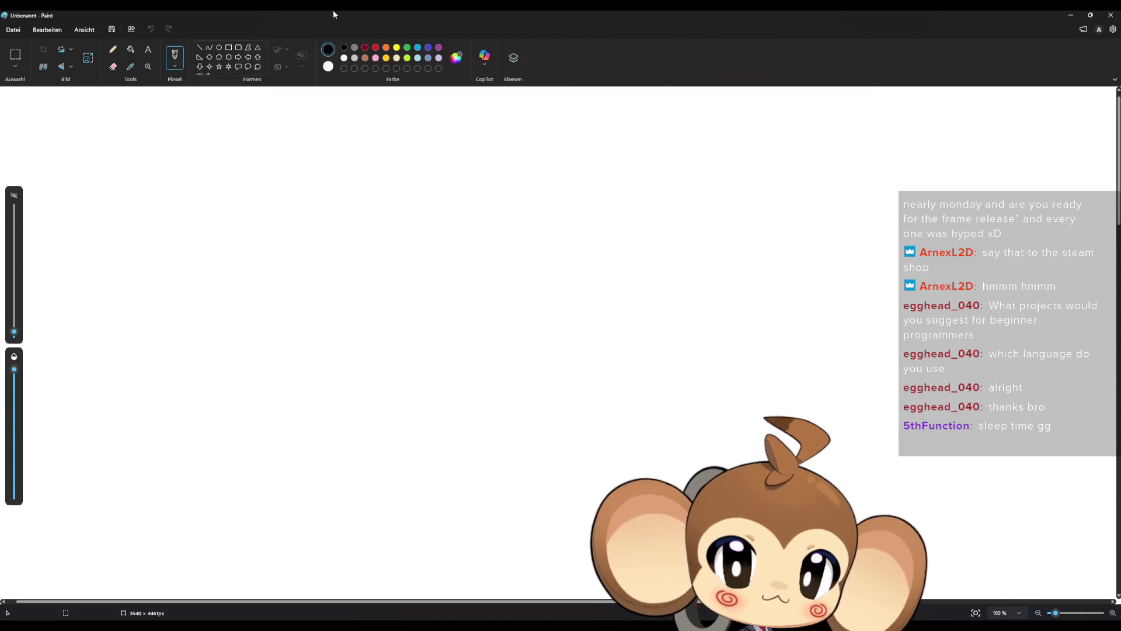
Reopen Paint with a blank canvas in a smaller window and choose the 3px Pencil.
double_click(333, 11)
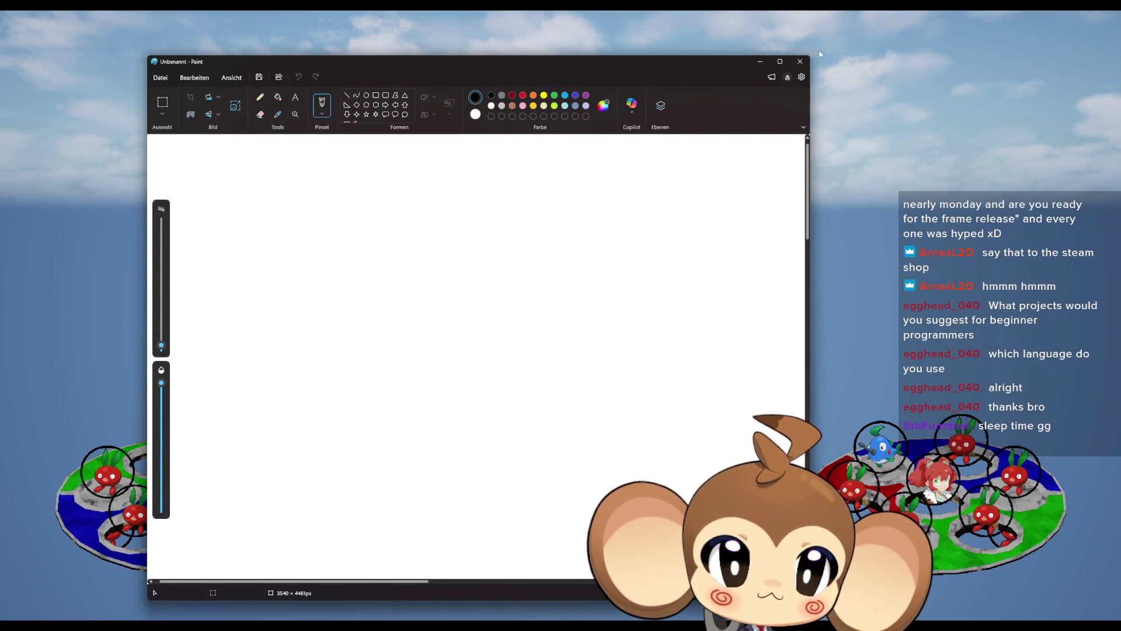
click(808, 60)
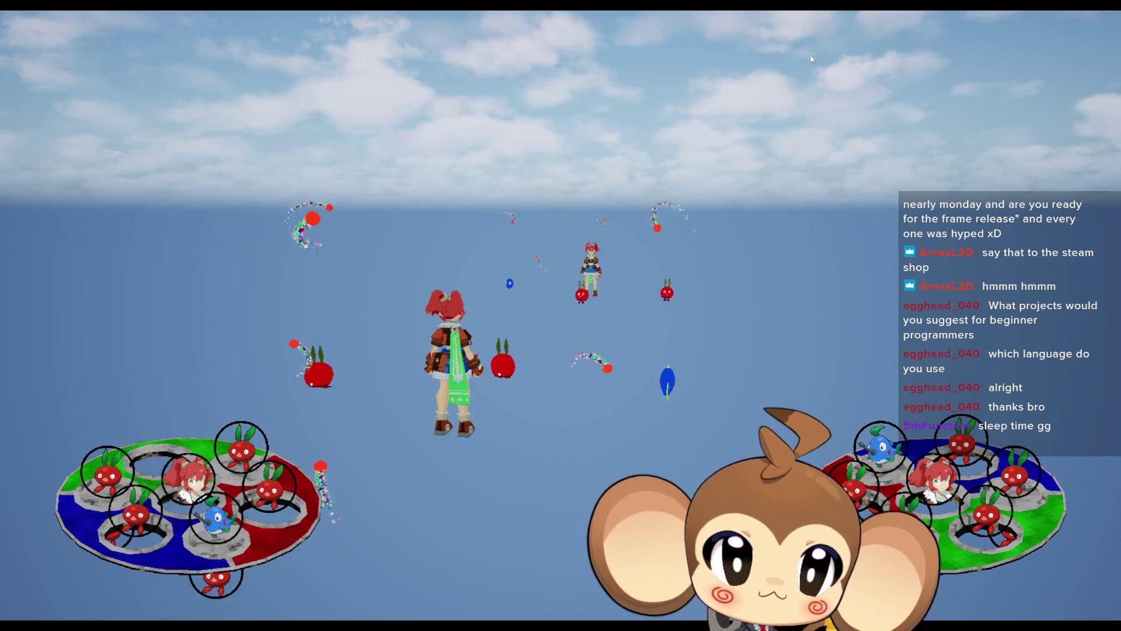
key(alt+Tab)
drag(809, 56, 619, 218)
mouse_move(476, 248)
mouse_down()
mouse_move(535, 67)
mouse_move(519, 63)
mouse_up()
click(307, 100)
click(423, 266)
key(ctrl+z)
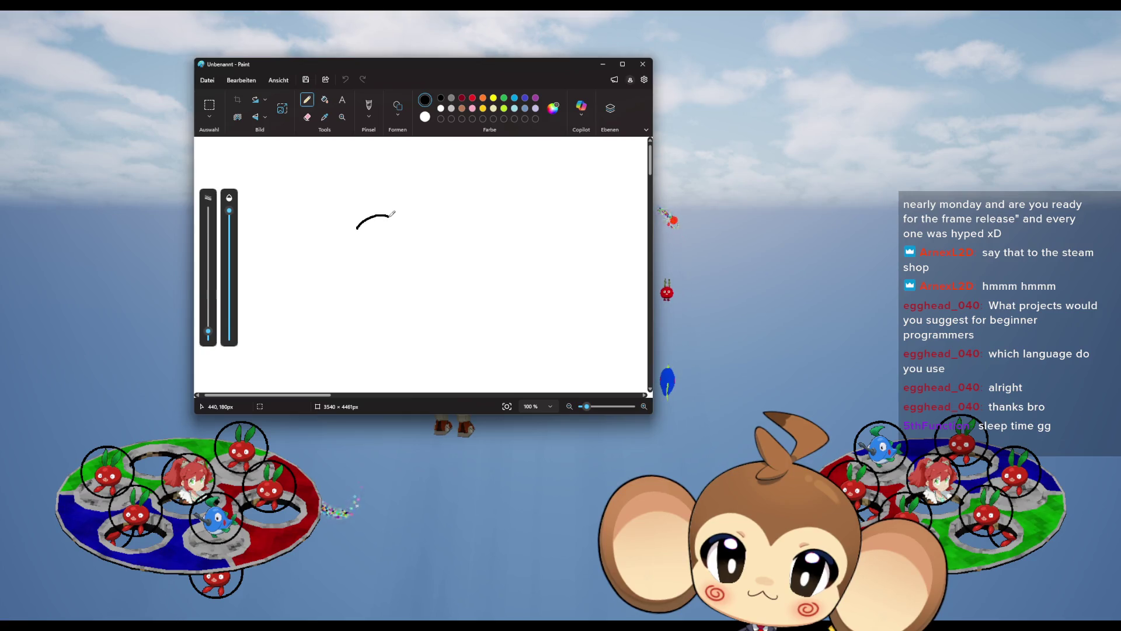
Draw the monkey face outline, mouth, eye rings, and both ears.
drag(360, 252, 450, 266)
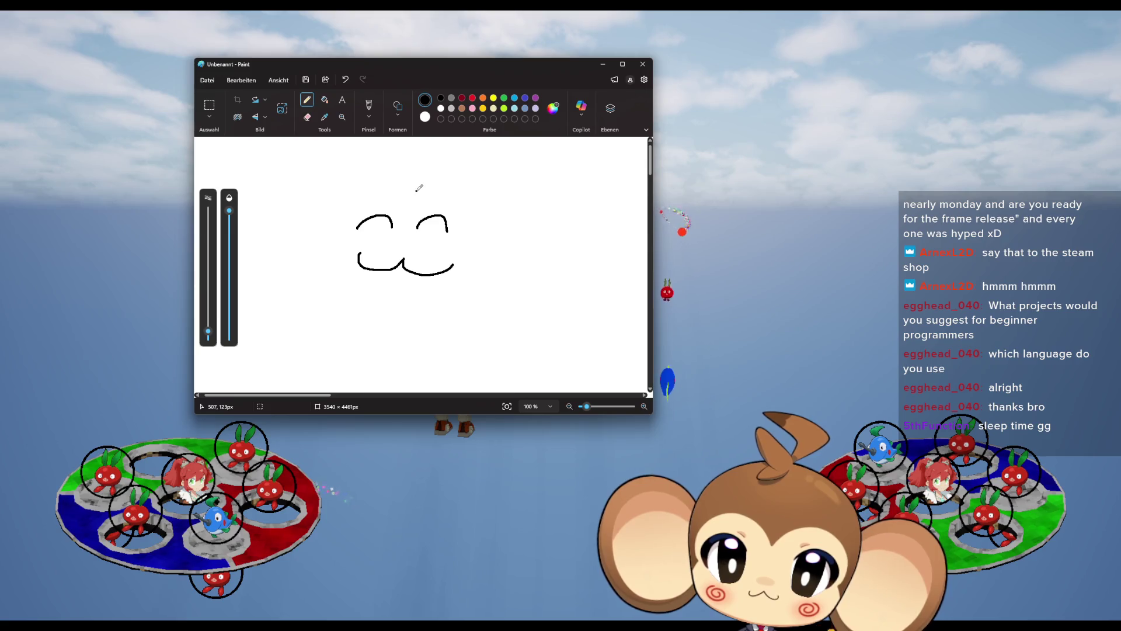
mouse_move(355, 194)
mouse_down()
mouse_move(322, 260)
mouse_move(384, 299)
mouse_move(477, 244)
mouse_move(423, 188)
mouse_up()
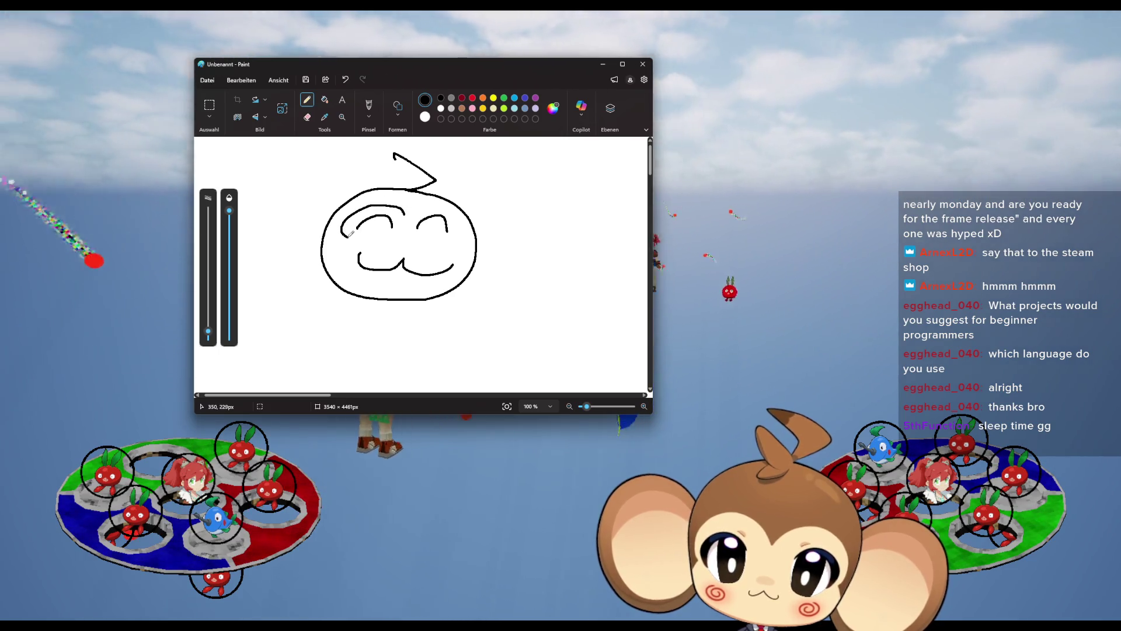
drag(404, 214, 324, 266)
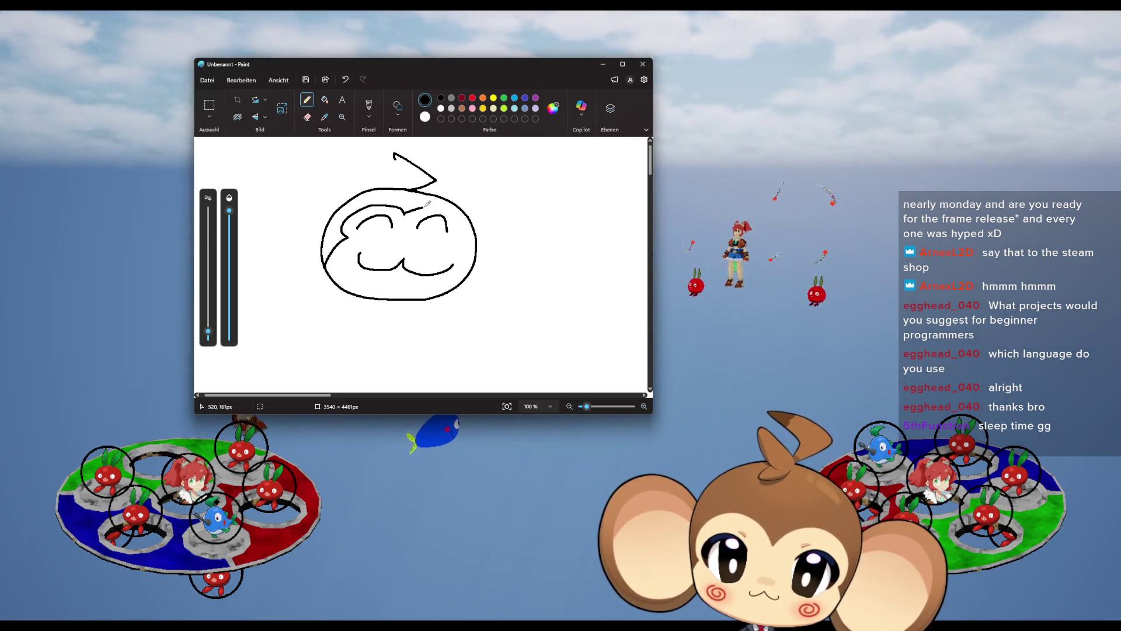
mouse_move(435, 215)
mouse_down()
mouse_move(457, 235)
mouse_move(503, 203)
mouse_move(485, 253)
mouse_up()
drag(465, 195, 564, 252)
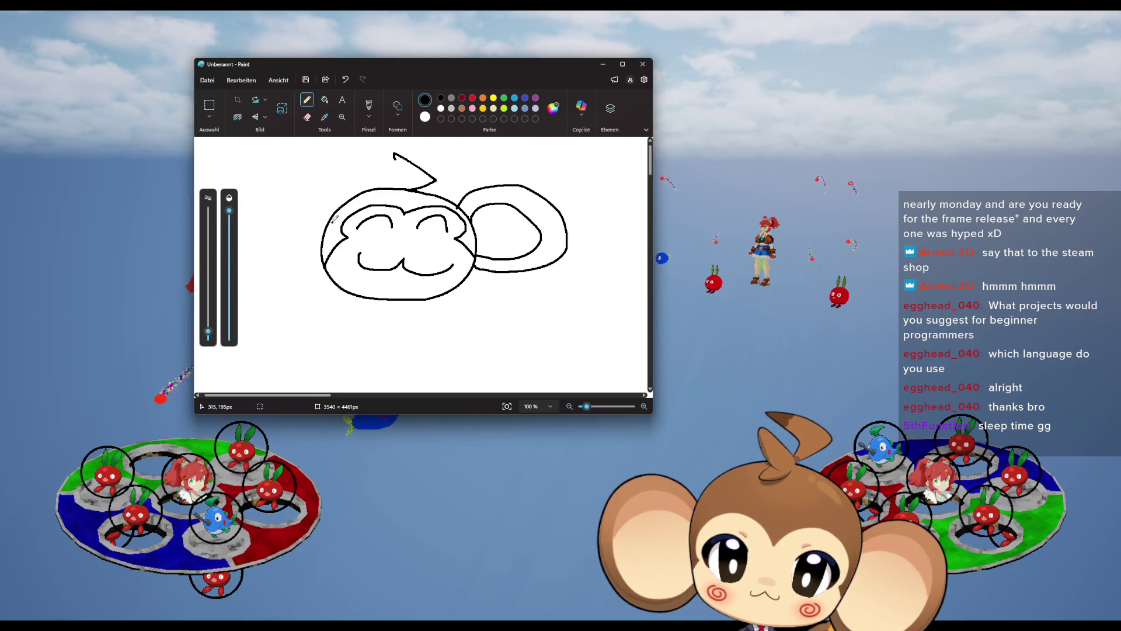
drag(293, 205, 313, 247)
mouse_move(310, 168)
mouse_down()
mouse_move(247, 227)
mouse_move(324, 267)
mouse_up()
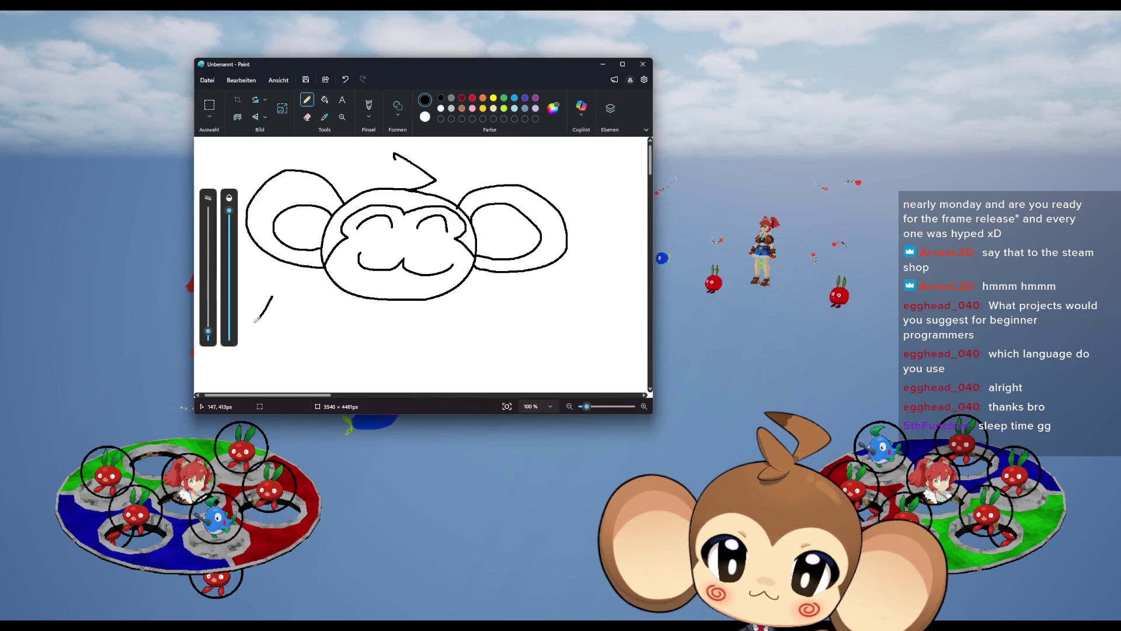
Write the letters below the face, add dark-red cheek swirls and an eye dot.
mouse_move(300, 331)
mouse_down()
mouse_move(309, 308)
mouse_move(328, 327)
mouse_up()
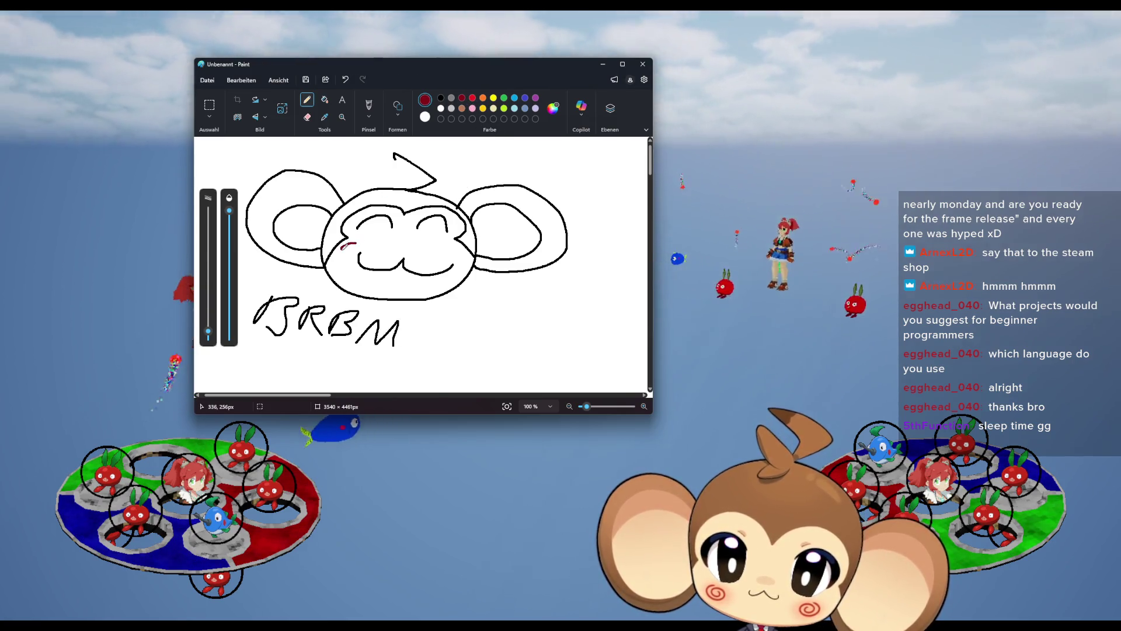
drag(357, 244, 348, 248)
drag(446, 247, 459, 251)
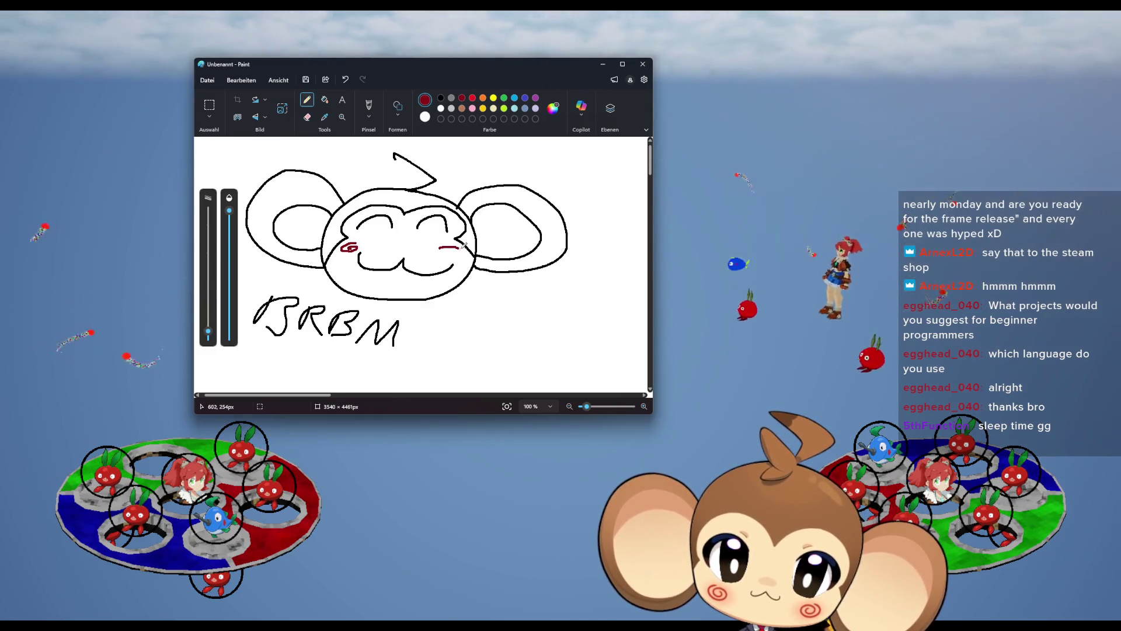
click(429, 225)
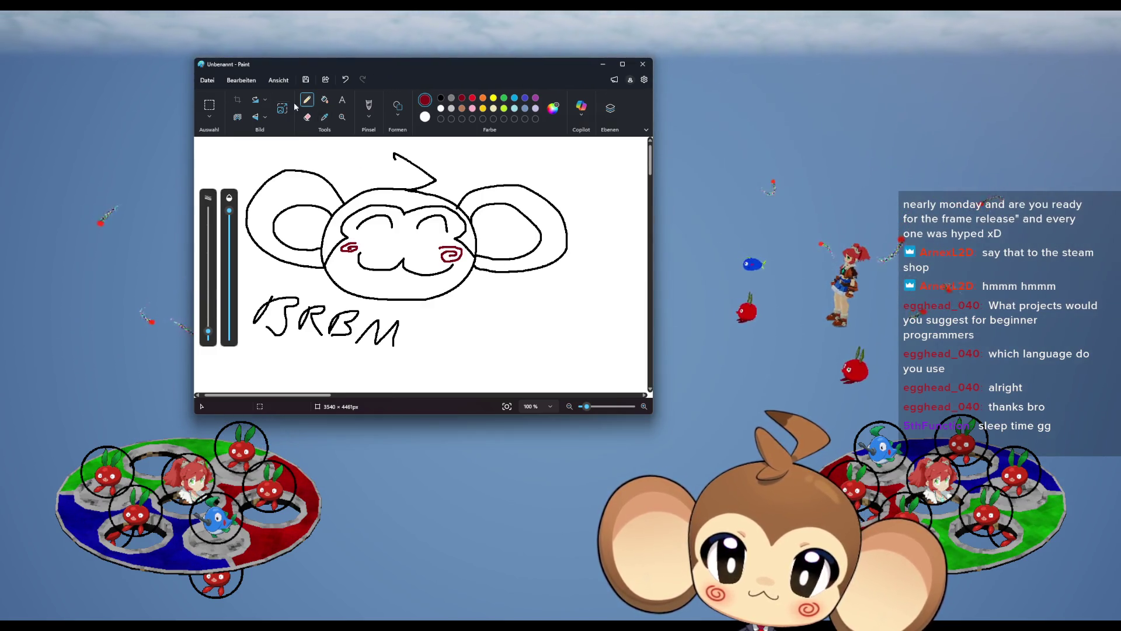
mouse_move(320, 69)
mouse_down()
mouse_move(125, 35)
mouse_move(180, 34)
mouse_move(406, 119)
mouse_move(440, 263)
mouse_move(473, 200)
mouse_move(468, 287)
mouse_move(487, 272)
mouse_up()
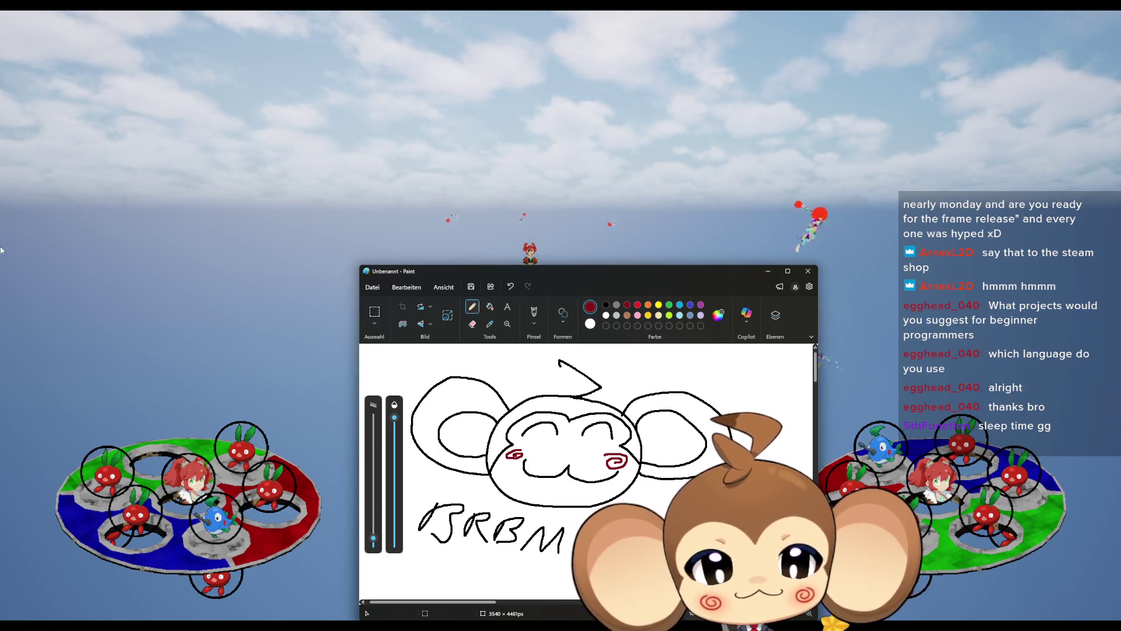
Close the Paint sketch without saving it (Nicht speichern).
click(808, 270)
click(594, 468)
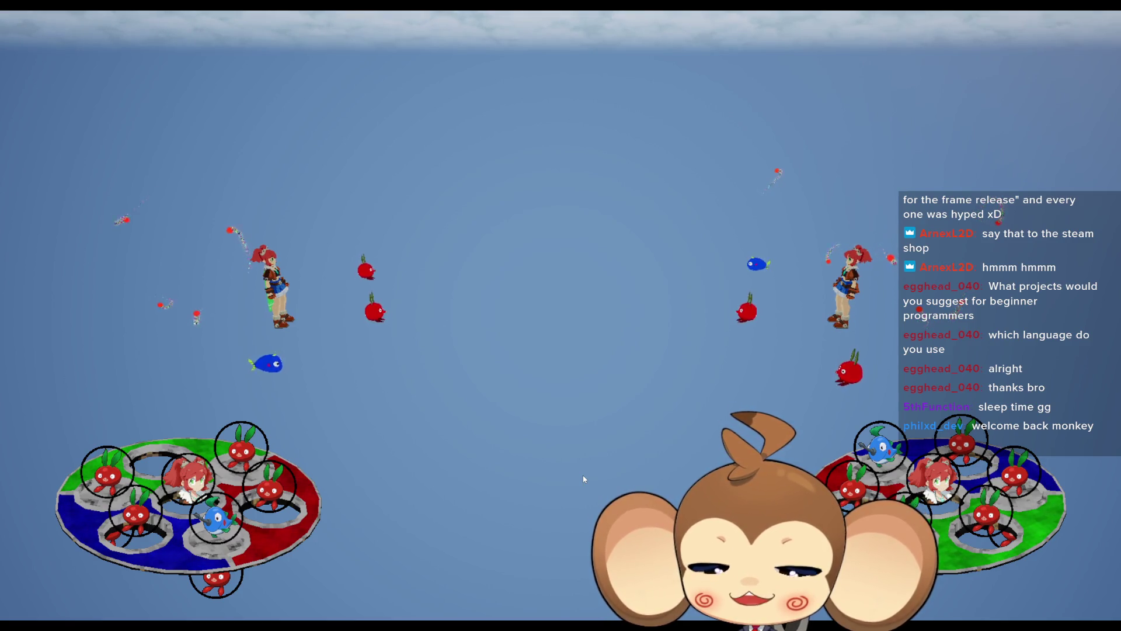
Exit fullscreen, stop the play session, and open BT_Fishi_256 maximized in the texture editor.
key(F11)
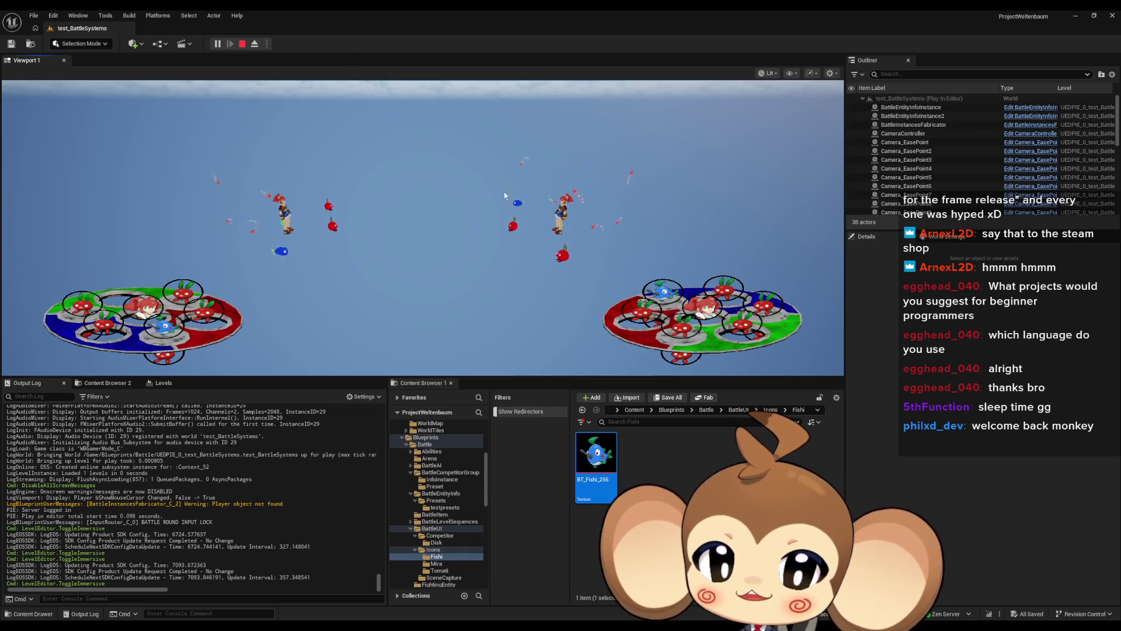
click(241, 45)
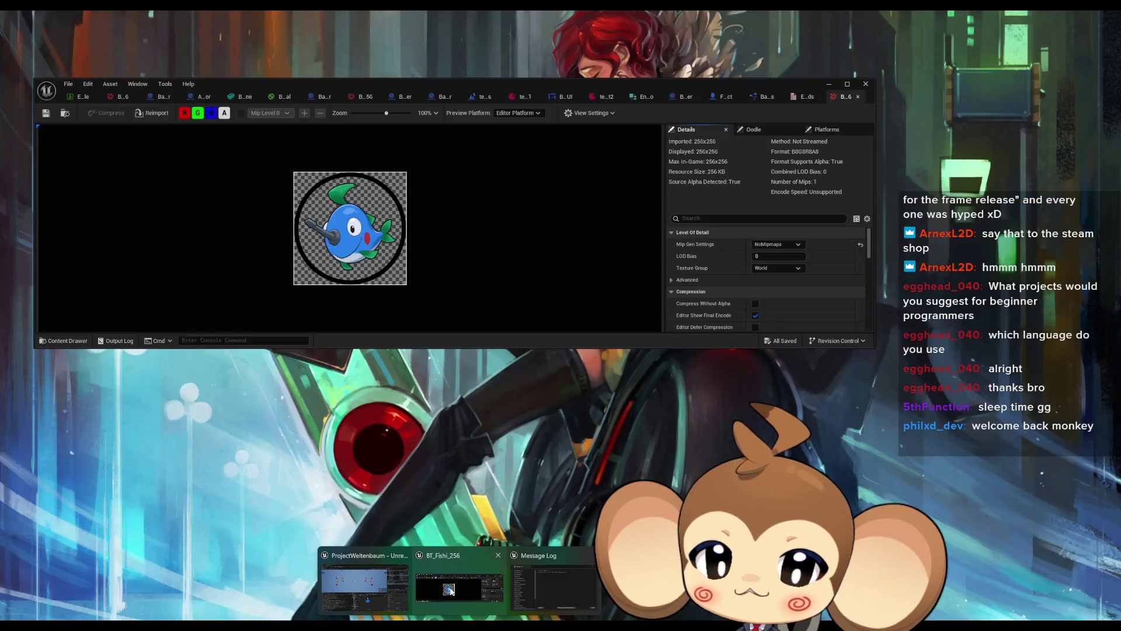
double_click(596, 452)
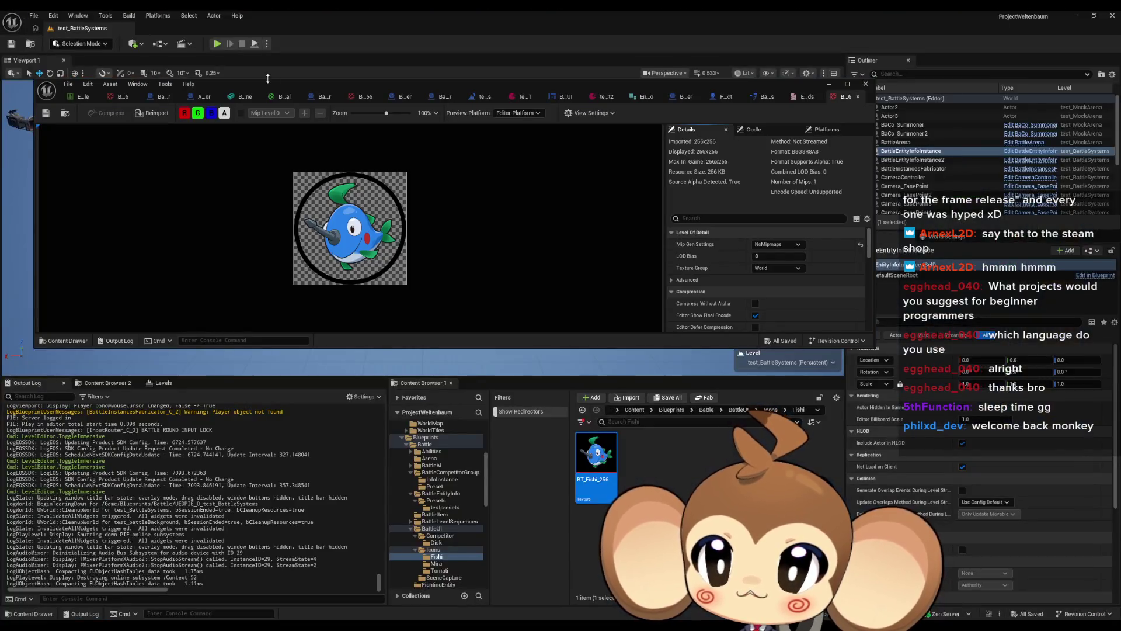
mouse_move(296, 86)
mouse_down()
mouse_move(374, 146)
mouse_move(345, 187)
mouse_up()
double_click(346, 188)
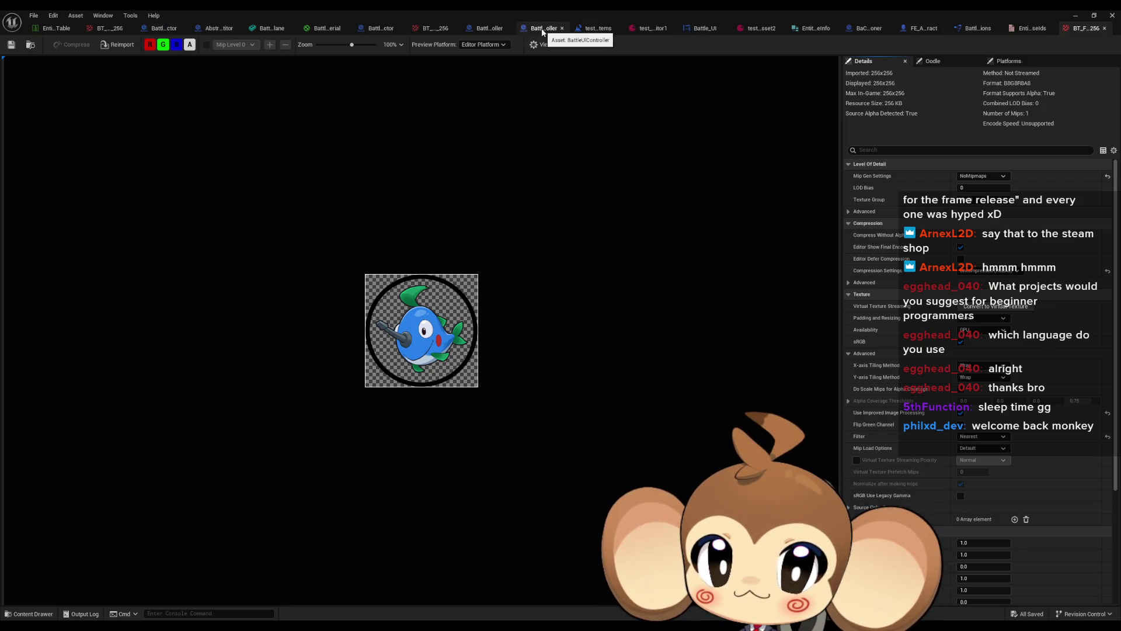
click(591, 31)
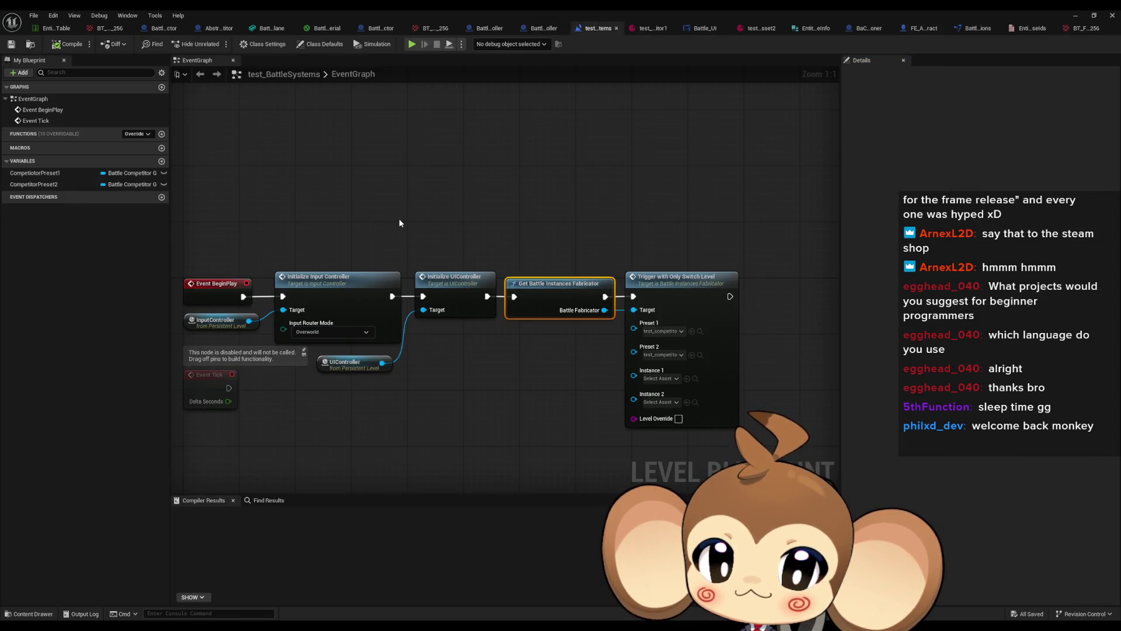
Wire Initialize Input Controller's exec output directly into Get Battle Instances Fabricator, skipping Initialize UIController.
drag(399, 223, 444, 213)
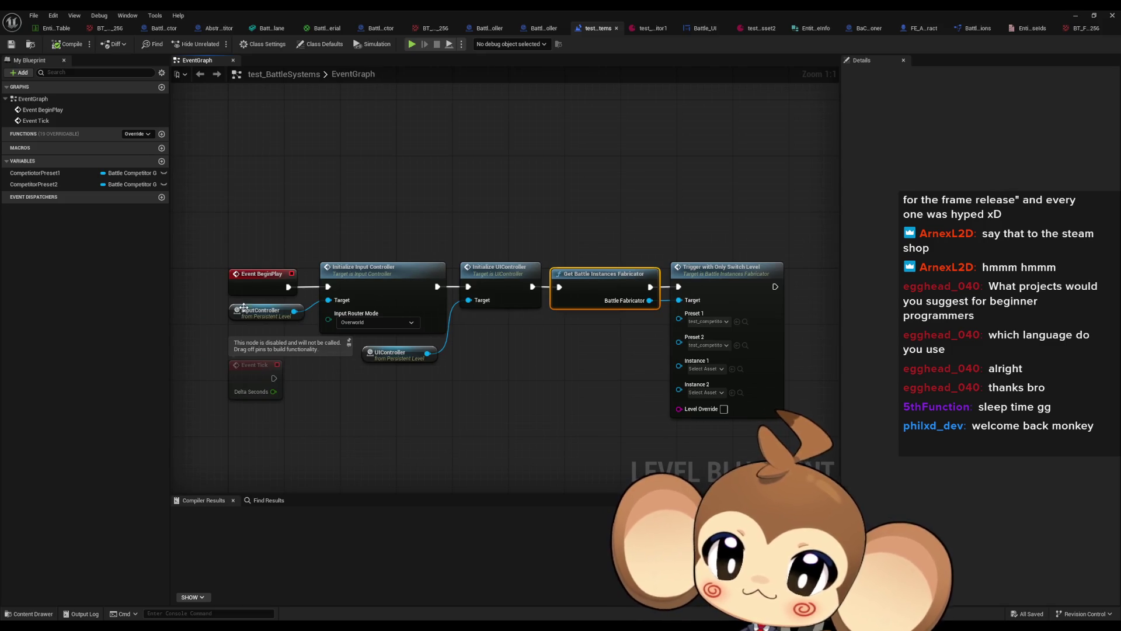
drag(395, 260, 415, 292)
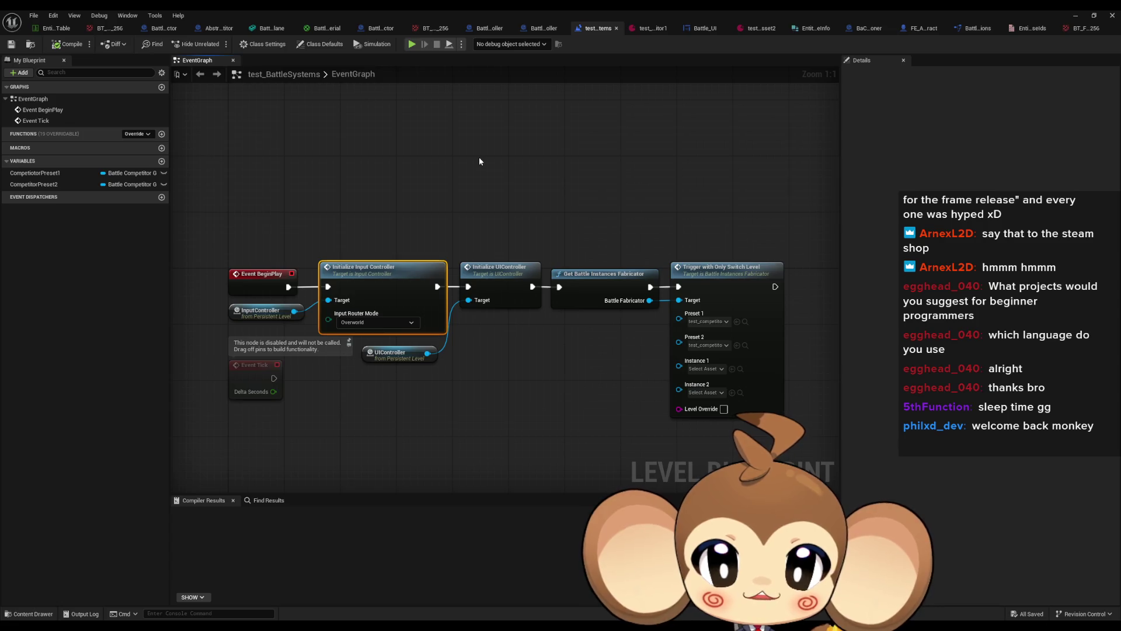
click(481, 292)
click(671, 216)
click(756, 365)
click(525, 301)
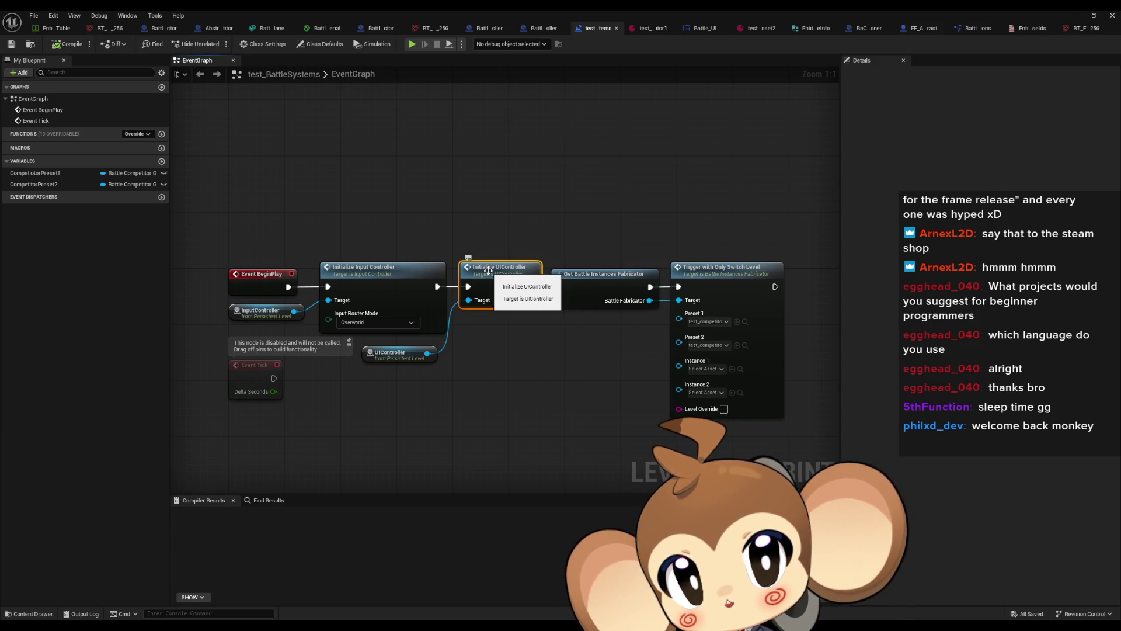
drag(488, 270, 516, 310)
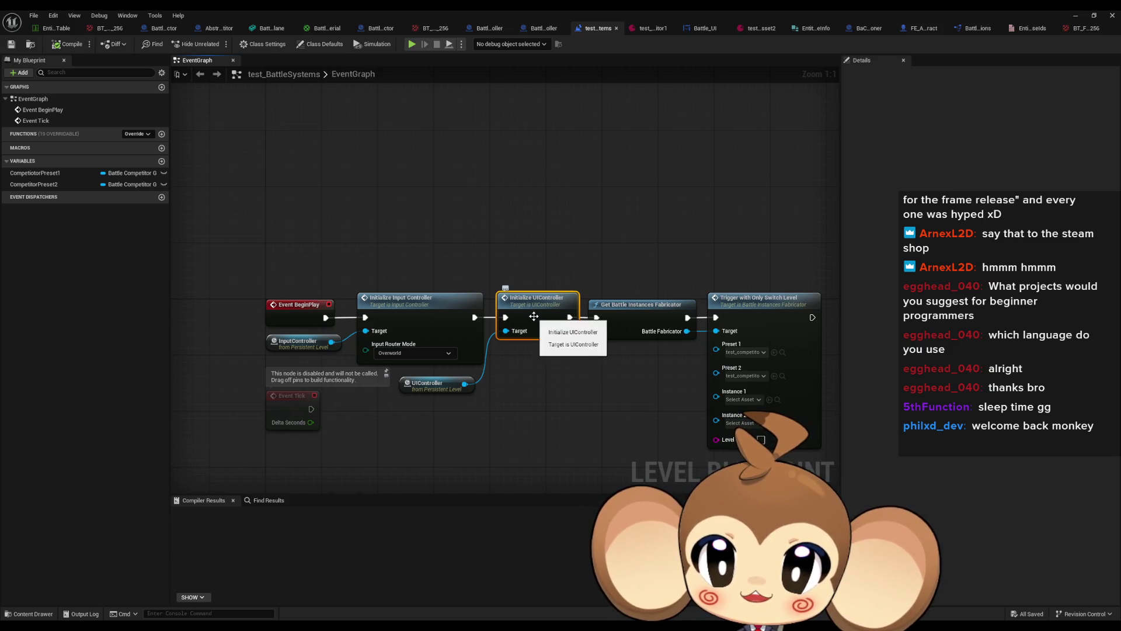
drag(534, 314, 479, 311)
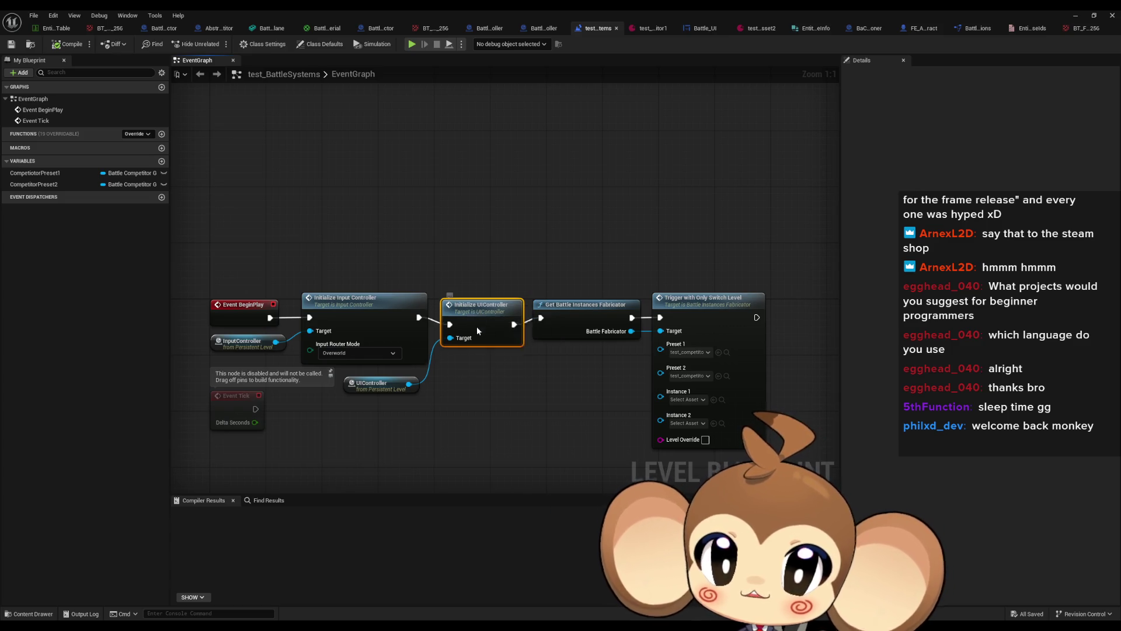
drag(477, 326, 483, 368)
drag(430, 320, 419, 318)
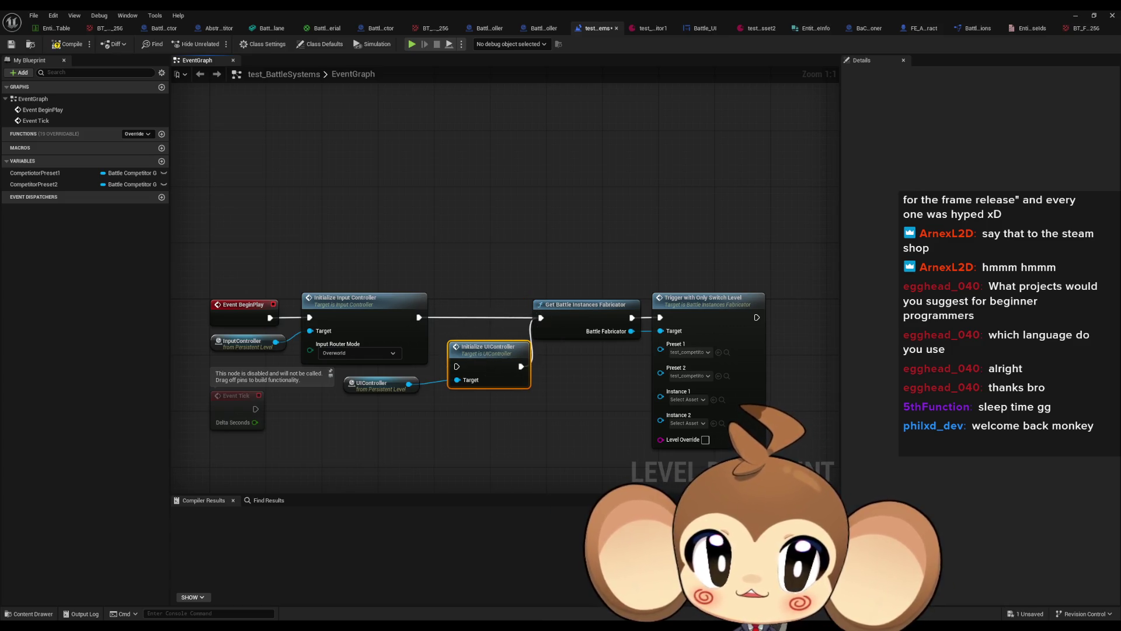
click(1073, 16)
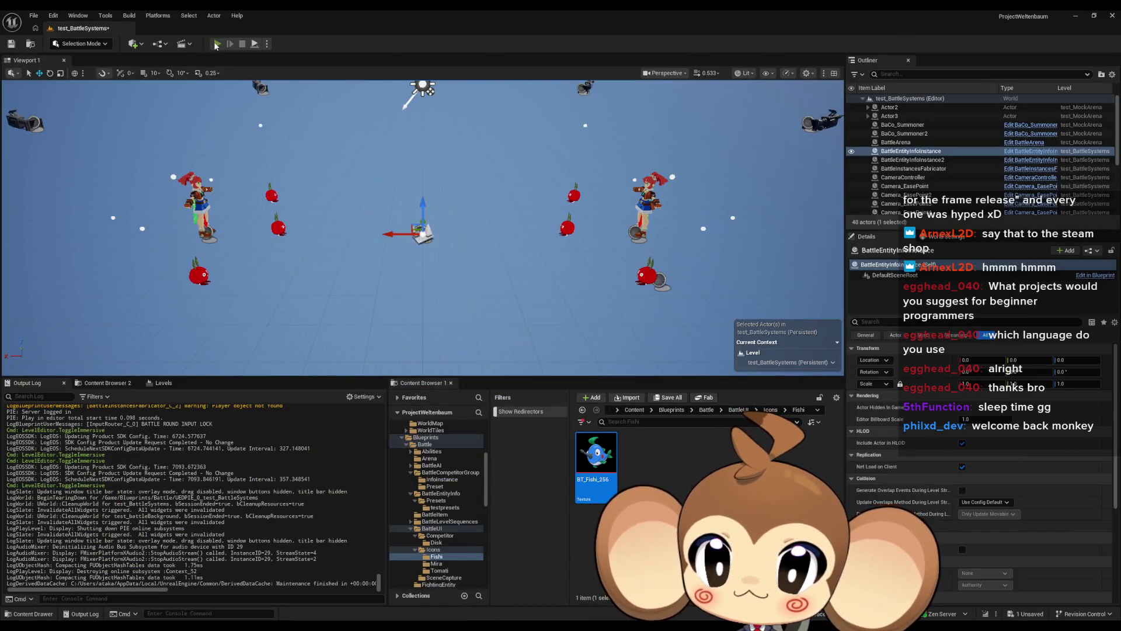
Run a quick play test of the battle without the UI controller, then stop it.
click(216, 45)
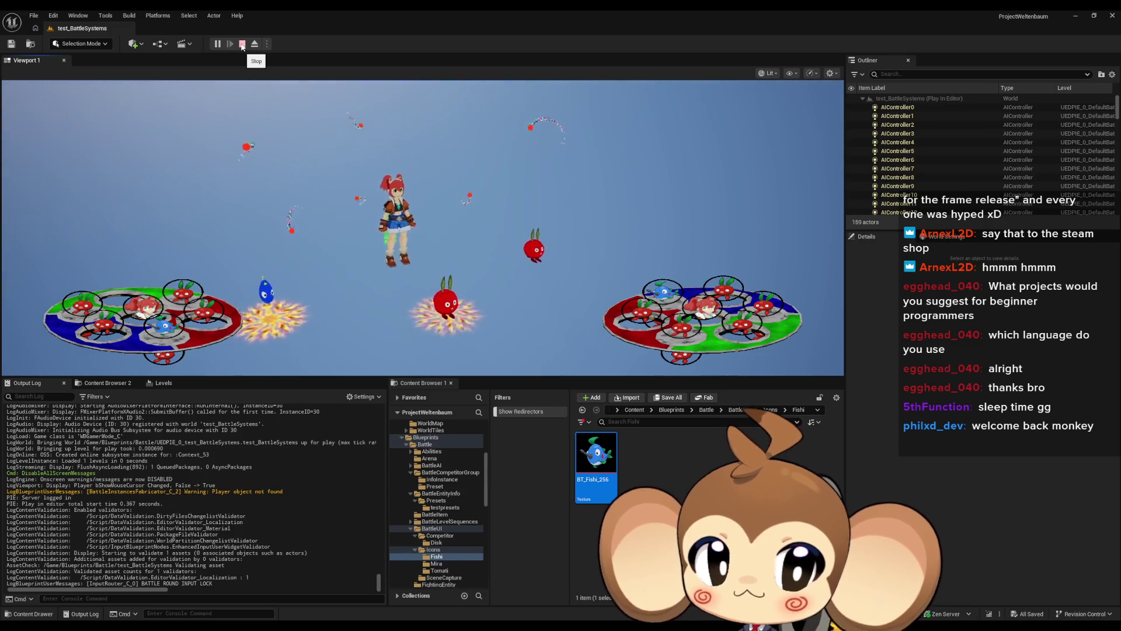
click(242, 44)
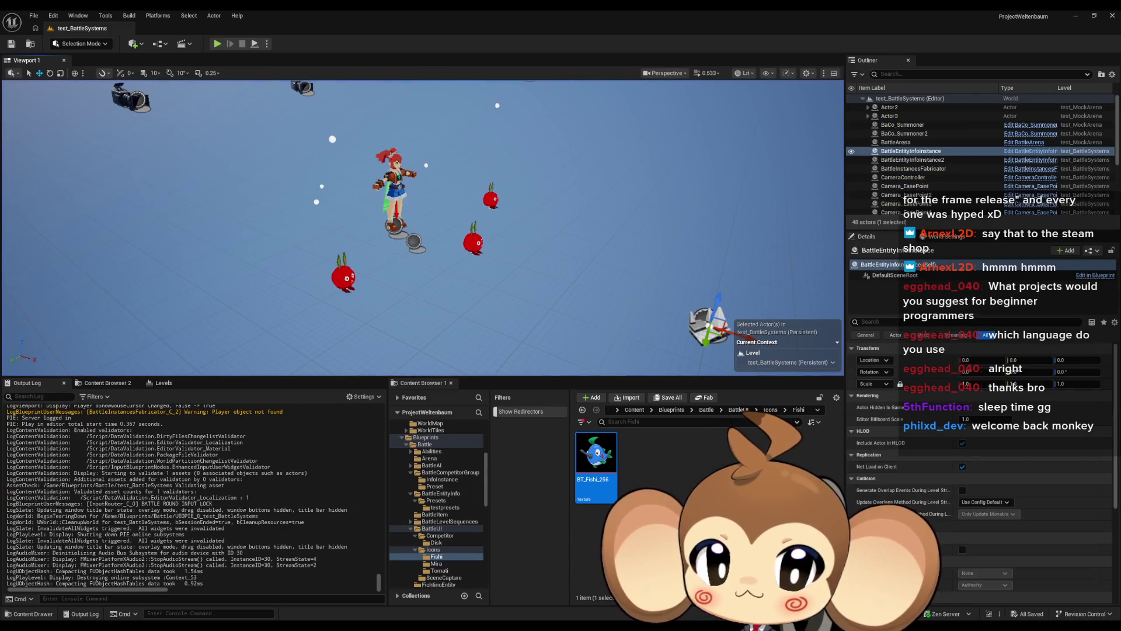
mouse_move(477, 571)
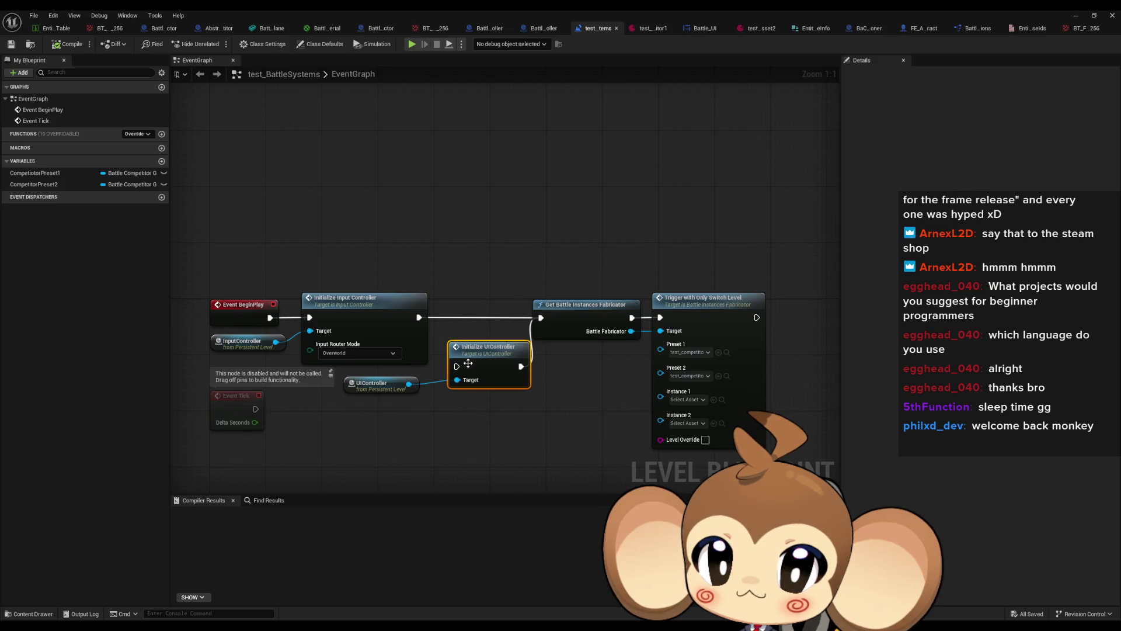
Nudge the Initialize UIController node, then open the UIController blueprint from the Outliner for editing.
mouse_move(474, 364)
mouse_down()
mouse_move(468, 317)
mouse_move(486, 378)
mouse_up()
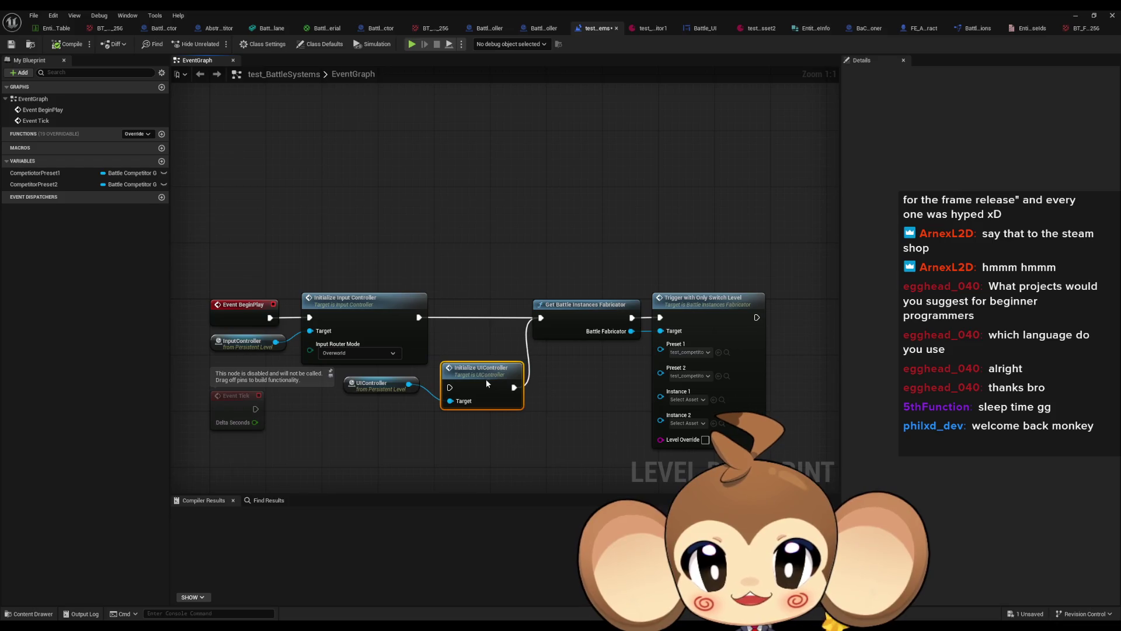
click(1075, 15)
scroll(969, 175, down, 2)
scroll(968, 175, down, 3)
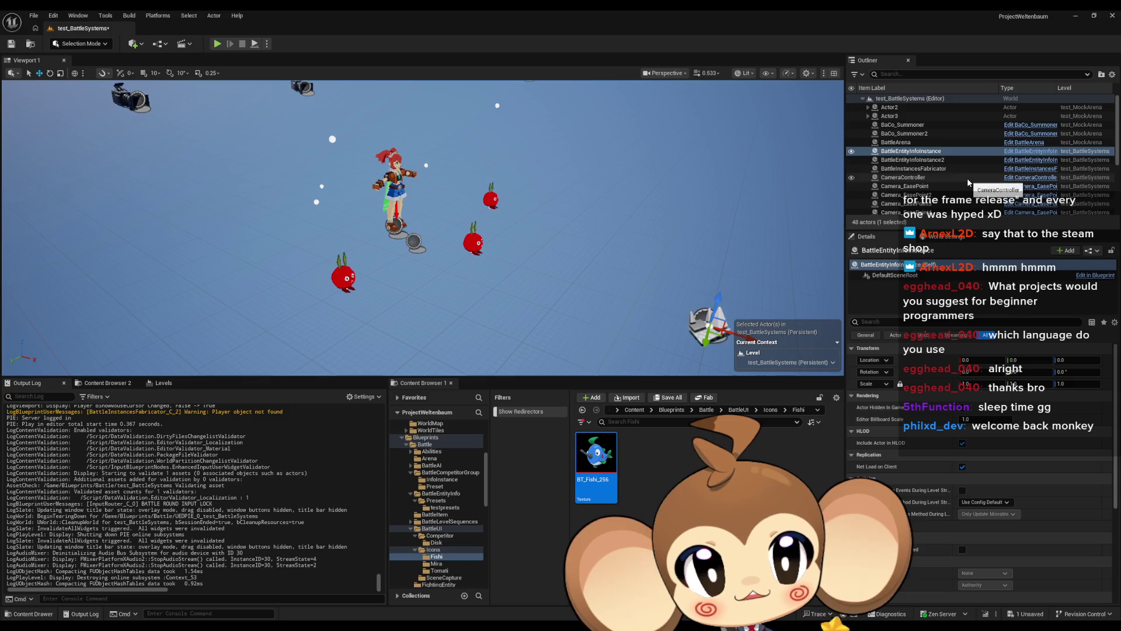
scroll(966, 178, down, 3)
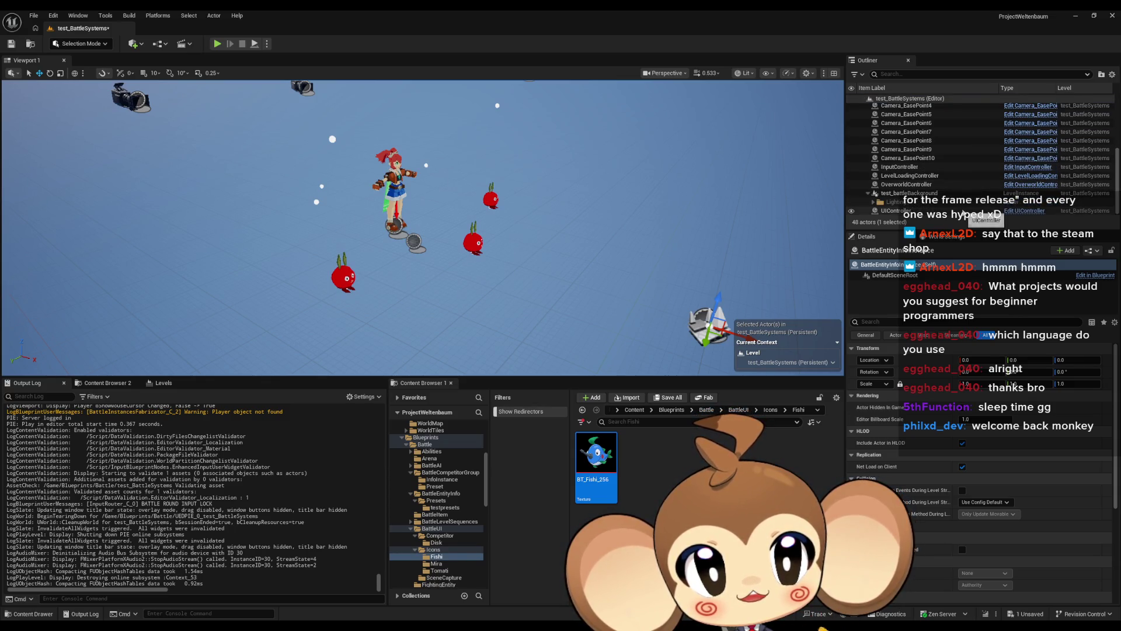
click(1029, 212)
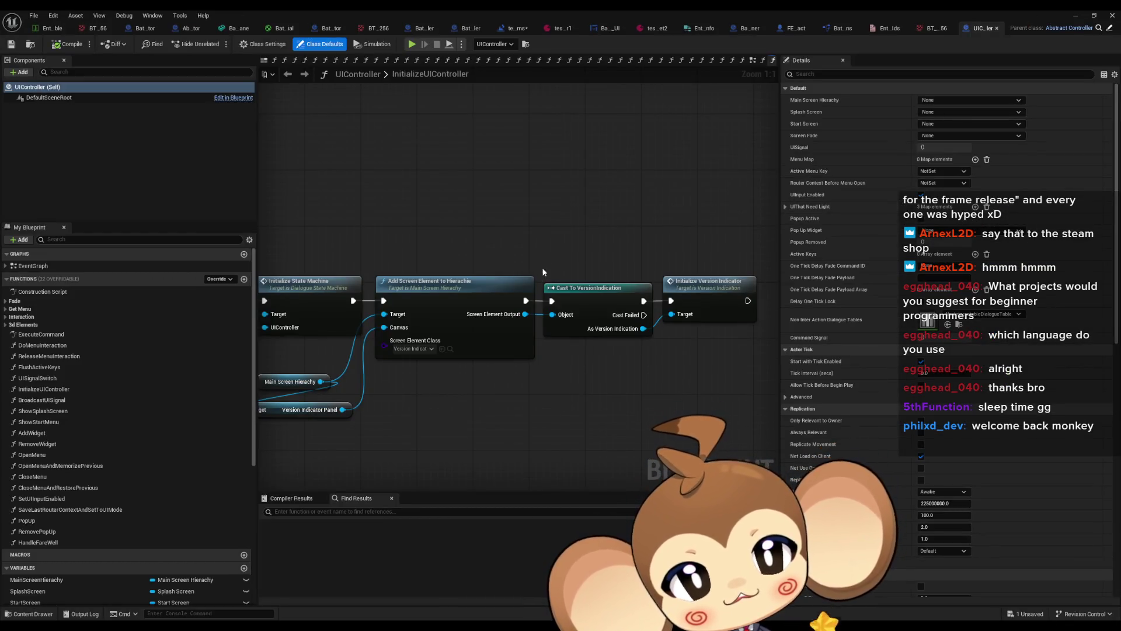
Pan and zoom through InitializeUIController from Create Main Screen Hierarchy Widget to Add to Viewport.
mouse_move(543, 272)
mouse_down()
mouse_move(596, 226)
mouse_move(639, 232)
mouse_up()
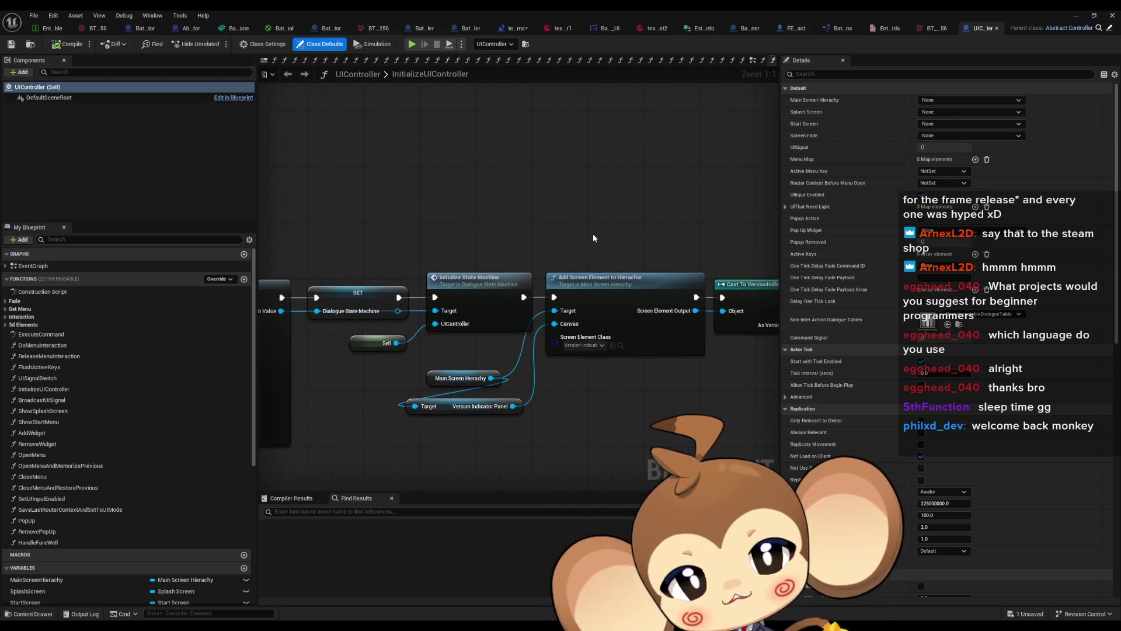
scroll(593, 233, down, 6)
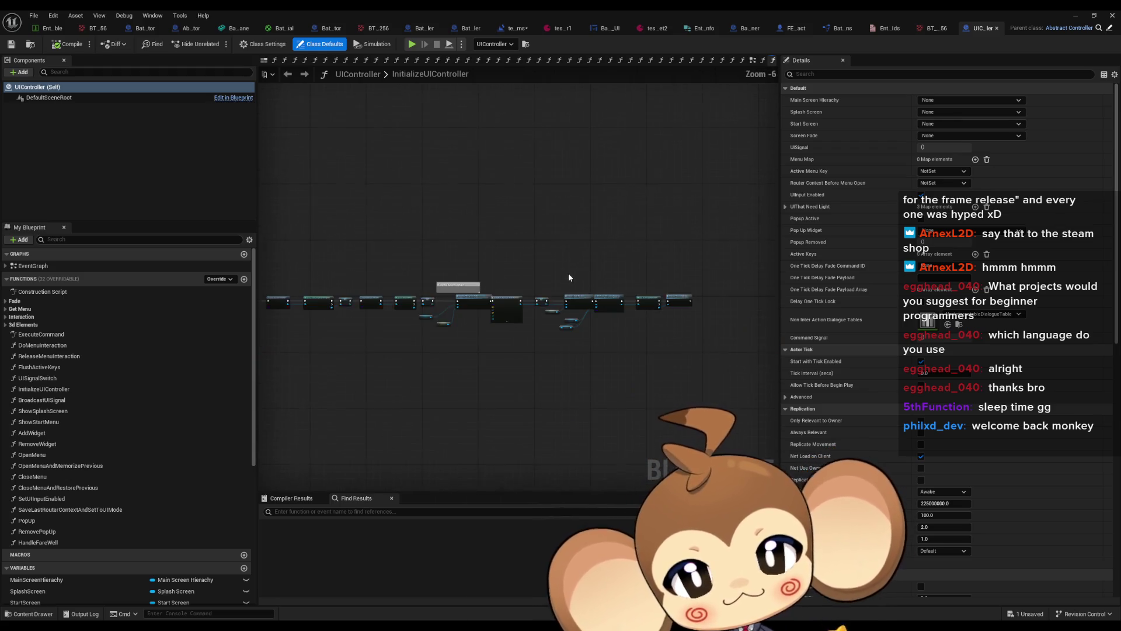
mouse_move(545, 268)
mouse_down()
mouse_move(557, 283)
mouse_move(666, 301)
mouse_up()
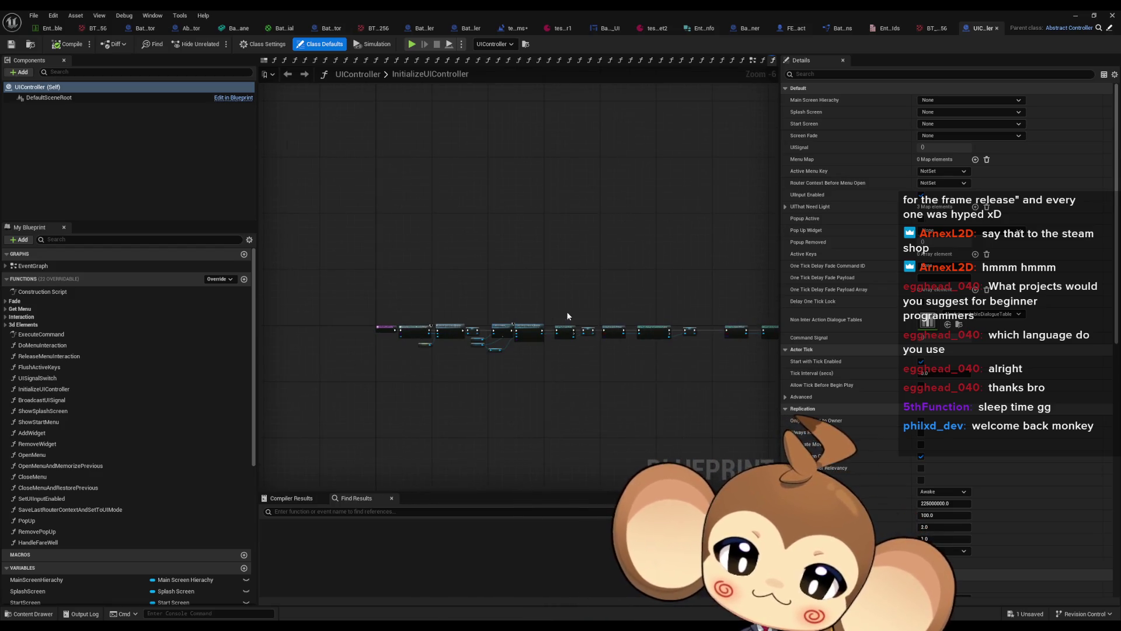
scroll(415, 345, up, 6)
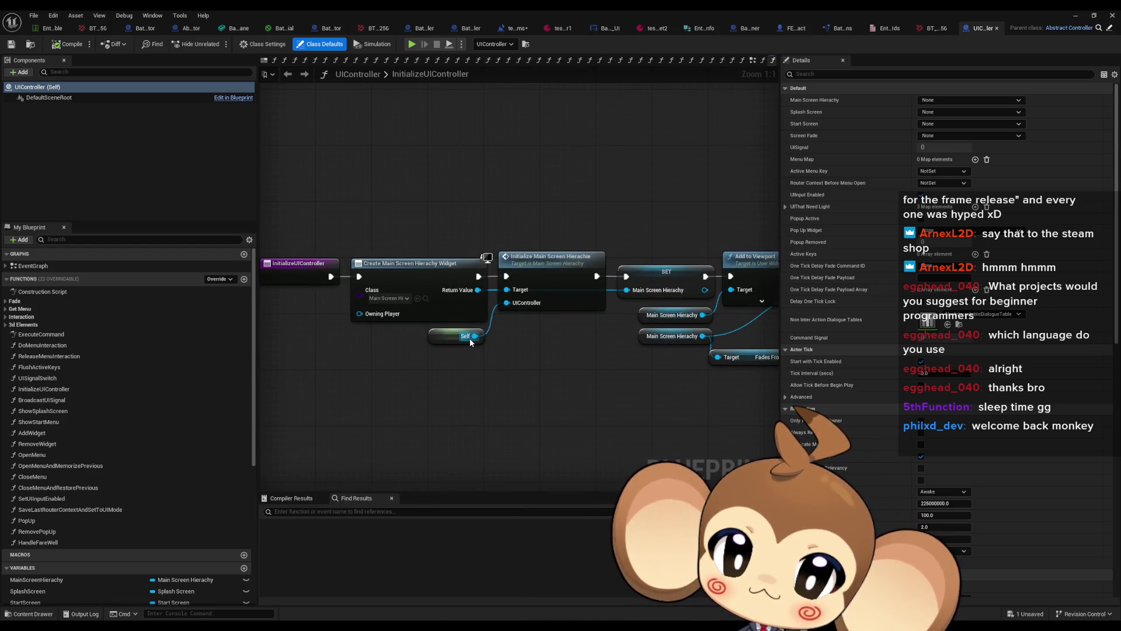
click(444, 307)
scroll(591, 400, down, 1)
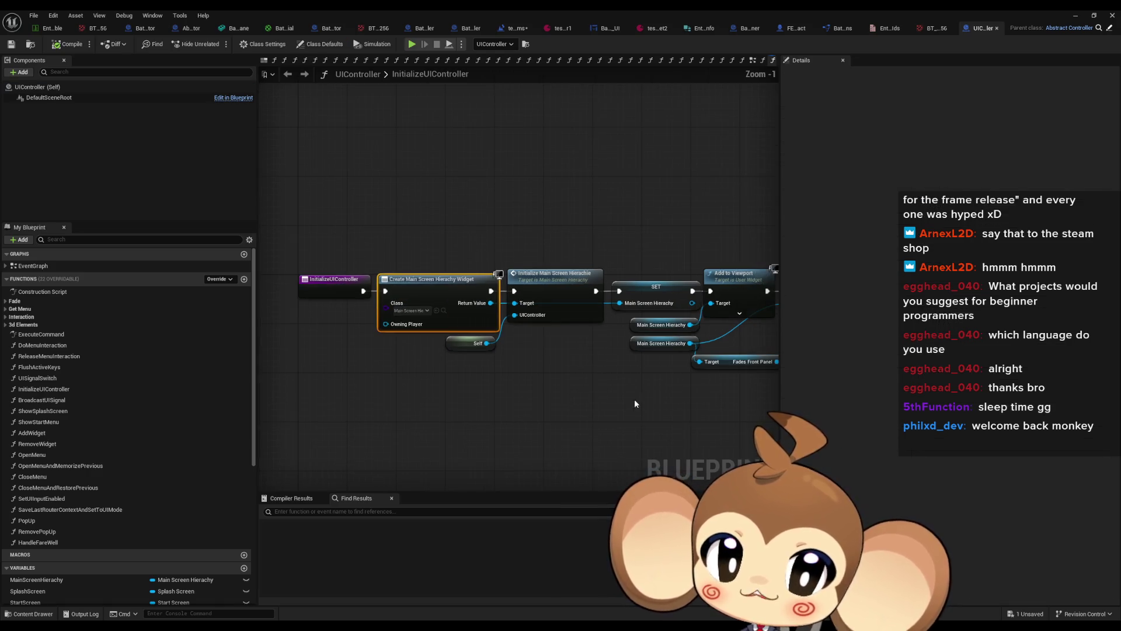
drag(622, 397, 389, 349)
scroll(388, 350, down, 1)
mouse_move(529, 365)
mouse_down()
mouse_move(476, 358)
mouse_move(492, 381)
mouse_move(768, 398)
mouse_up()
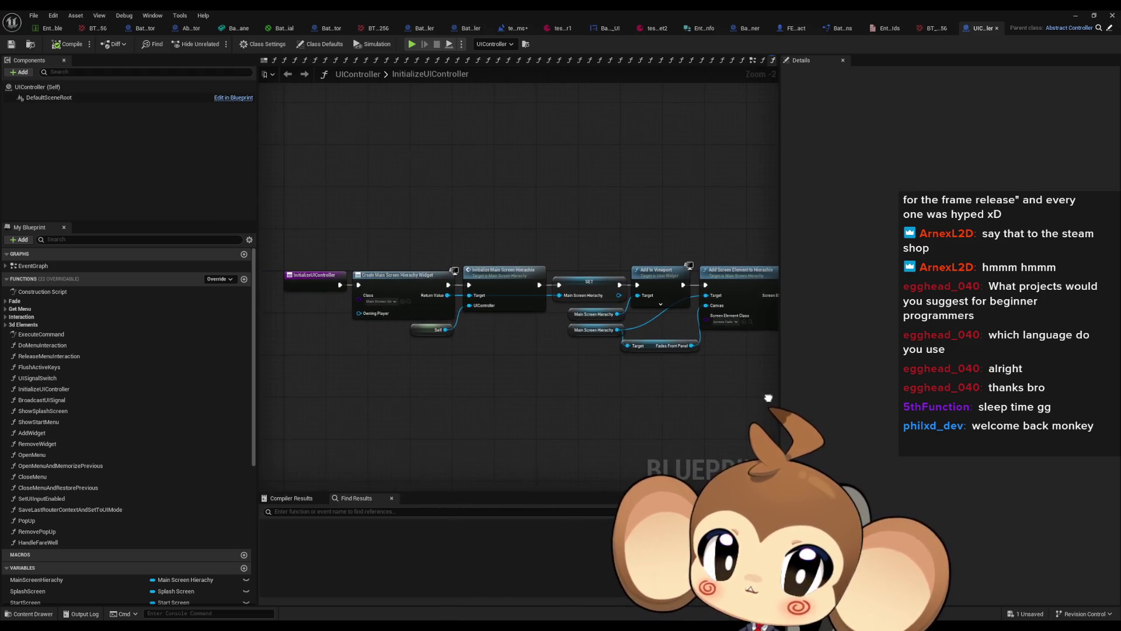
drag(409, 362, 516, 373)
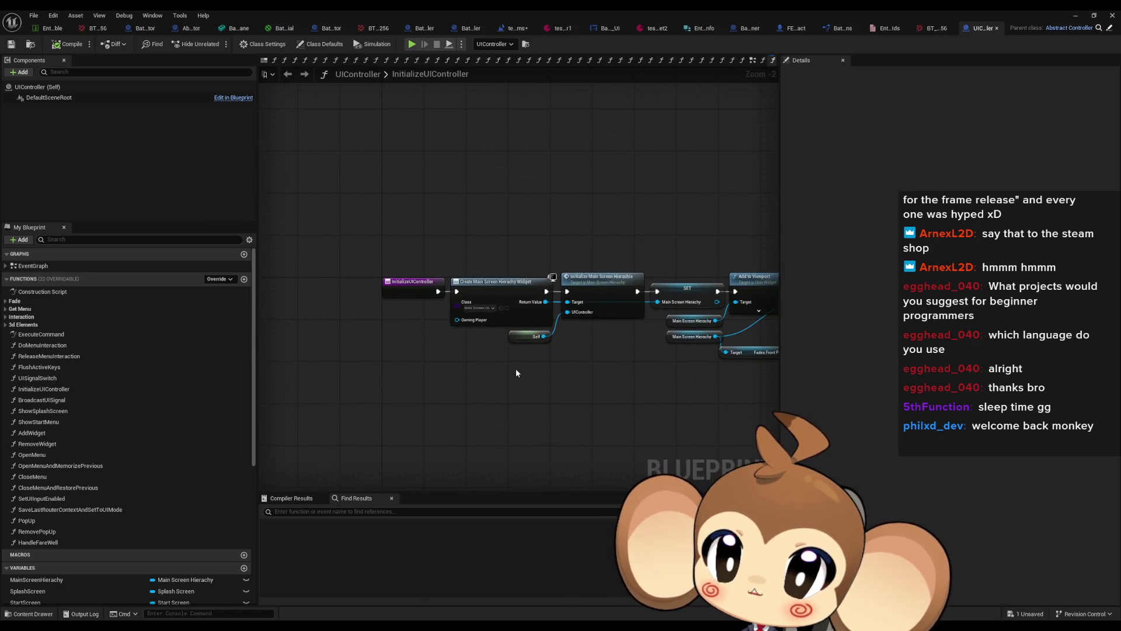
scroll(511, 315, up, 2)
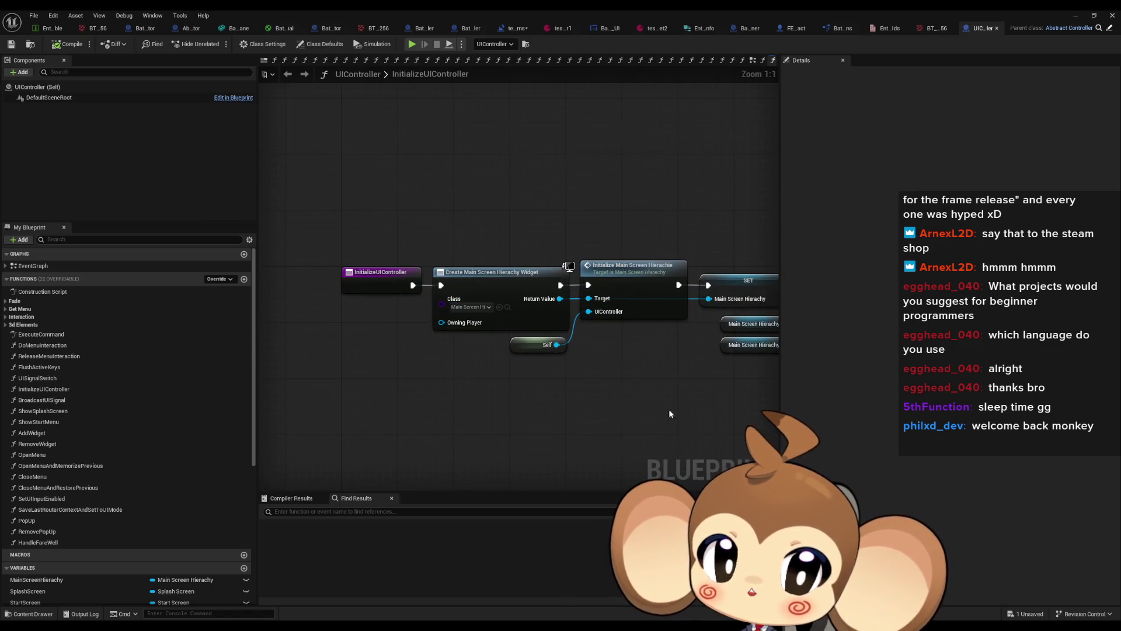
drag(674, 410, 583, 401)
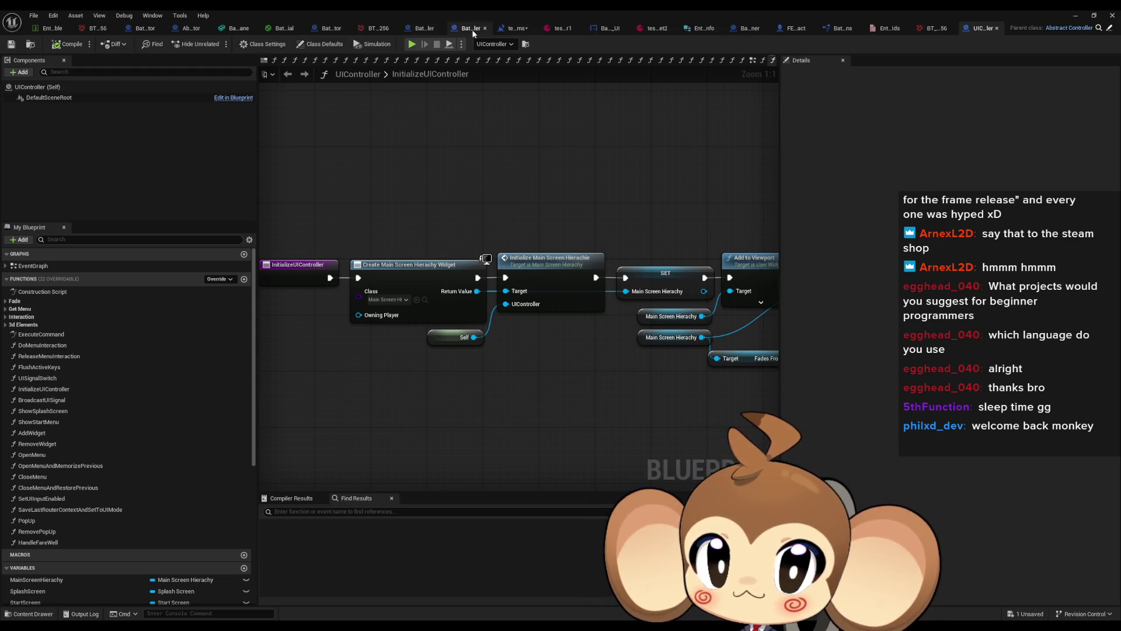
In the test_BattleSystems level blueprint, wire Initialize UIController after Initialize Input Controller.
click(418, 30)
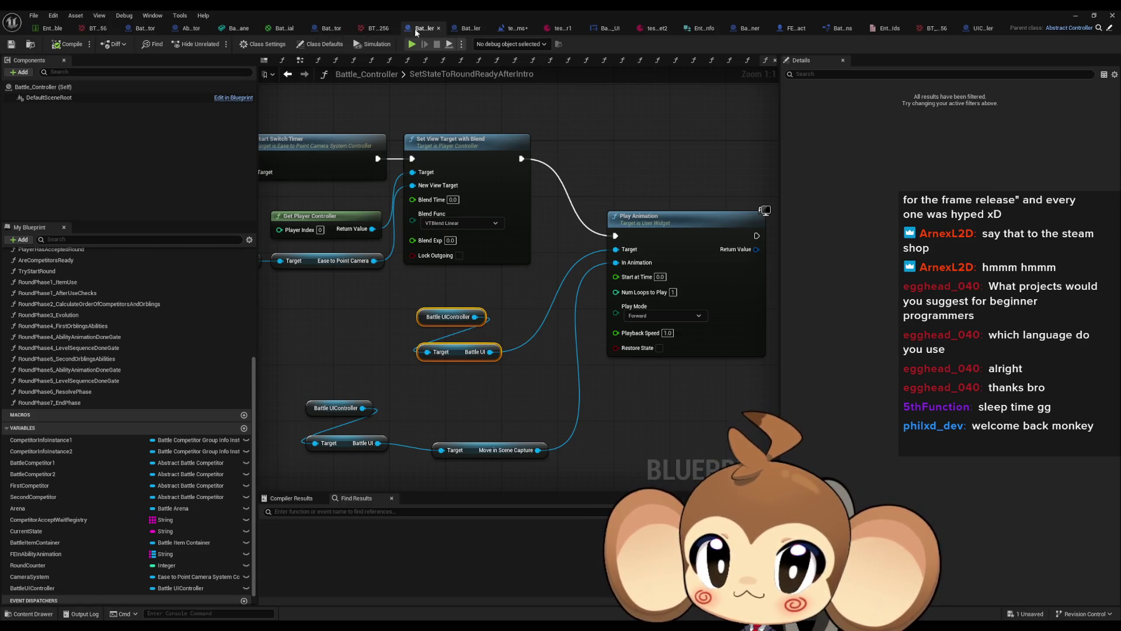
click(517, 29)
mouse_move(453, 388)
mouse_down()
mouse_move(418, 317)
mouse_move(462, 301)
mouse_up()
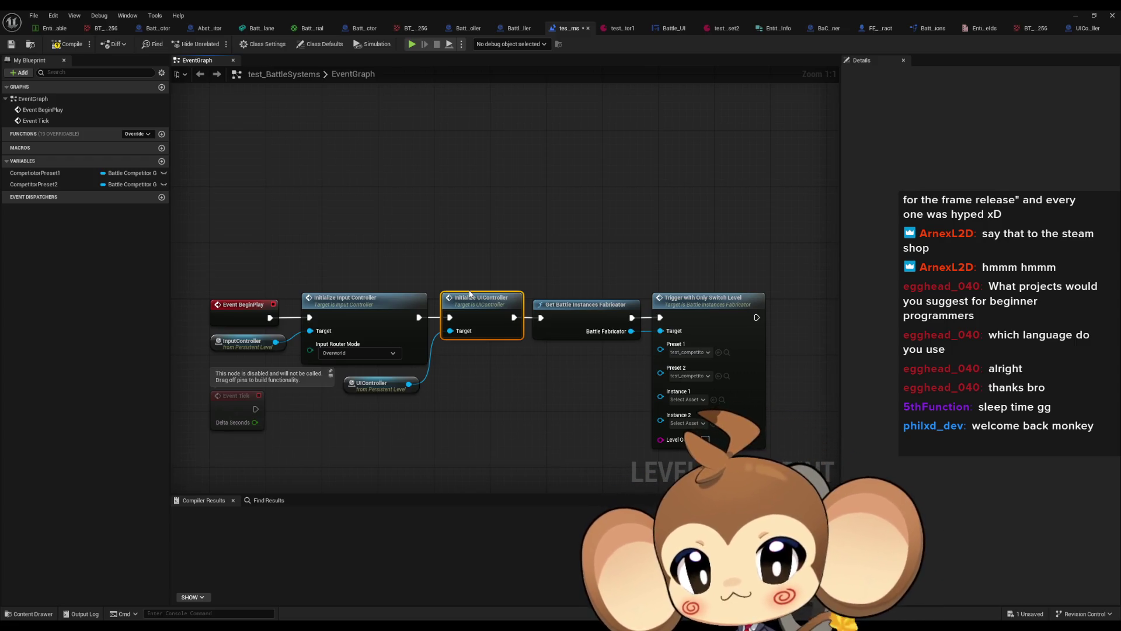
Open the InitializeInputController function graph from the Initialize Input Controller node.
click(350, 315)
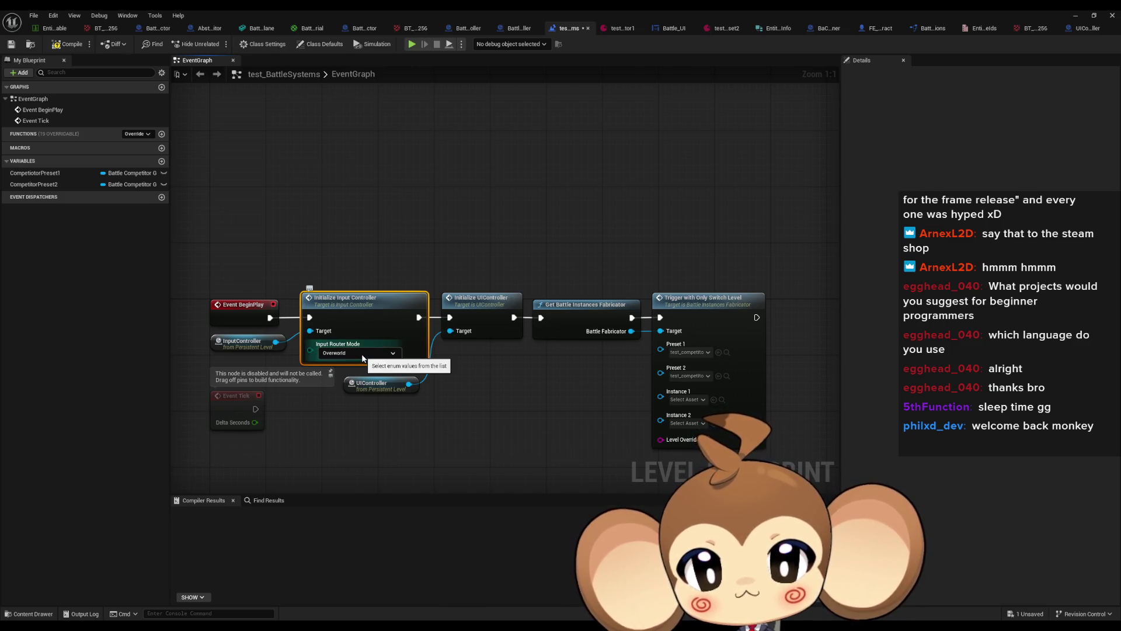
drag(511, 359, 565, 348)
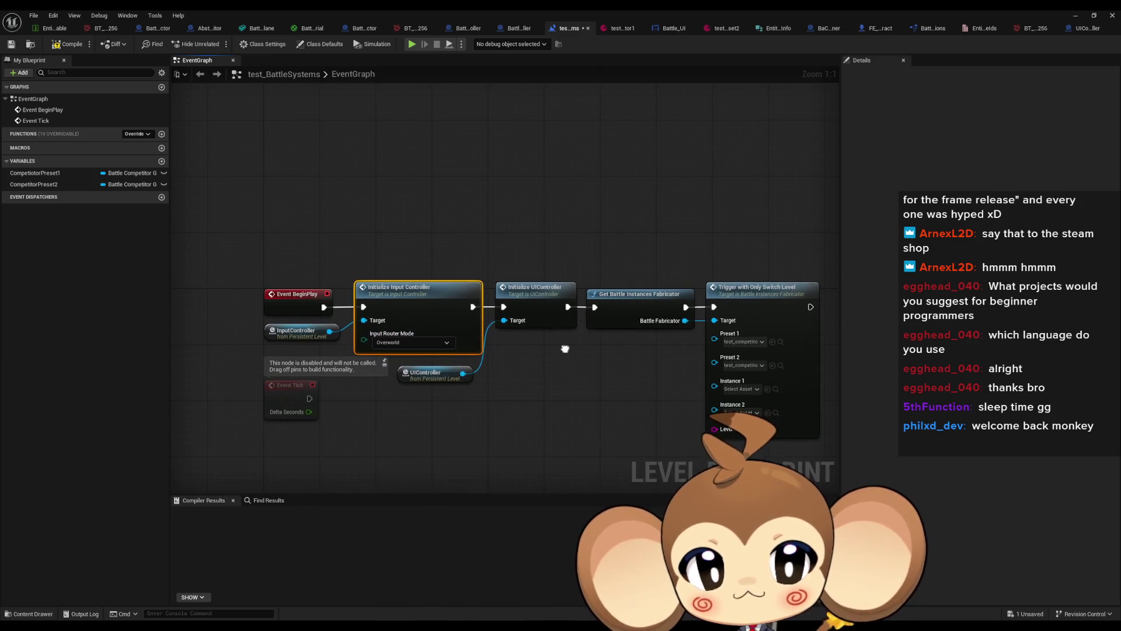
double_click(408, 287)
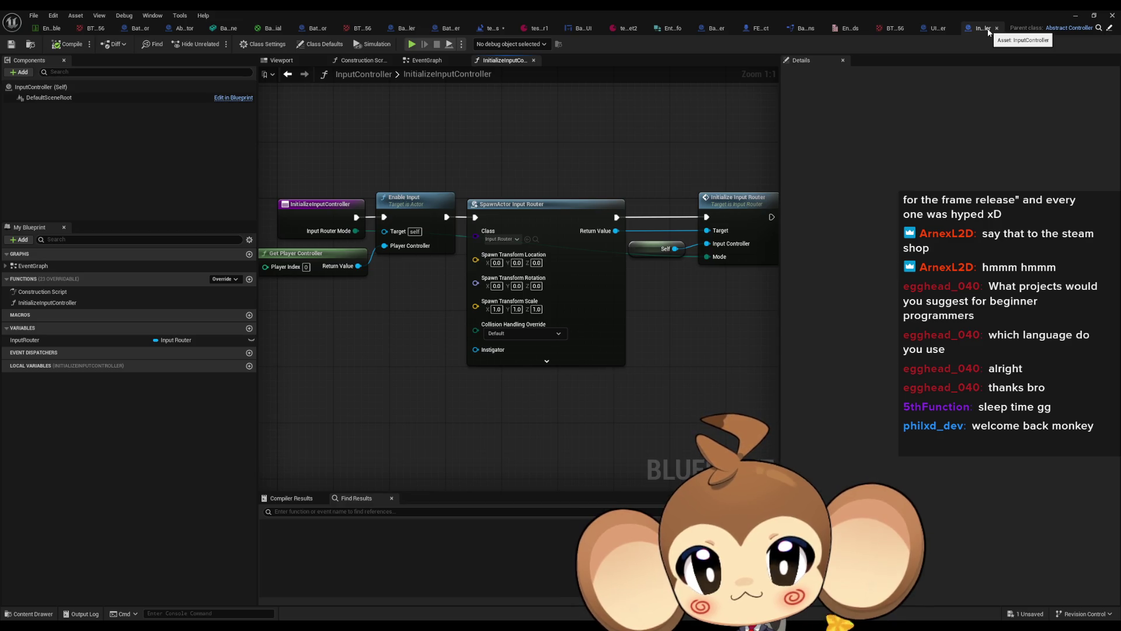
Go from Initialize Input Router into InputRouter and open its KeyPressed function graph.
mouse_move(766, 170)
mouse_down()
mouse_move(655, 181)
mouse_move(853, 201)
mouse_up()
mouse_move(810, 256)
mouse_down()
mouse_move(530, 258)
mouse_move(590, 280)
mouse_up()
click(546, 265)
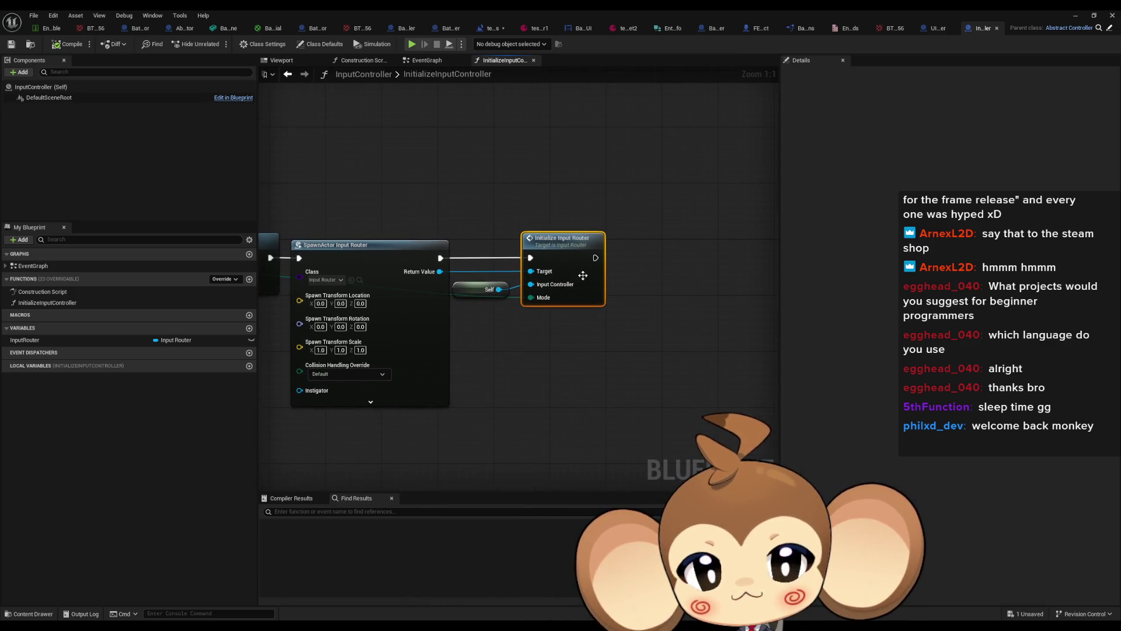
double_click(565, 260)
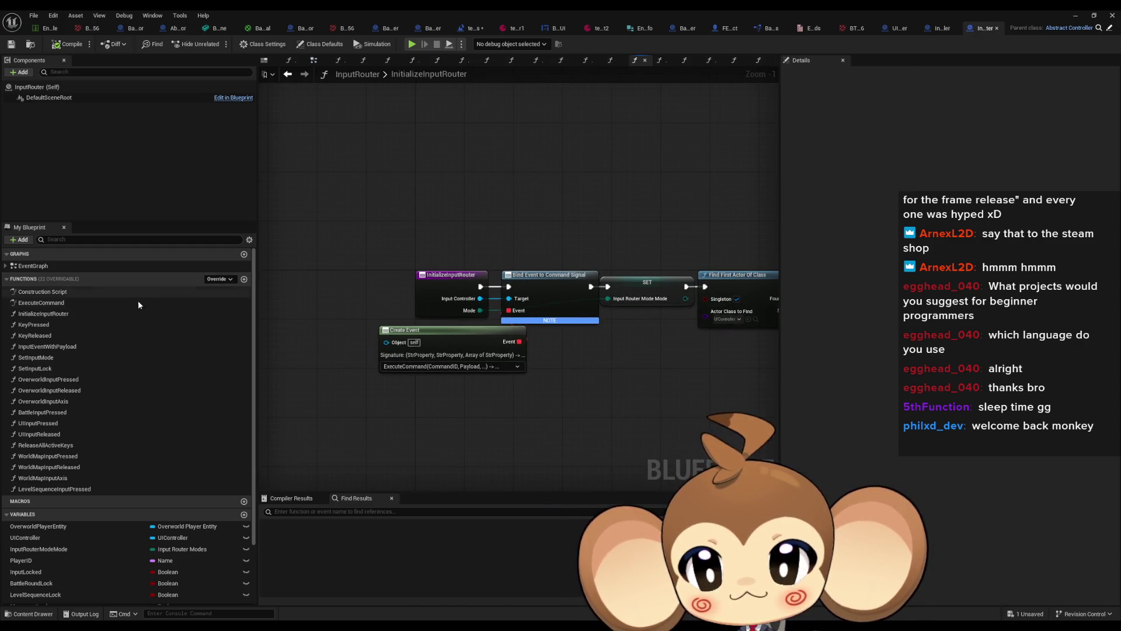
double_click(46, 325)
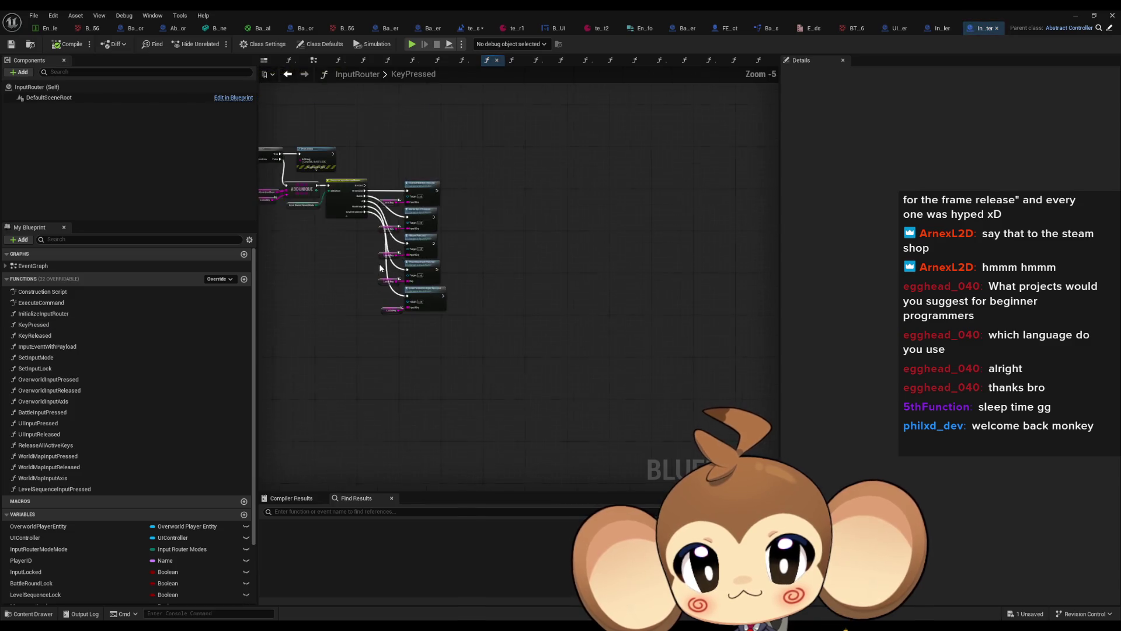
Add a breakpoint on the Switch on InputRouterModes node and shrink the editor to show the game.
scroll(506, 362, up, 1)
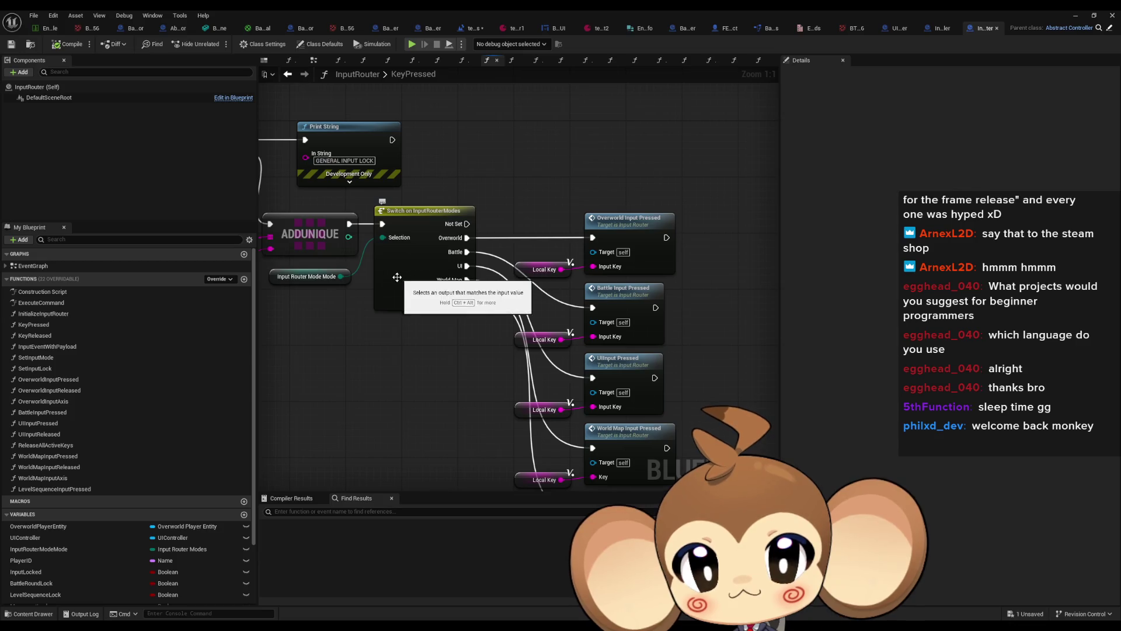
right_click(408, 270)
click(444, 469)
double_click(562, 10)
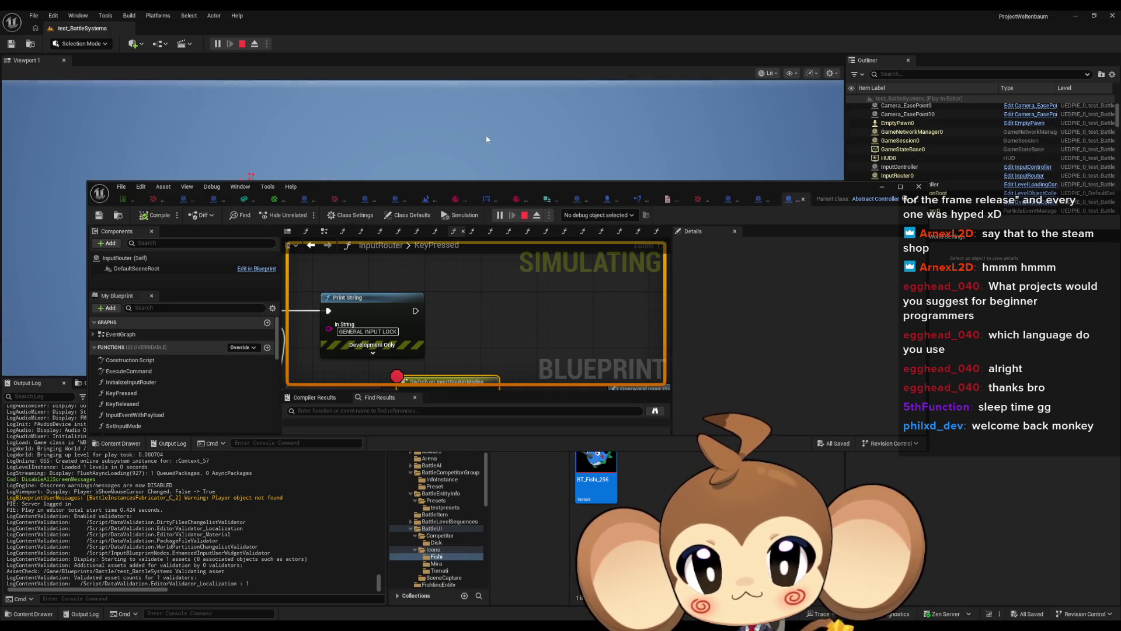
Restart the play-in-editor session, hit the KeyPressed breakpoint, and resume the game.
click(486, 139)
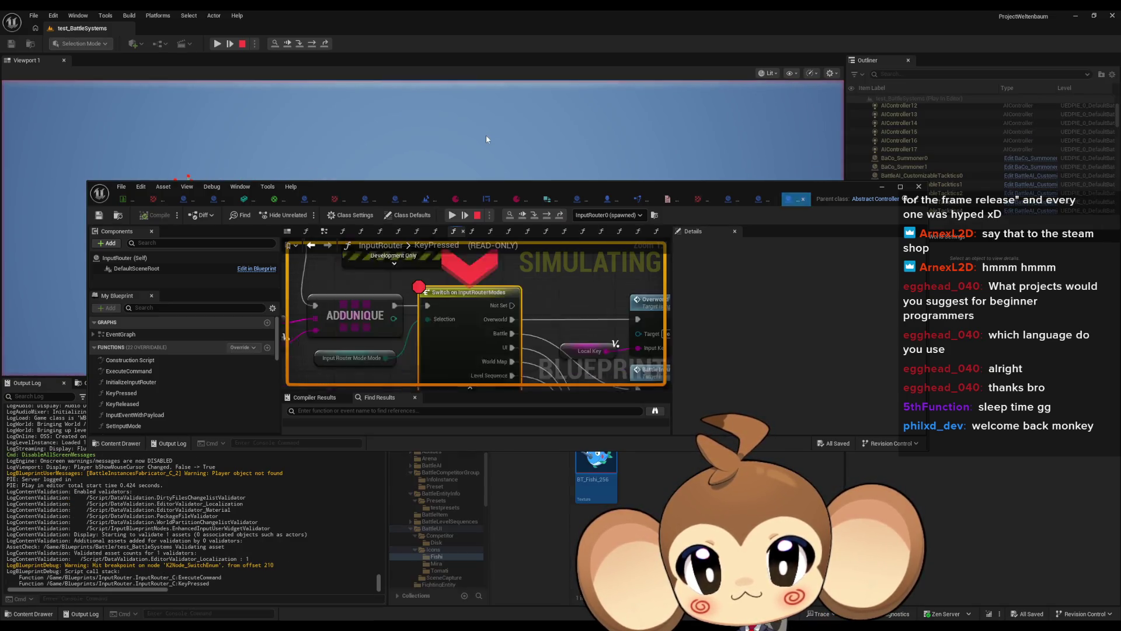
click(477, 215)
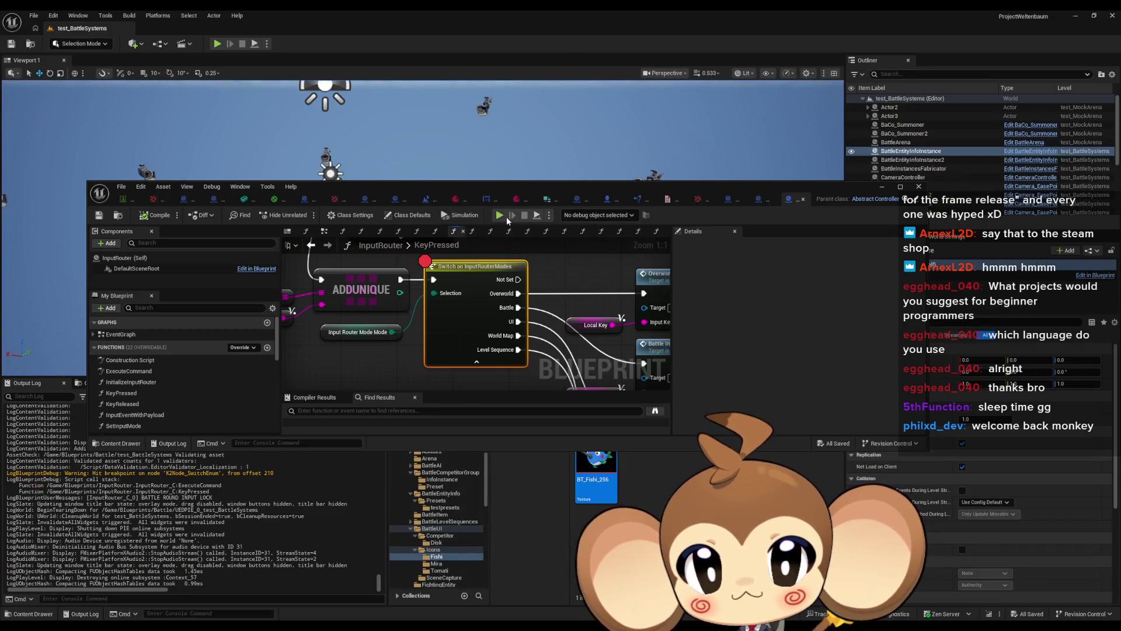
click(504, 216)
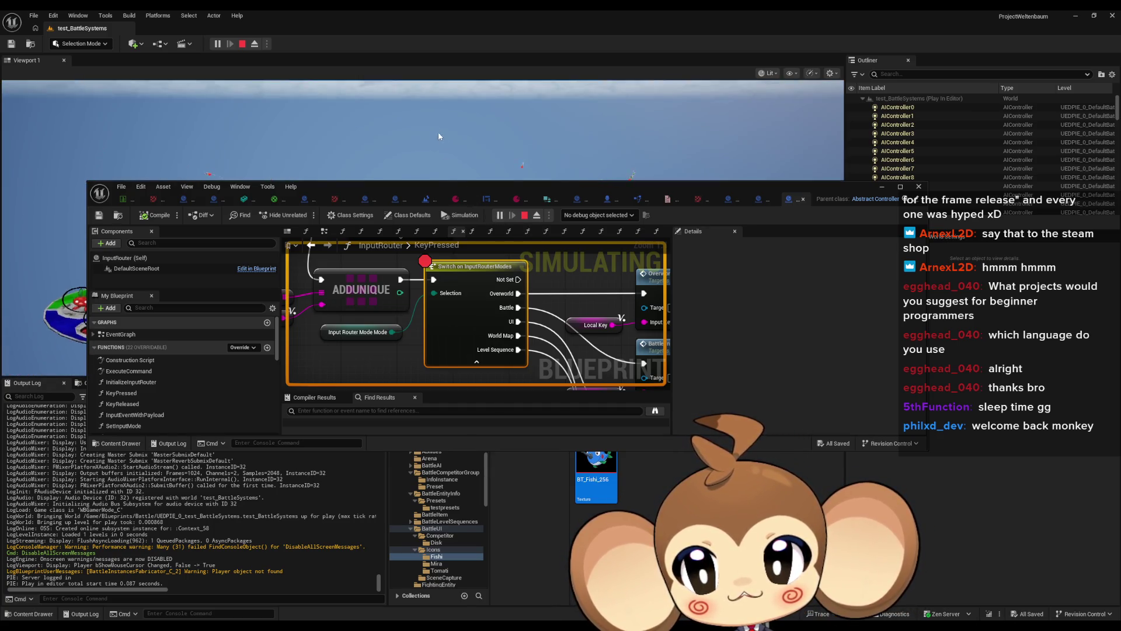
click(470, 162)
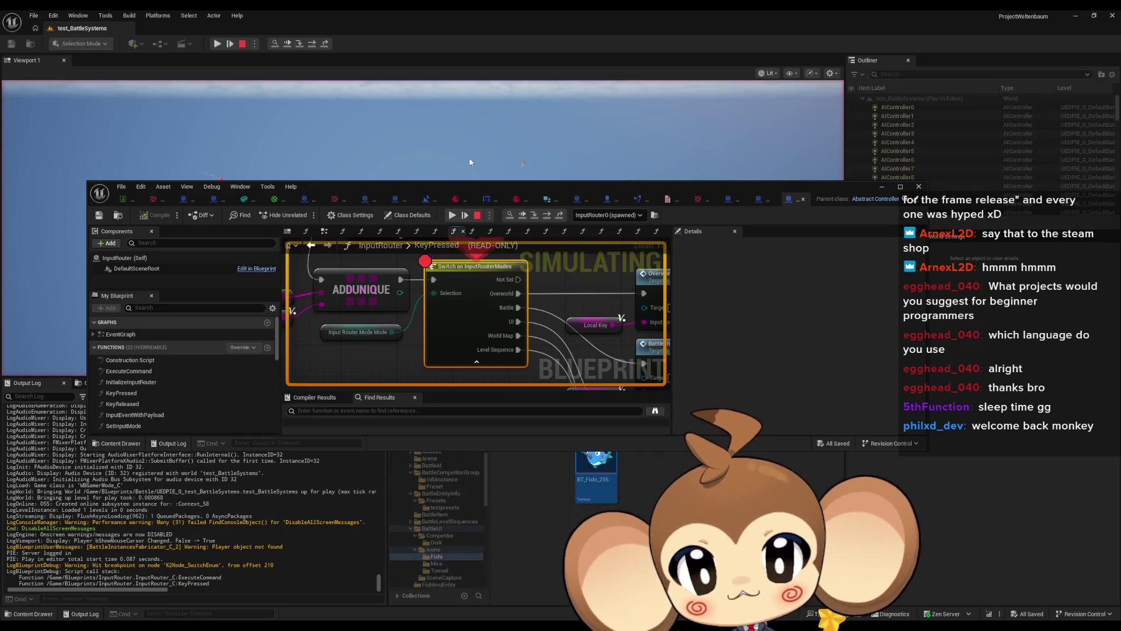
click(451, 215)
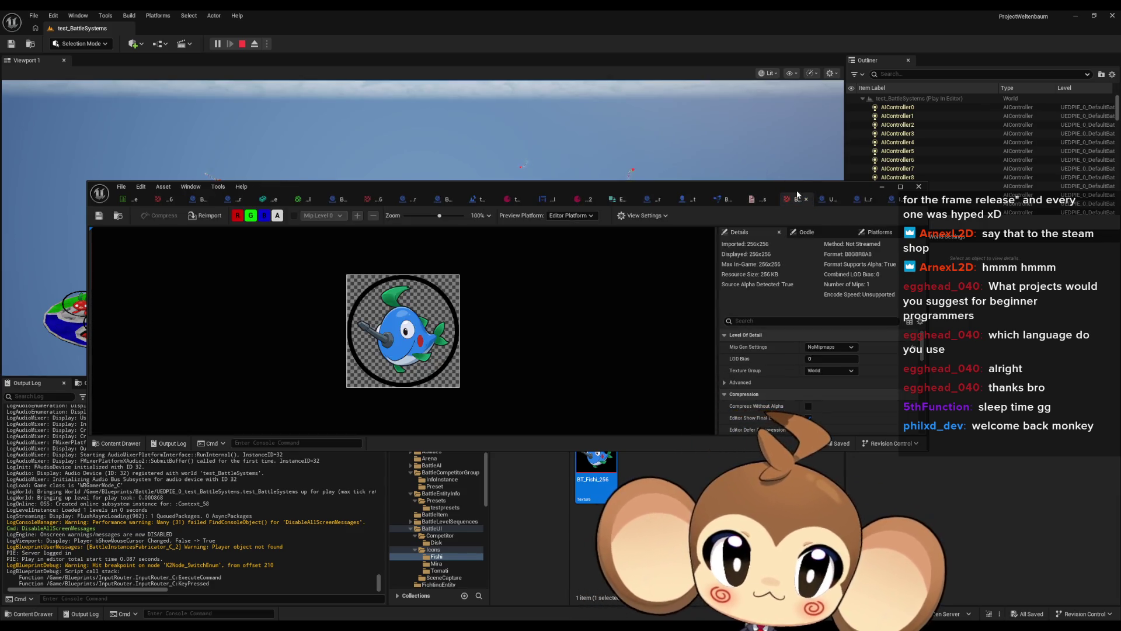
Toggle off the Switch node's breakpoint and set the debug object to InputRouter0.
click(895, 199)
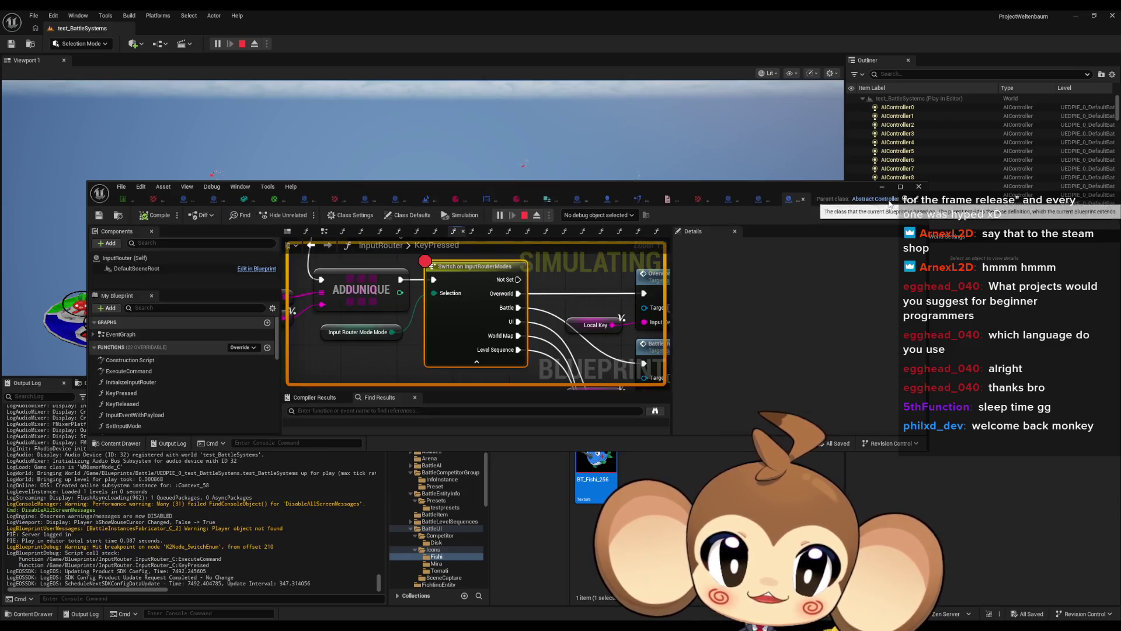
right_click(473, 303)
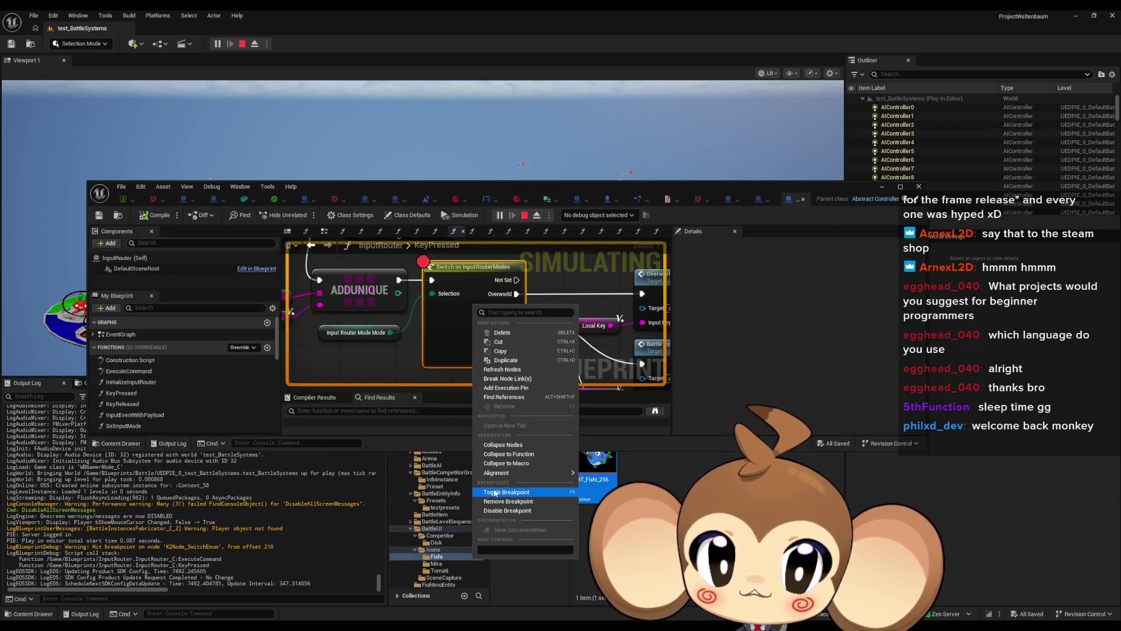
click(514, 493)
click(605, 218)
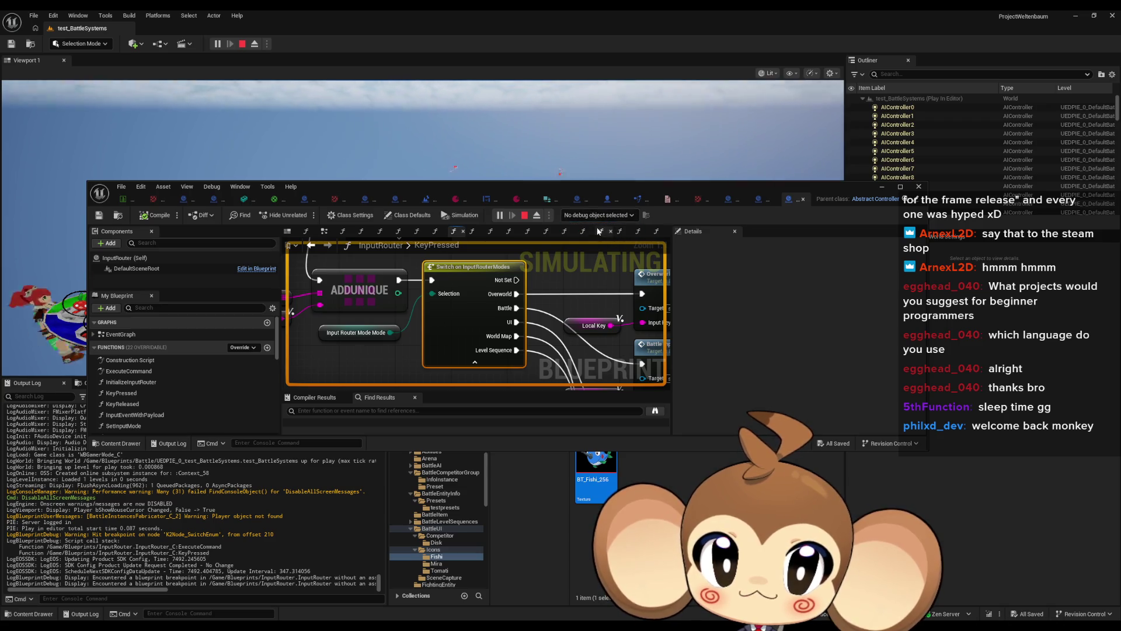
click(594, 237)
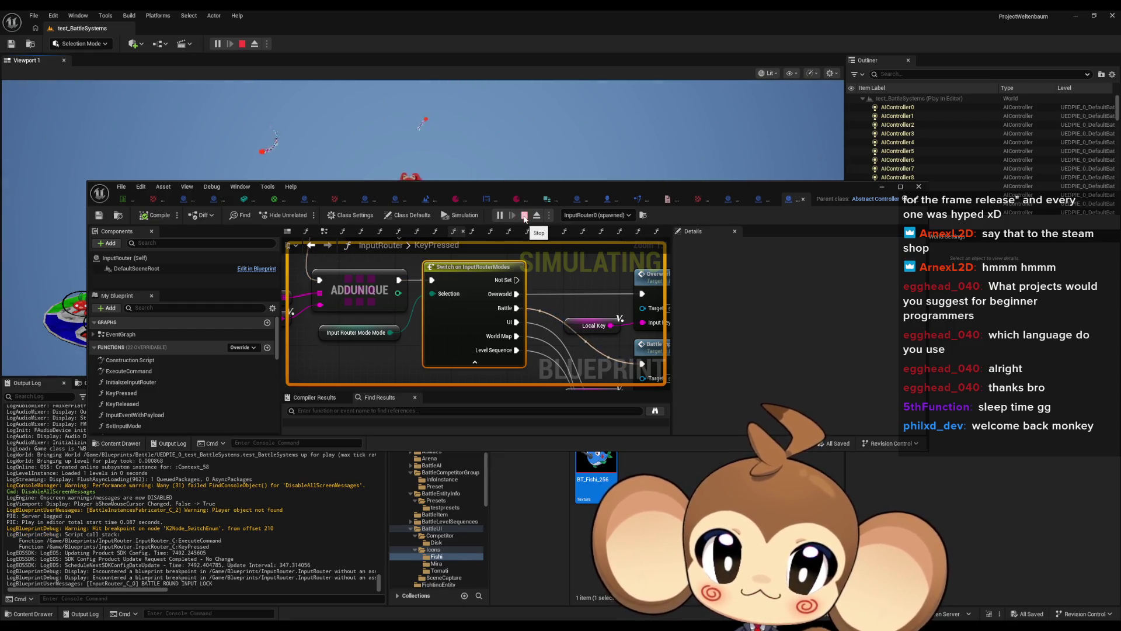
Move the Blueprint window down to reveal the game, then stop the play session.
mouse_move(517, 188)
mouse_down()
mouse_move(474, 335)
mouse_move(483, 364)
mouse_up()
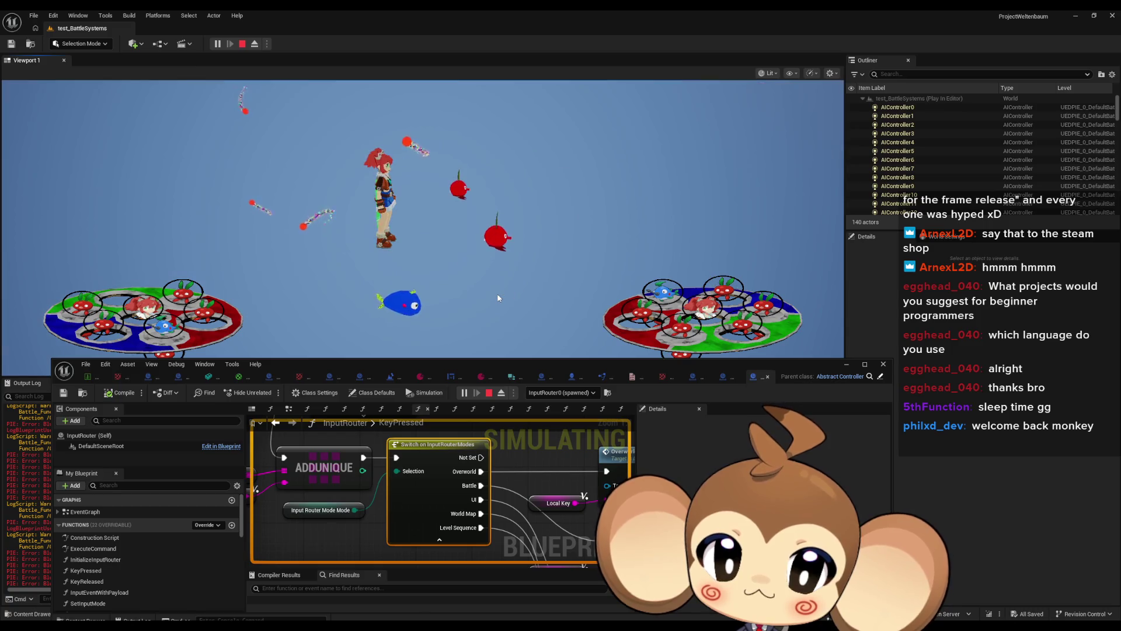
scroll(492, 533, down, 5)
scroll(492, 533, up, 3)
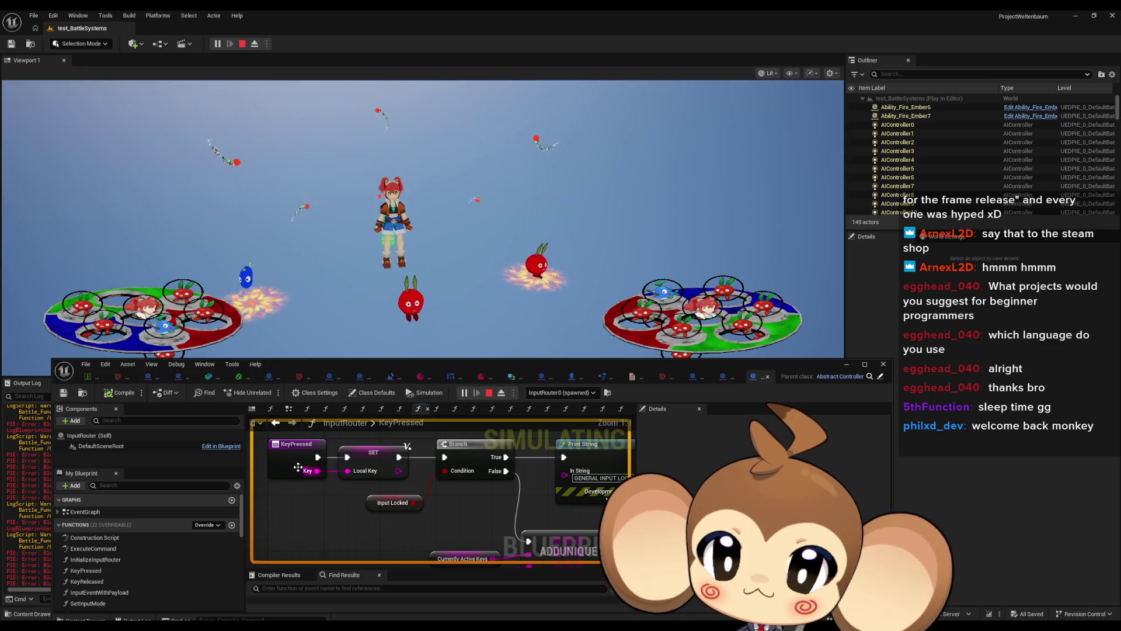
scroll(369, 470, up, 2)
scroll(368, 470, down, 2)
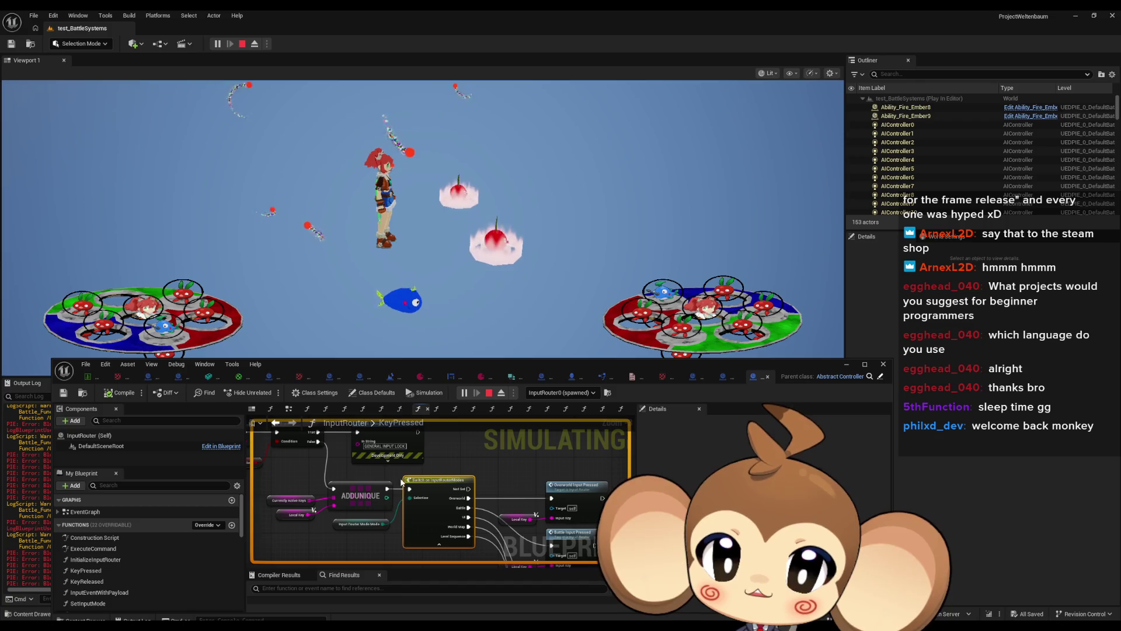
click(489, 392)
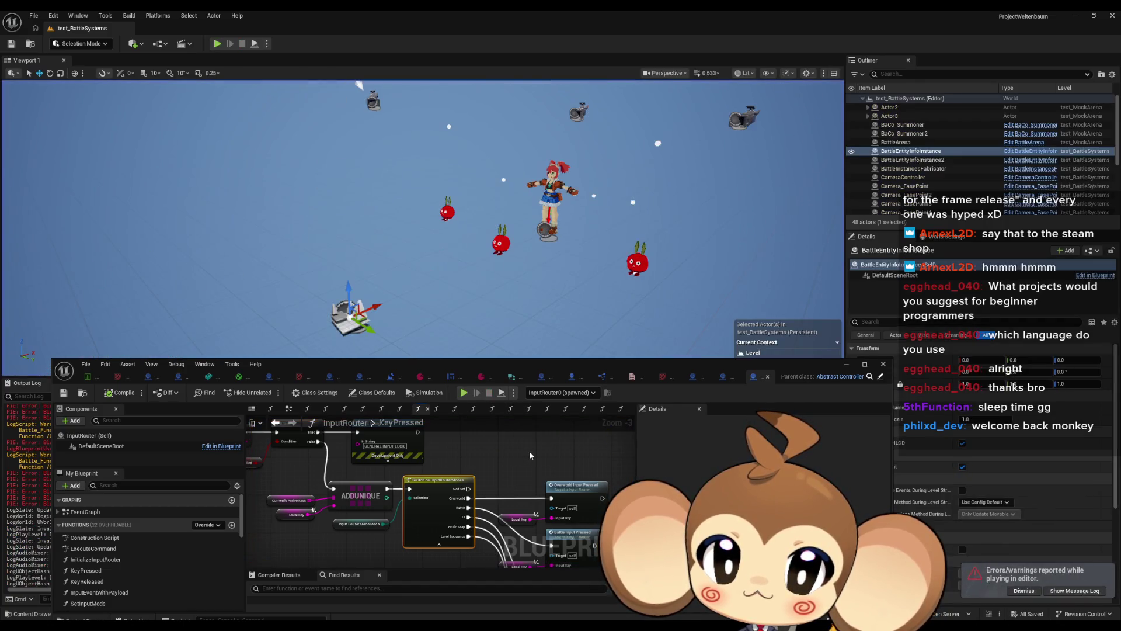
Add a breakpoint to Switch on InputRouterModes and start a play session.
right_click(439, 477)
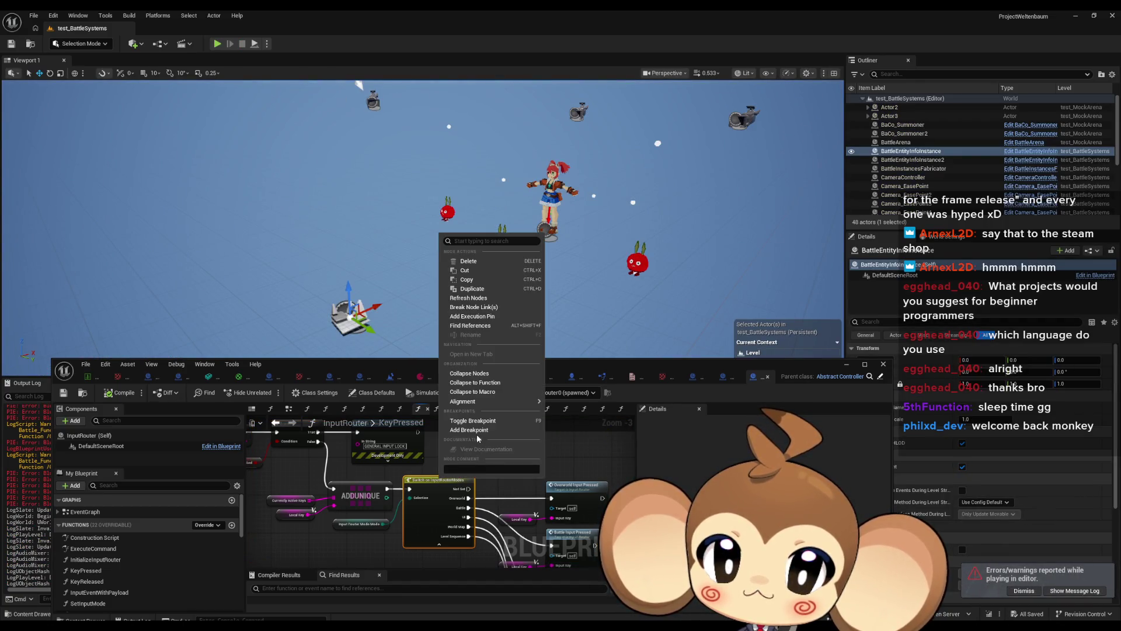
click(477, 433)
click(221, 44)
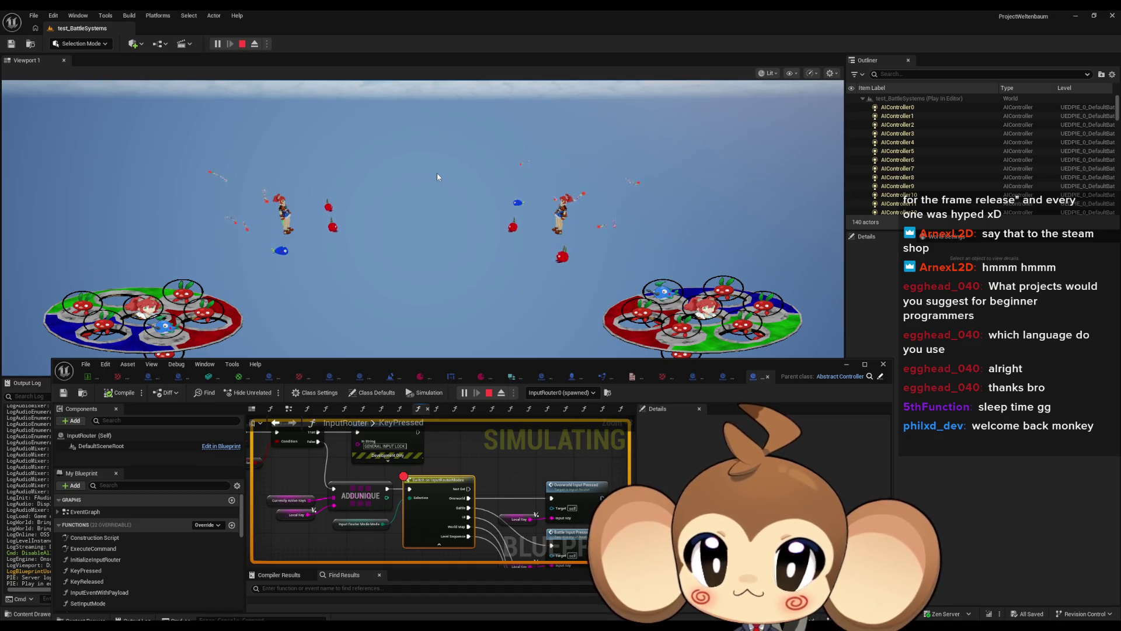
Press Enter to hit the breakpoint, resume, then remove the Switch node's breakpoint.
key(Return)
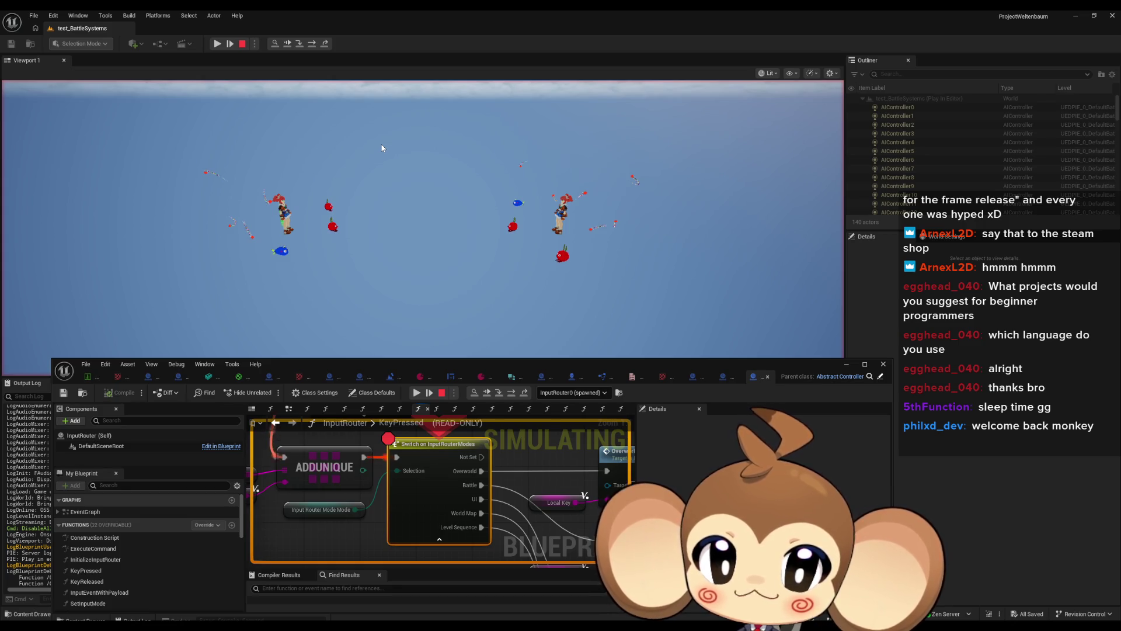
click(217, 46)
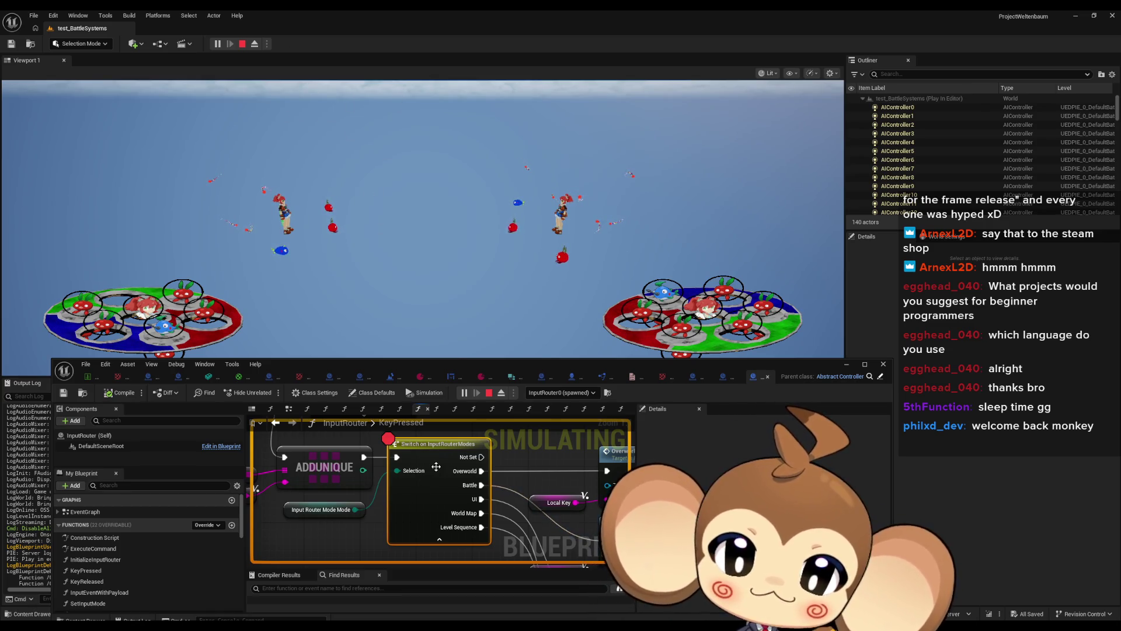
right_click(438, 446)
click(475, 409)
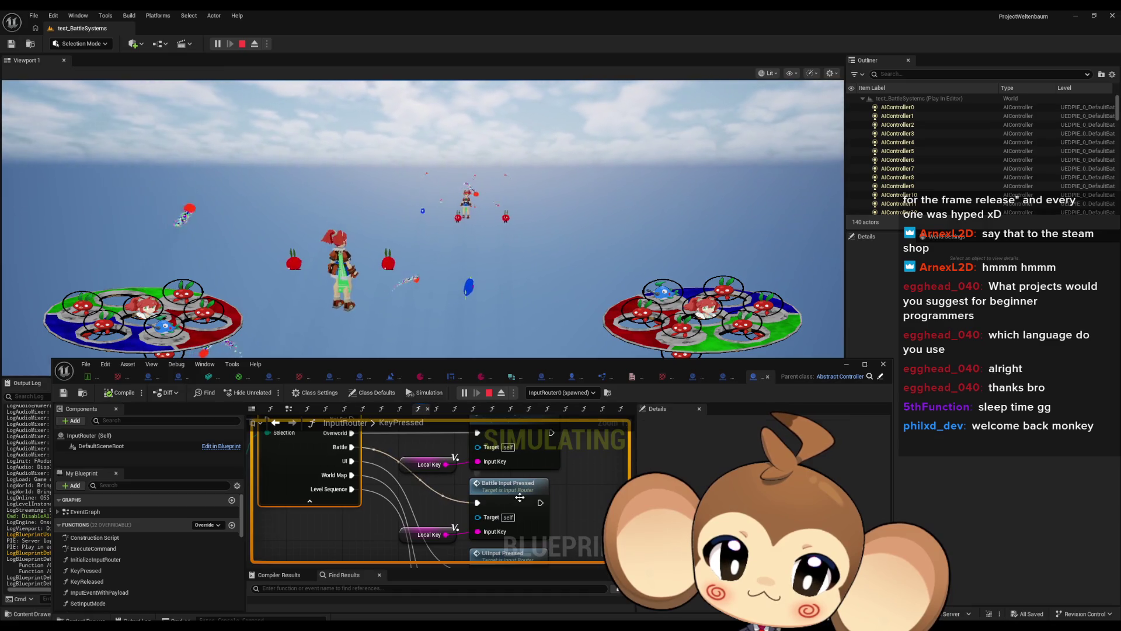
Bring the Switch on String and Find First Actor Of Class nodes into view in BattleInputPressed.
scroll(519, 495, down, 5)
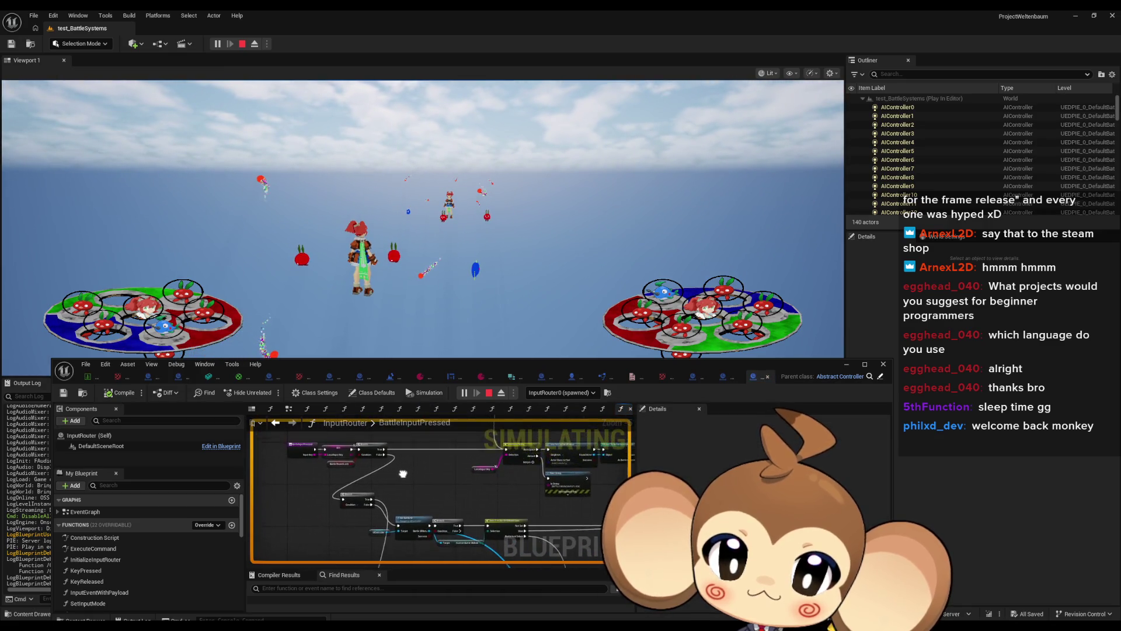
scroll(415, 507, up, 3)
mouse_move(379, 495)
mouse_down()
mouse_move(497, 524)
mouse_move(427, 541)
mouse_up()
scroll(443, 511, up, 1)
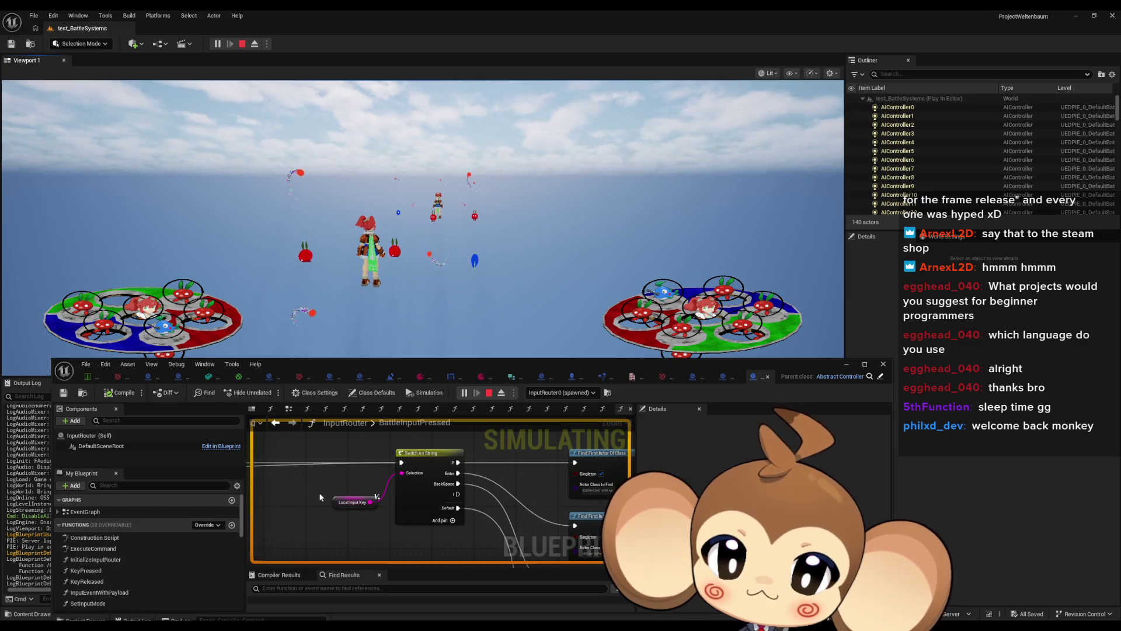
scroll(453, 493, down, 5)
scroll(450, 483, up, 5)
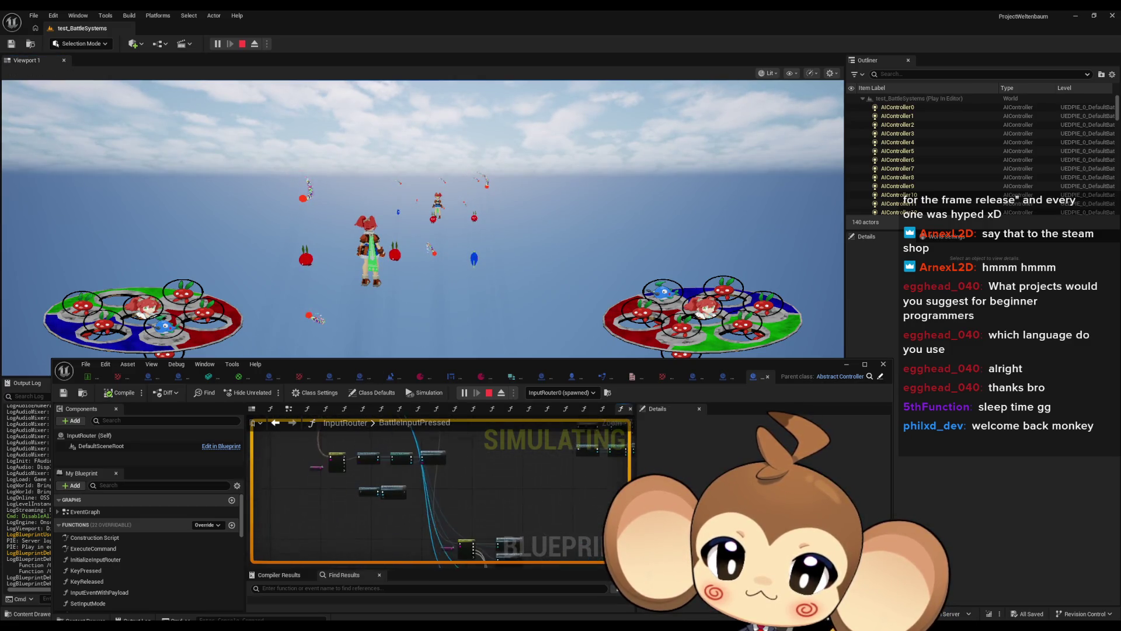
mouse_move(456, 508)
mouse_down()
mouse_move(473, 520)
mouse_move(439, 536)
mouse_up()
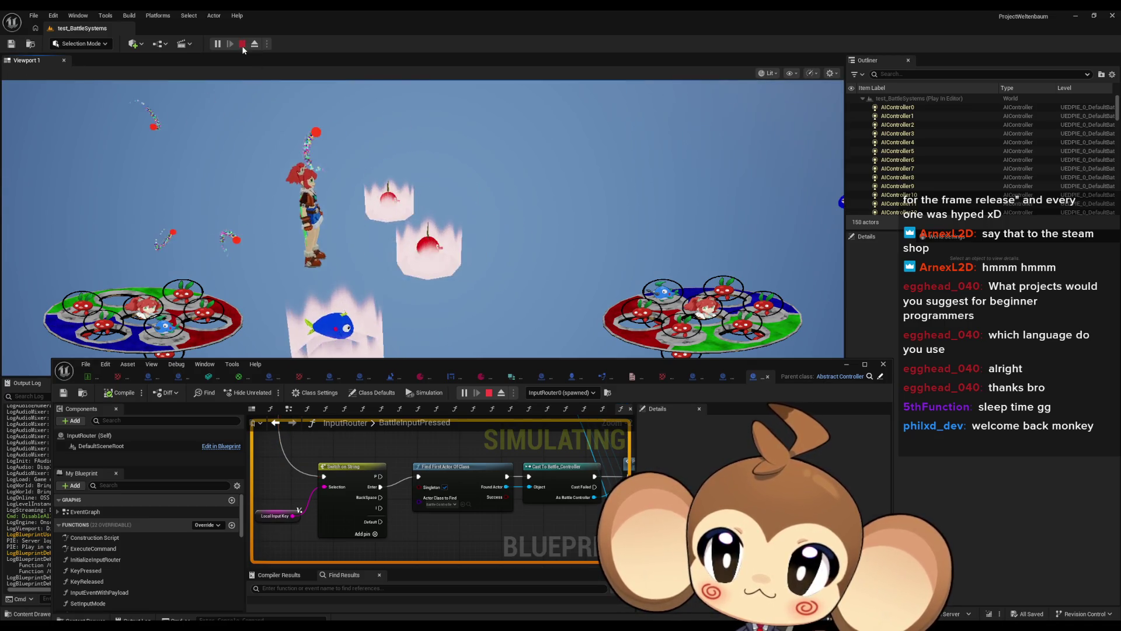
Stop play, add a breakpoint to Find First Actor Of Class, and send a key press.
click(243, 43)
right_click(443, 471)
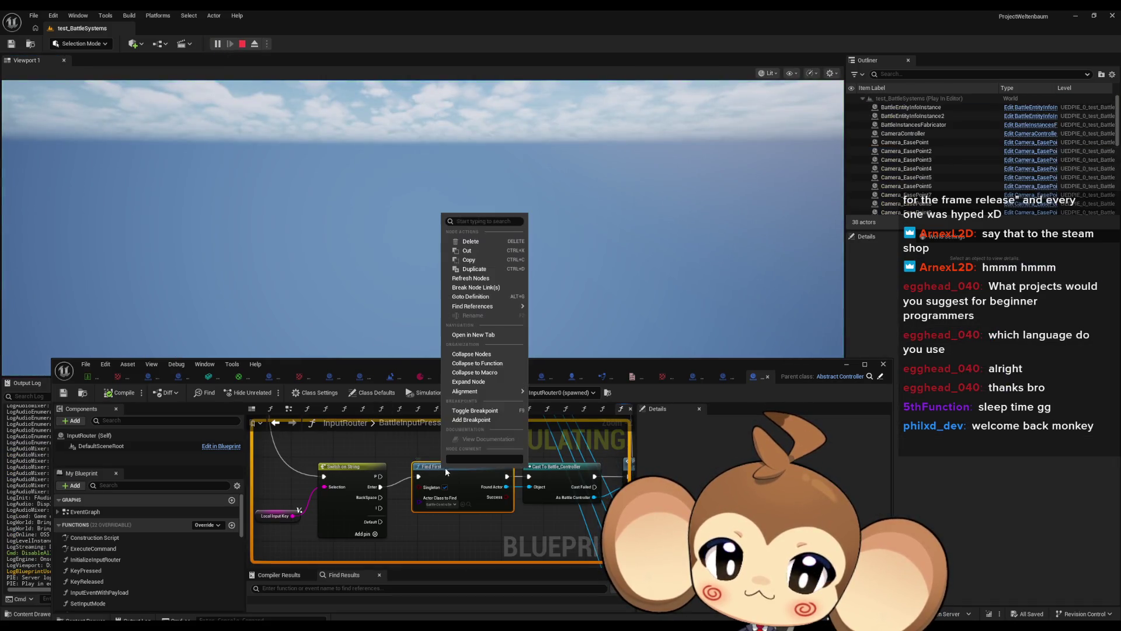
click(471, 420)
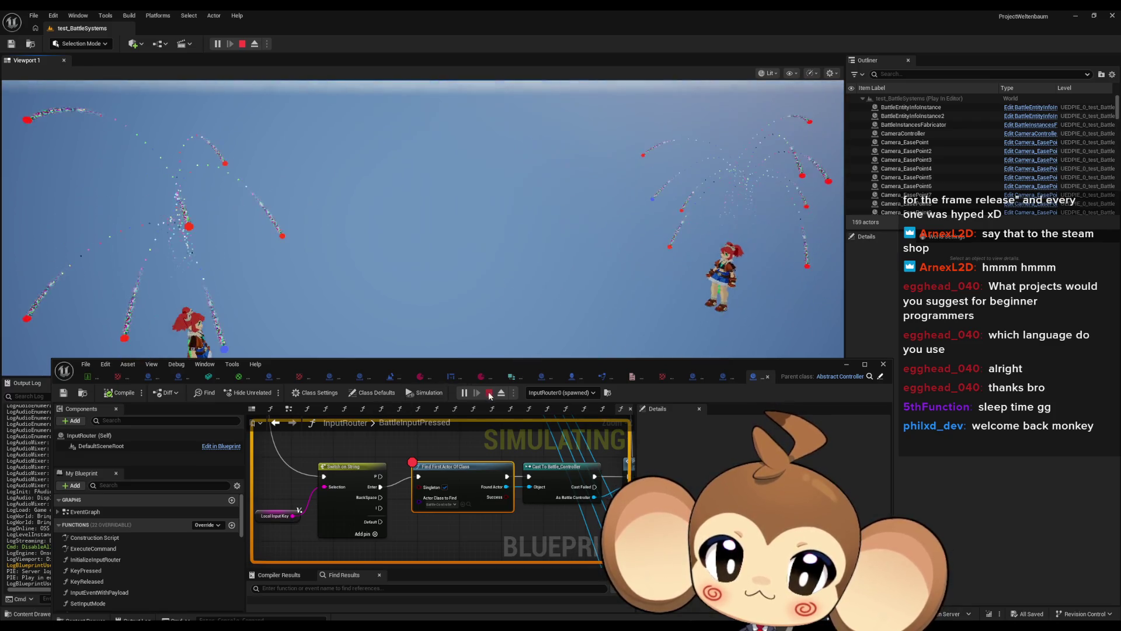
key(Escape)
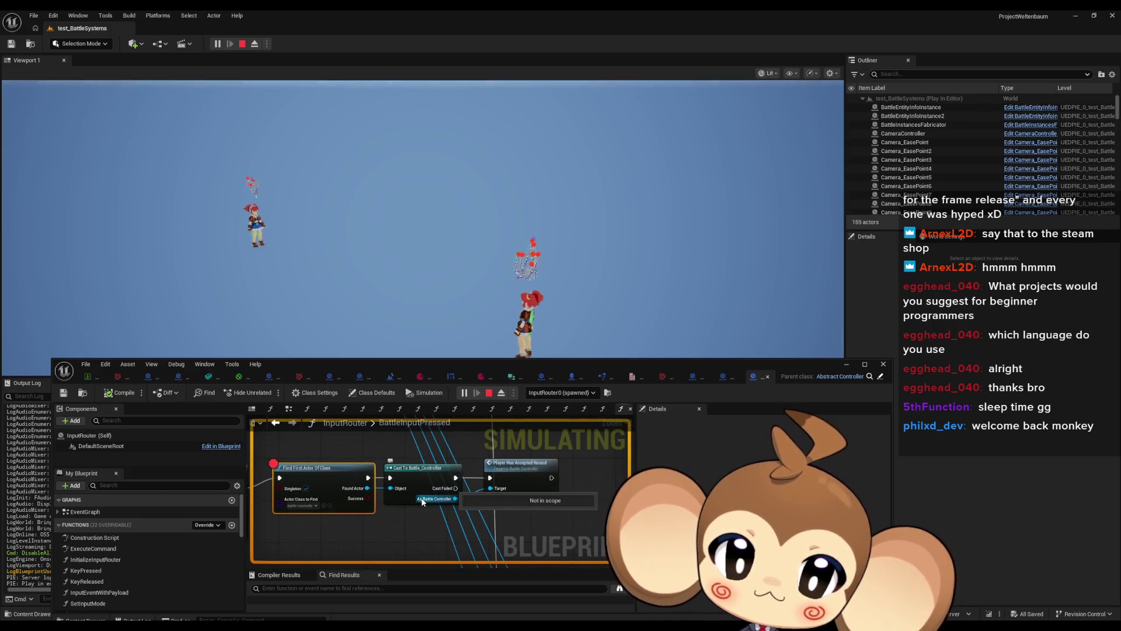
Use F10 to jump to the paused Find First Actor Of Class node, then stop playing.
mouse_move(404, 522)
mouse_down()
mouse_move(548, 493)
mouse_move(465, 434)
mouse_move(525, 529)
mouse_up()
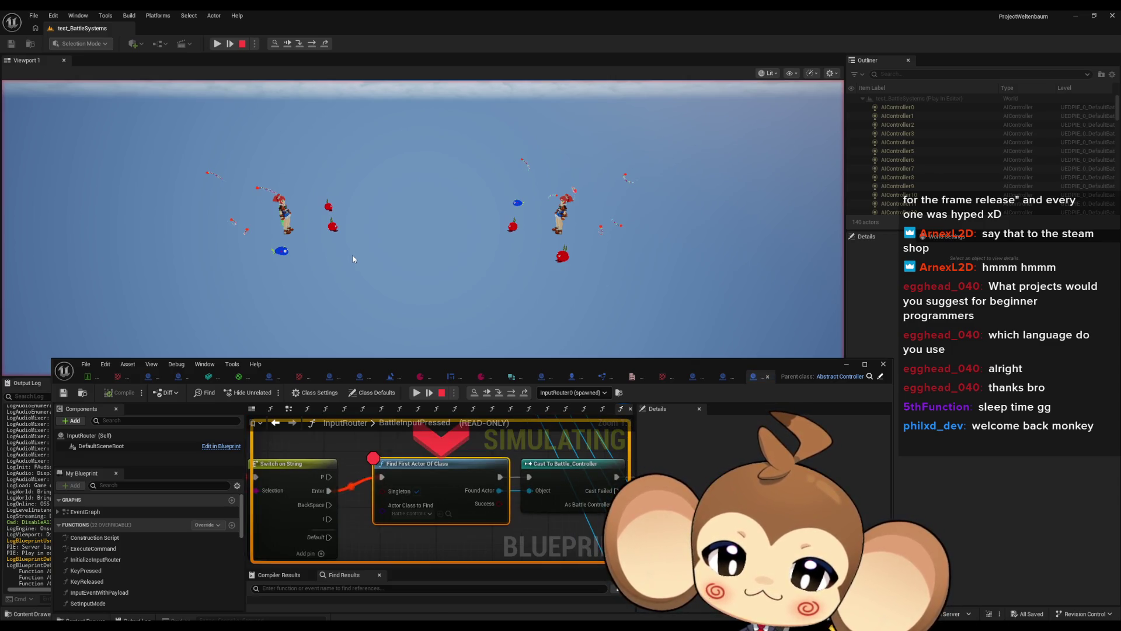
scroll(395, 510, down, 5)
key(F10)
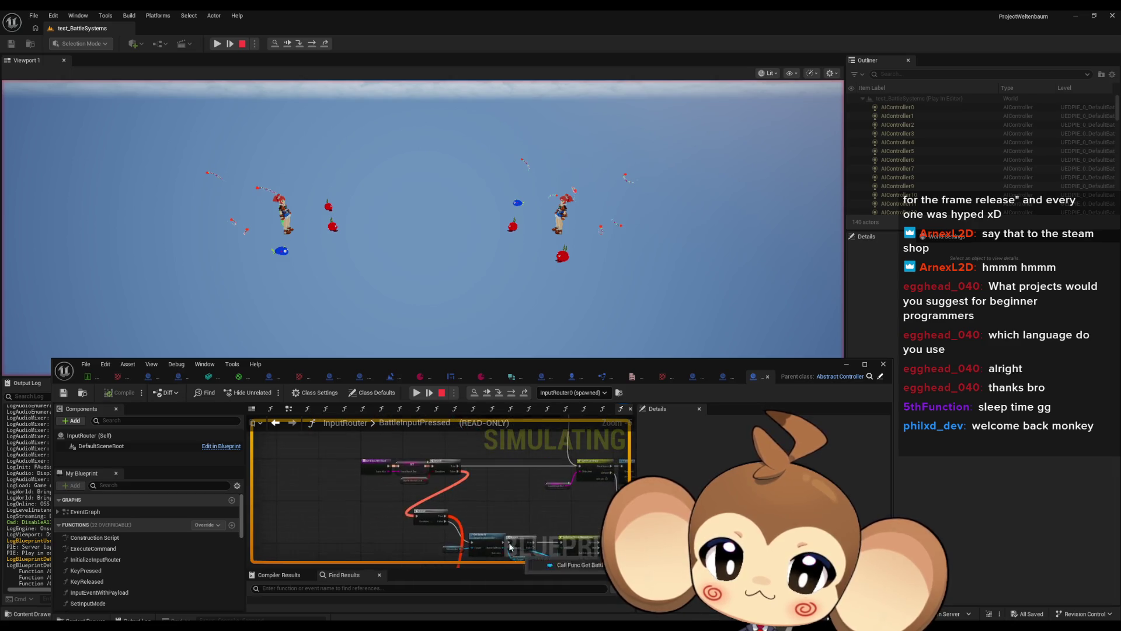
key(F10)
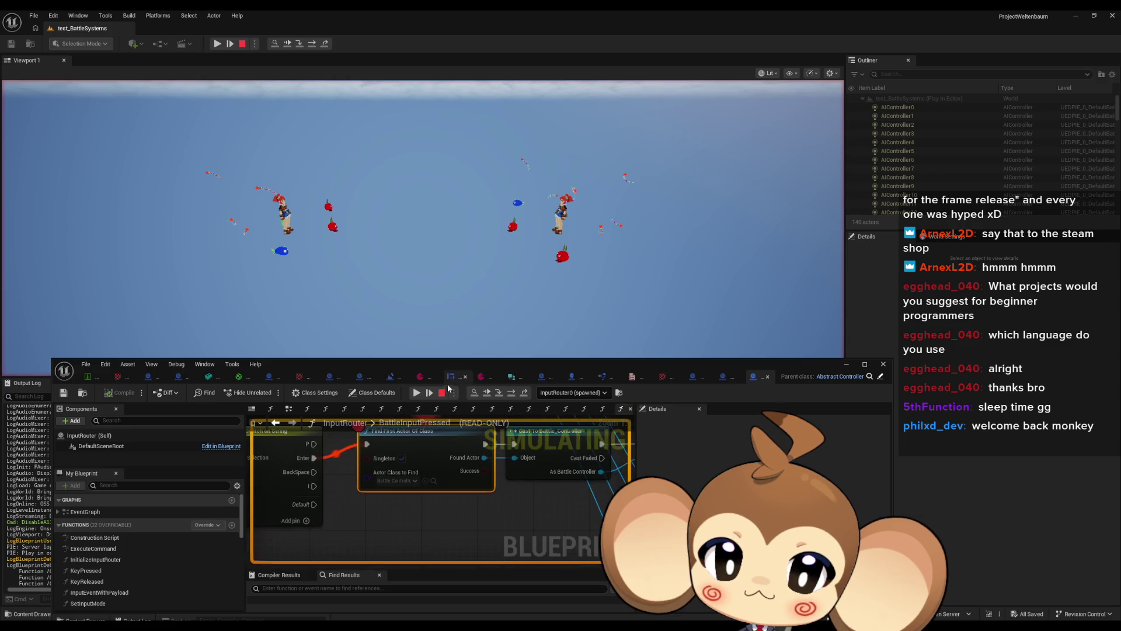
click(442, 392)
right_click(449, 504)
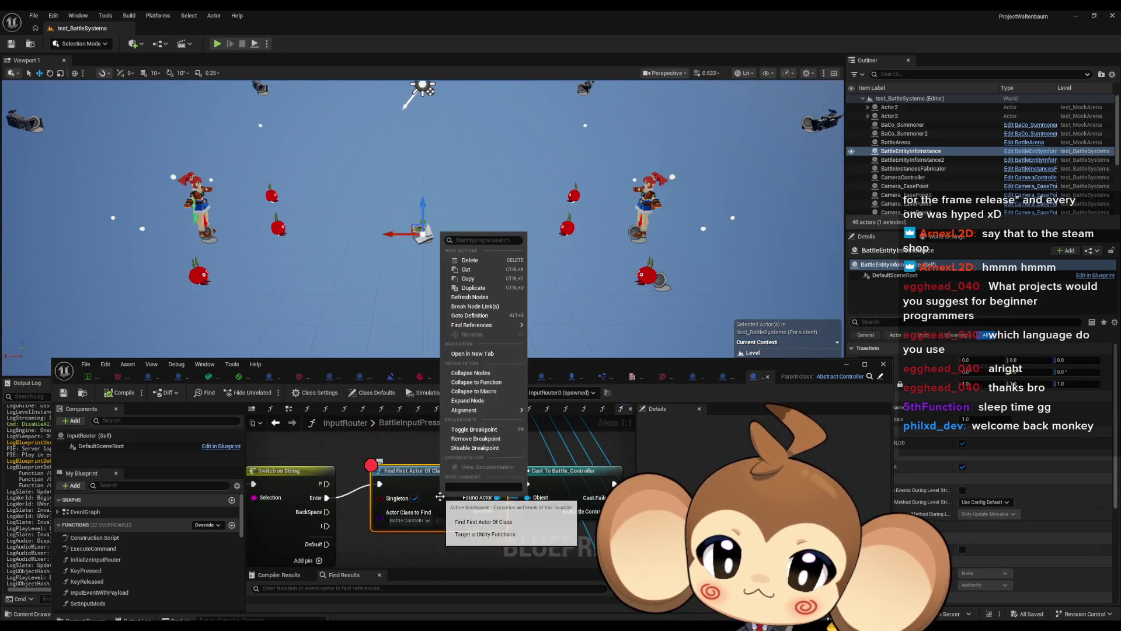
Remove the breakpoint from Find First Actor Of Class and maximize the Blueprint editor.
click(482, 440)
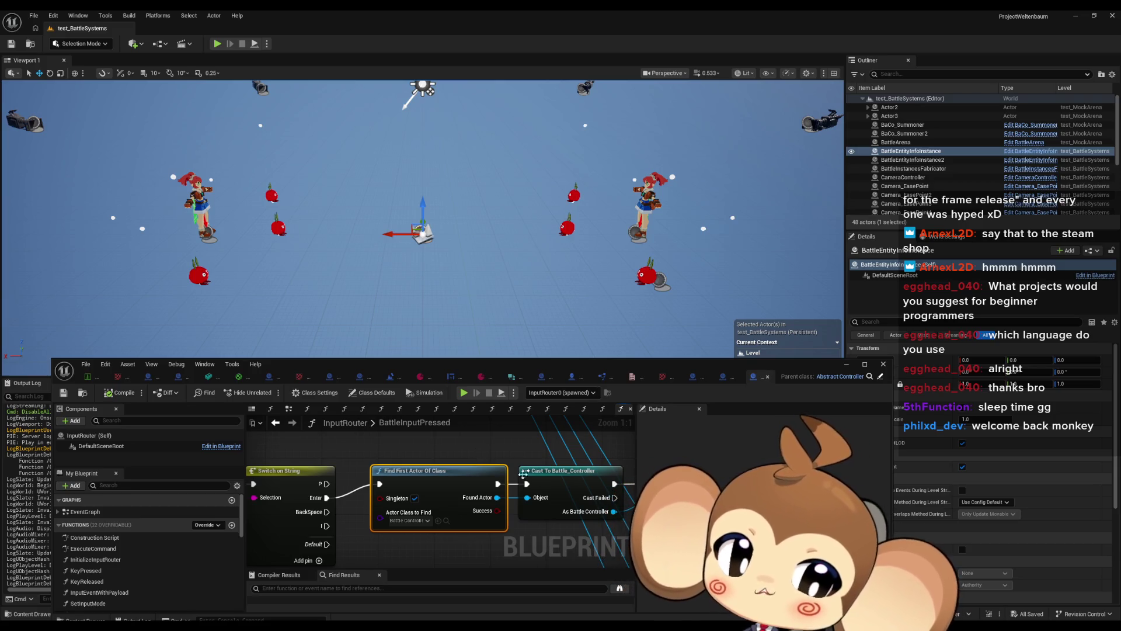
scroll(512, 472, down, 2)
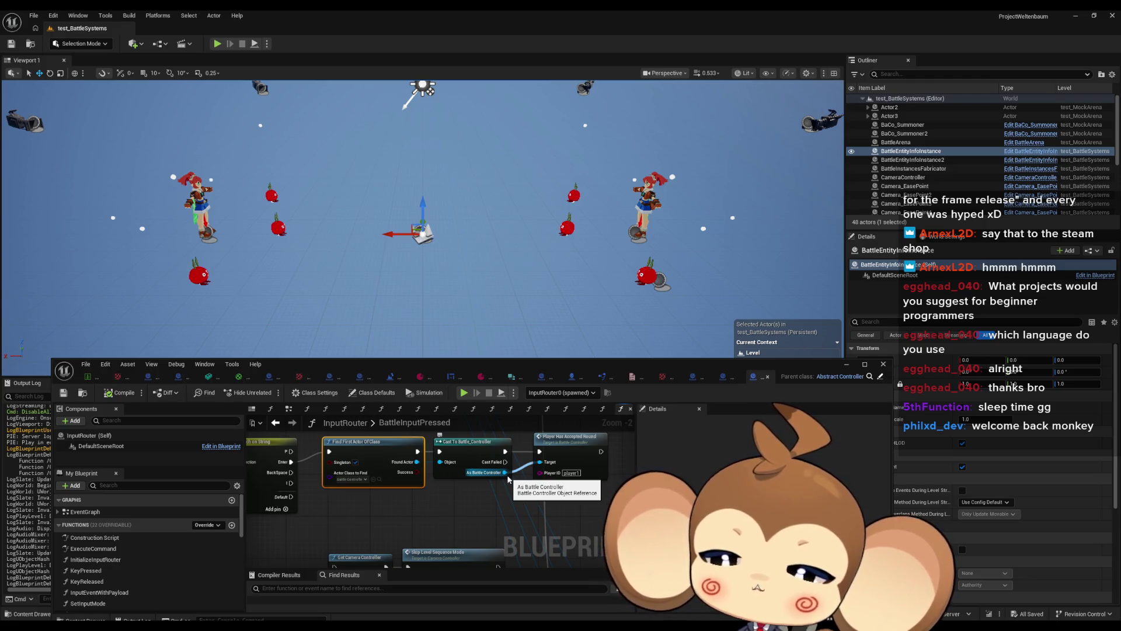
double_click(495, 361)
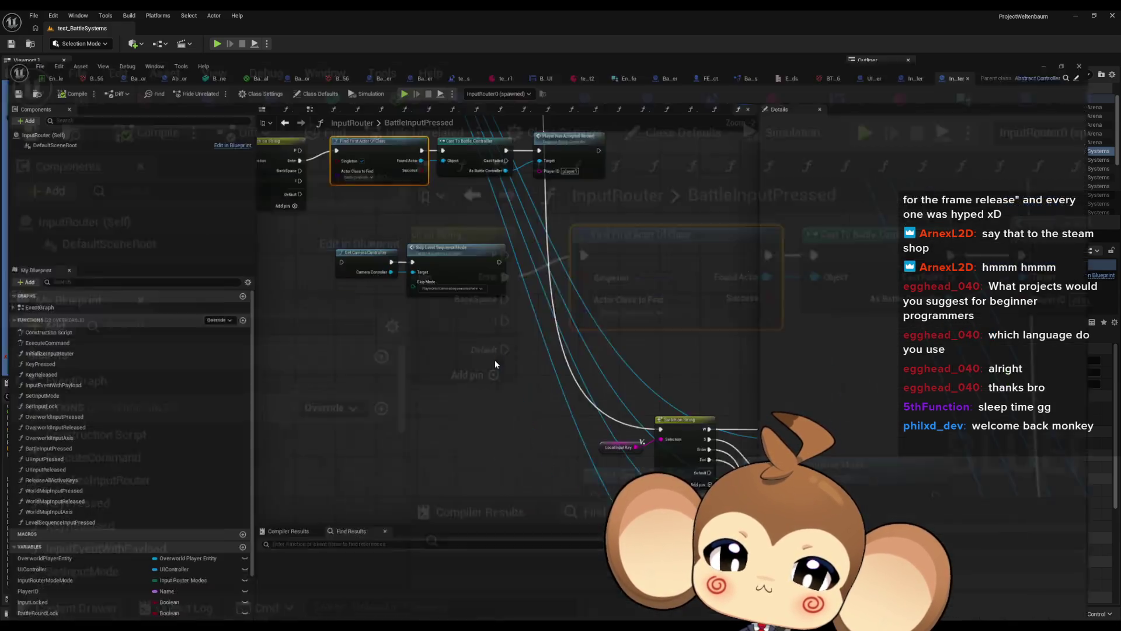
Zoom and pan BattleInputPressed from the Local Input Key node to the Switch on String nodes.
scroll(549, 408, down, 3)
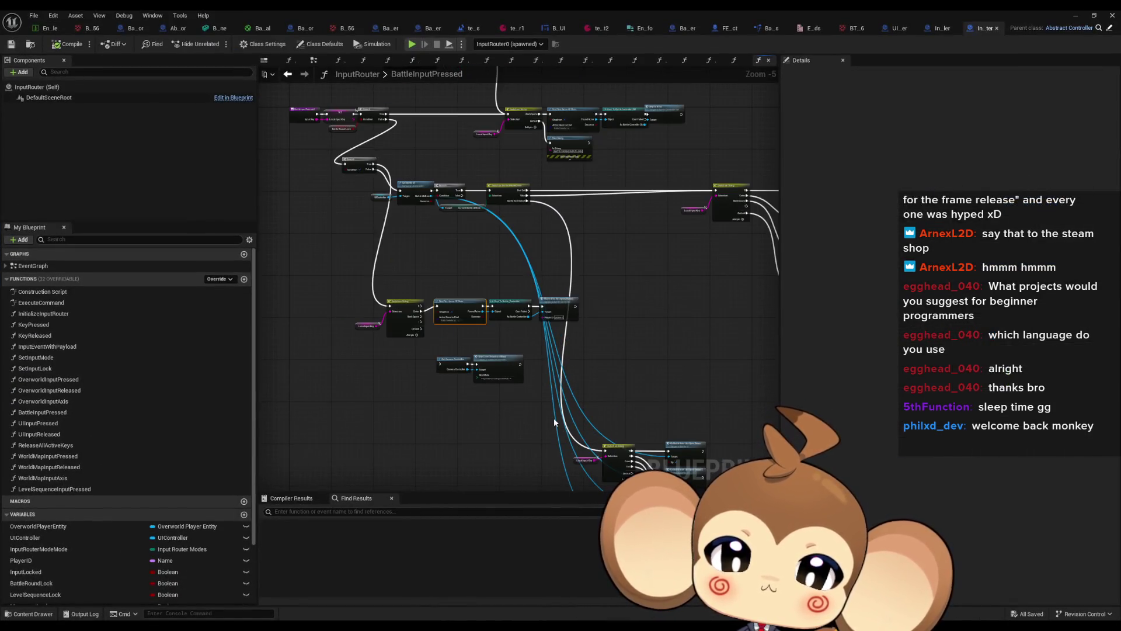
drag(571, 283, 519, 304)
scroll(496, 305, up, 2)
scroll(457, 314, up, 1)
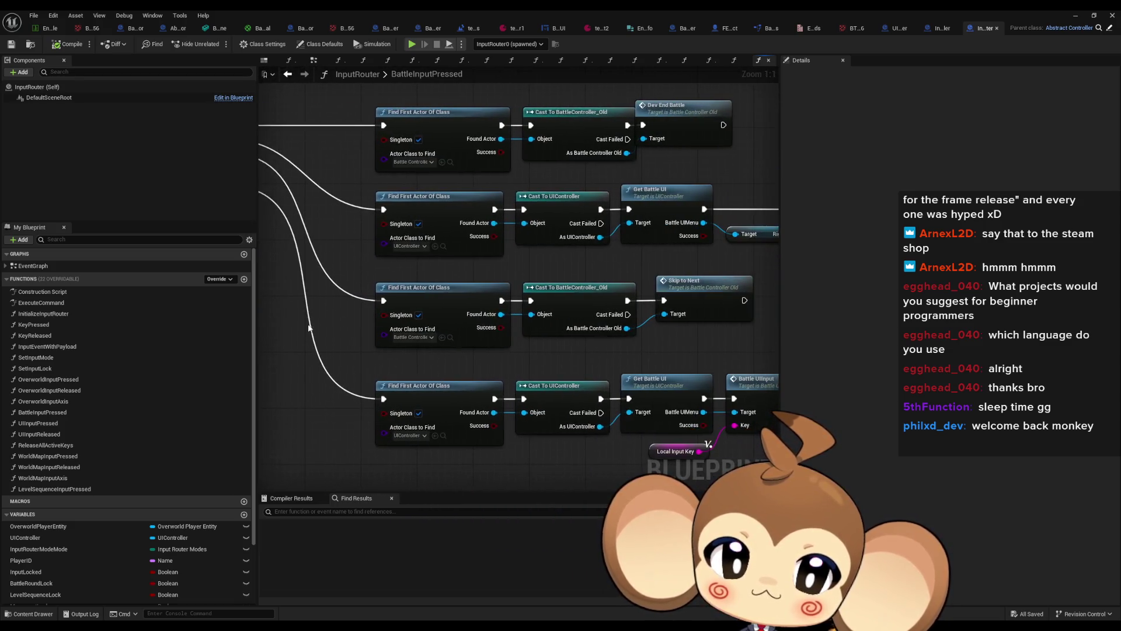
scroll(319, 322, down, 3)
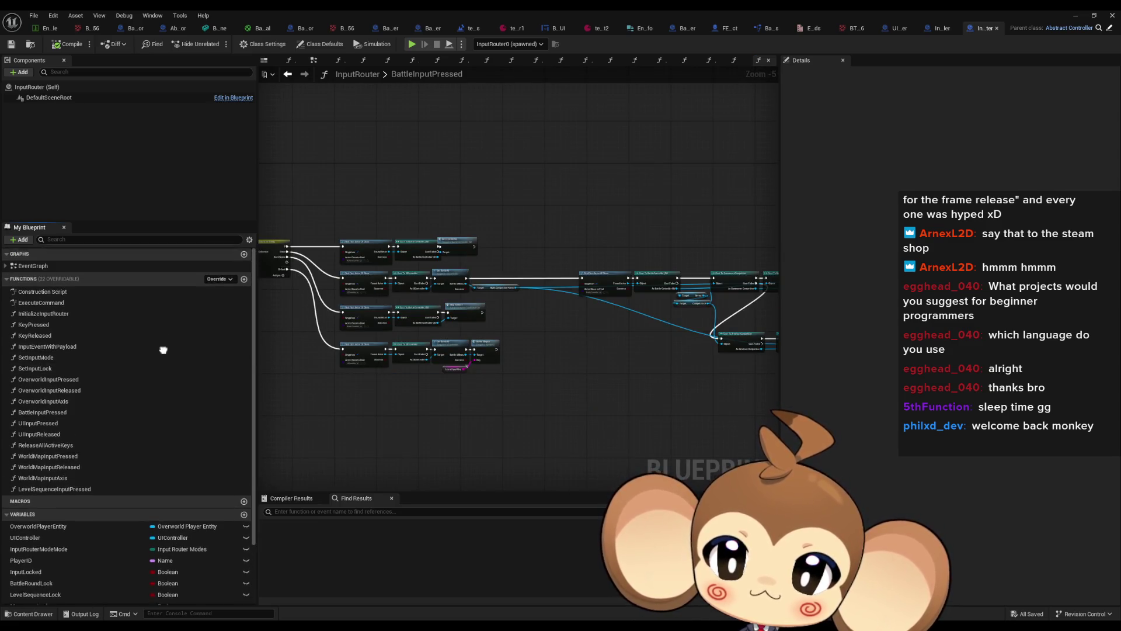
drag(304, 424, 421, 404)
scroll(642, 360, up, 3)
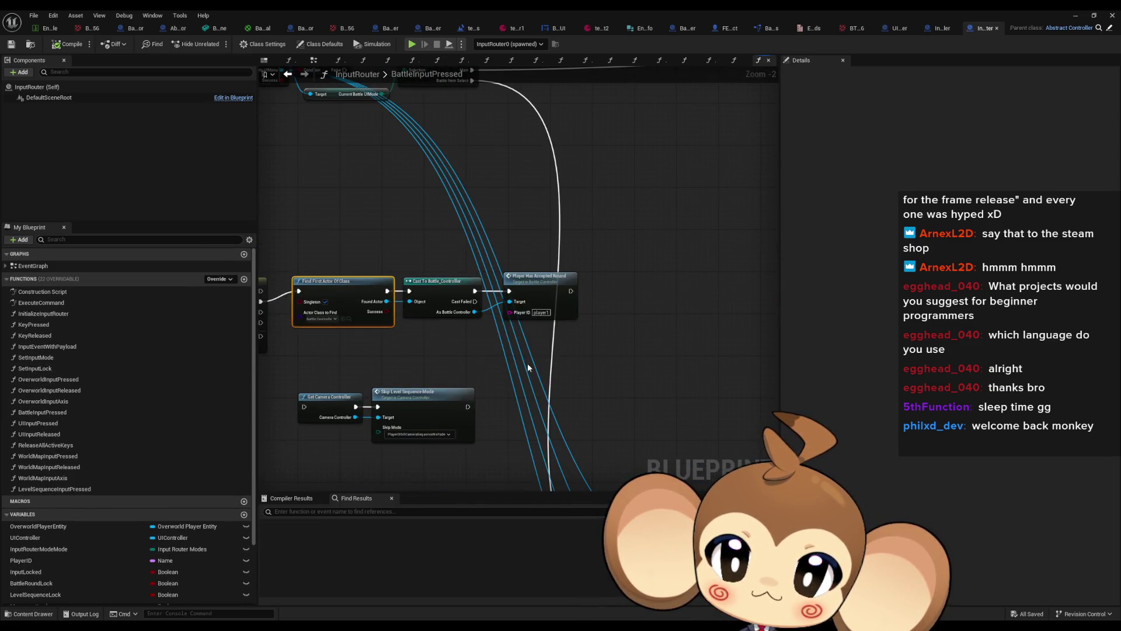
drag(533, 364, 586, 360)
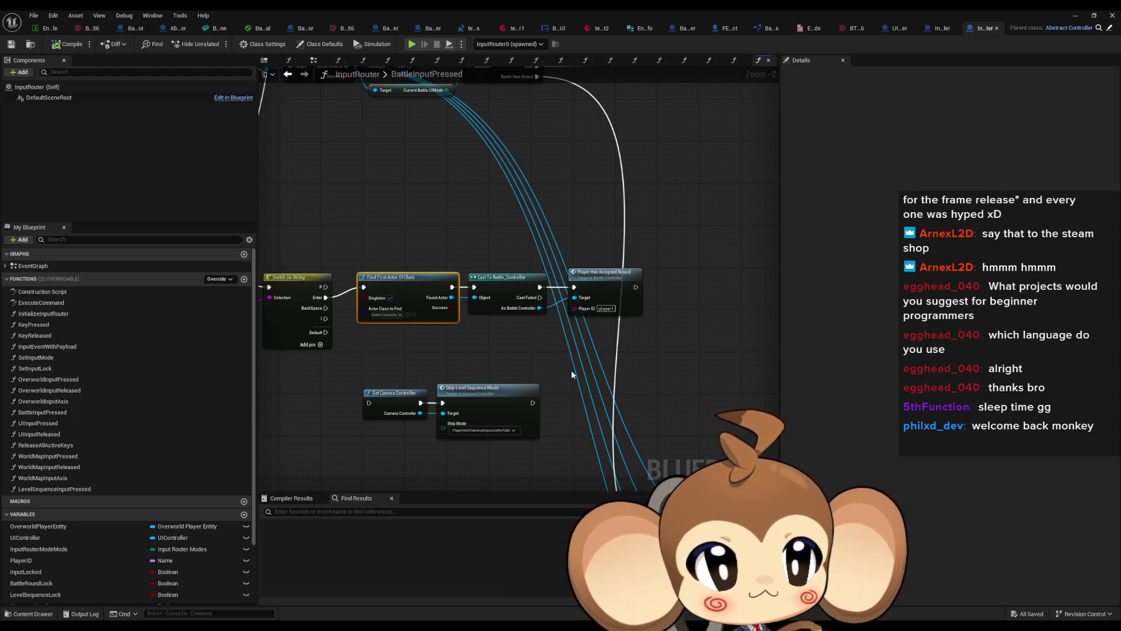
drag(384, 392, 481, 365)
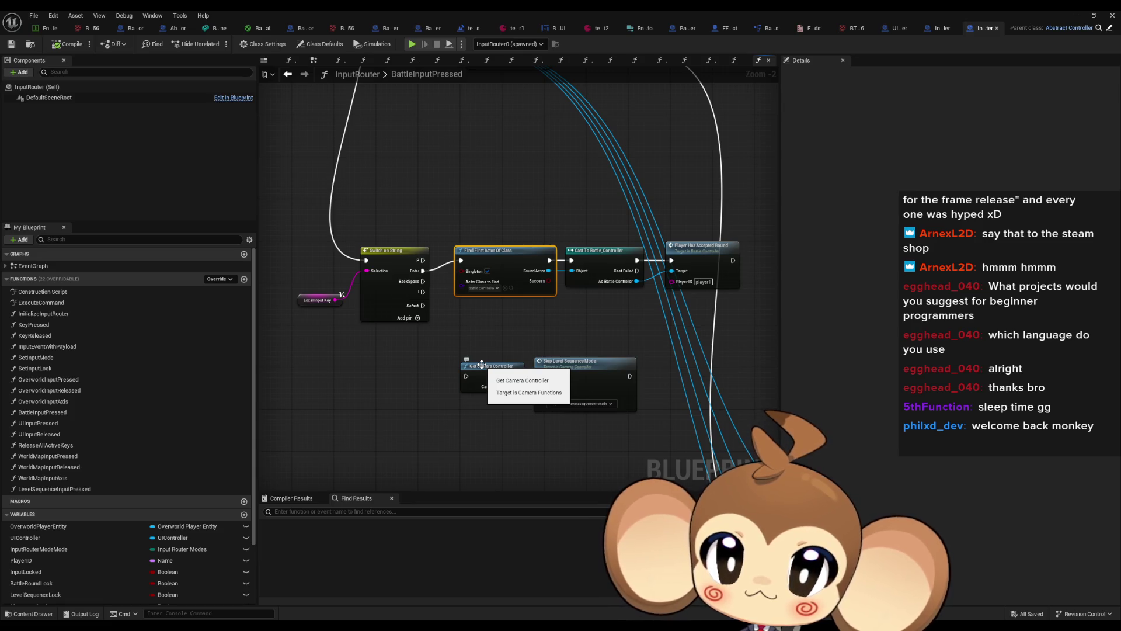
drag(518, 321, 482, 343)
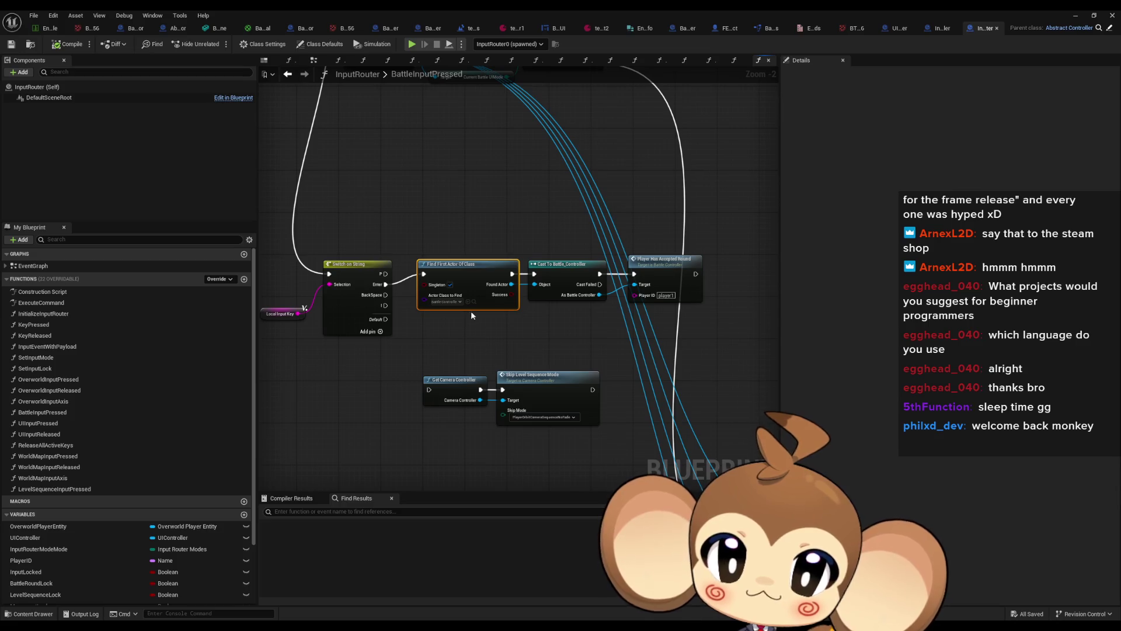
scroll(471, 311, down, 1)
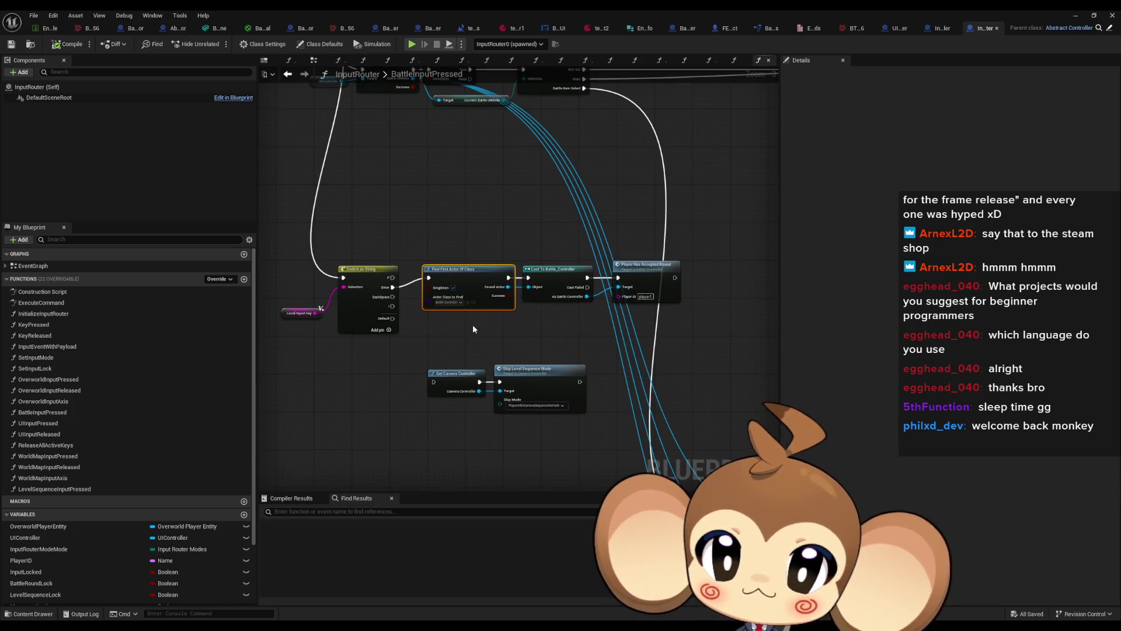
Select the Switch on String node and add four more pin names in Details.
click(359, 303)
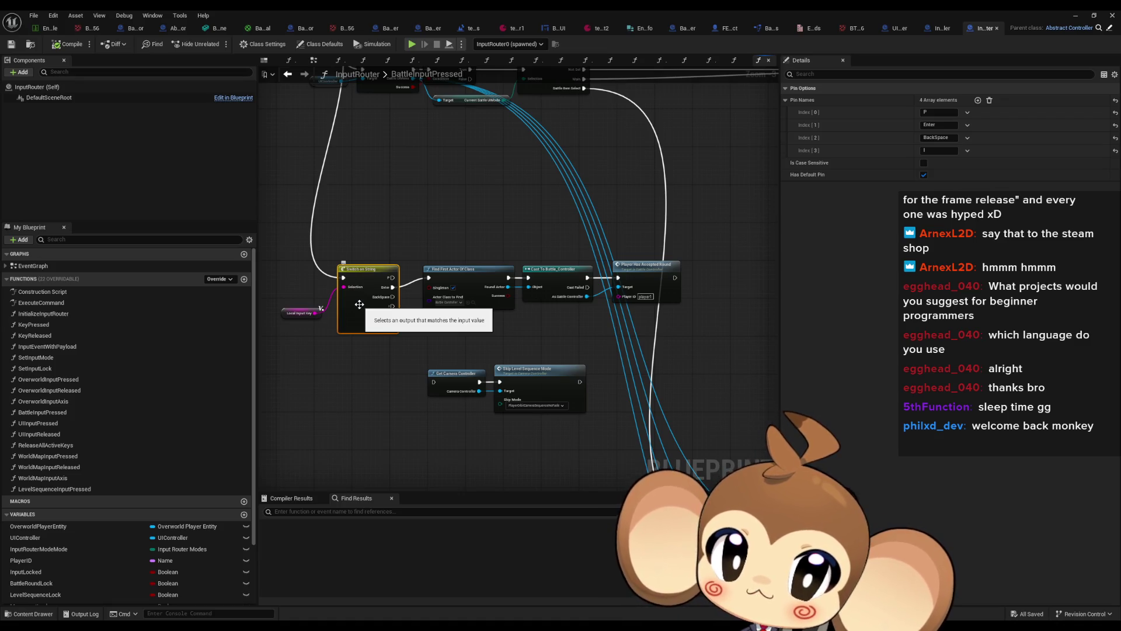
mouse_move(539, 341)
mouse_down()
mouse_move(552, 380)
mouse_move(595, 429)
mouse_move(550, 375)
mouse_move(540, 340)
mouse_up()
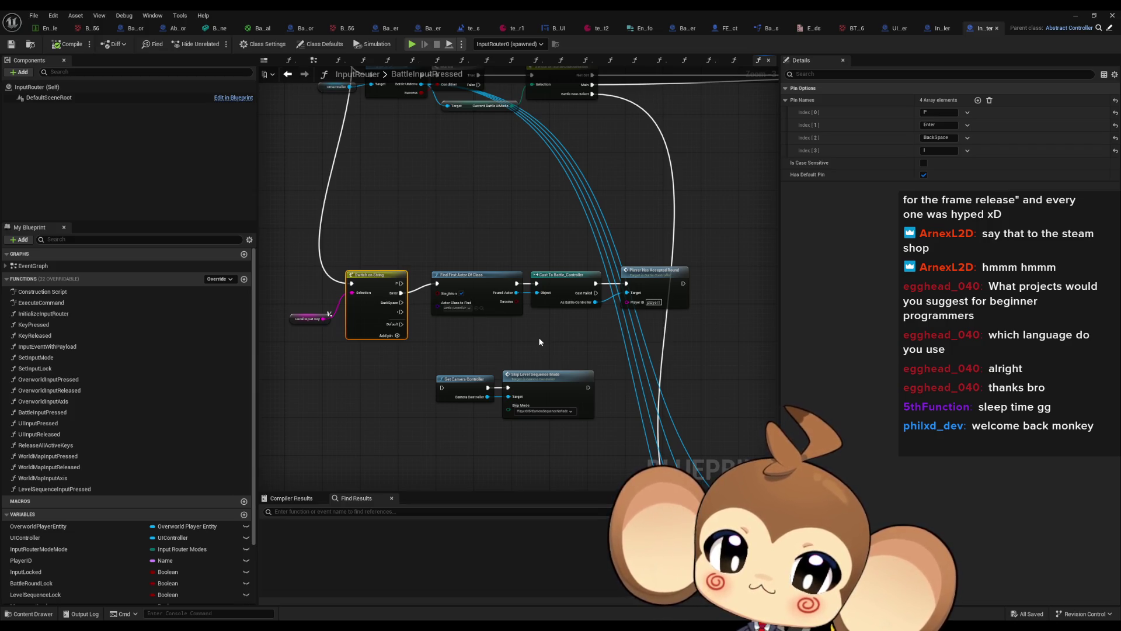
scroll(439, 347, up, 3)
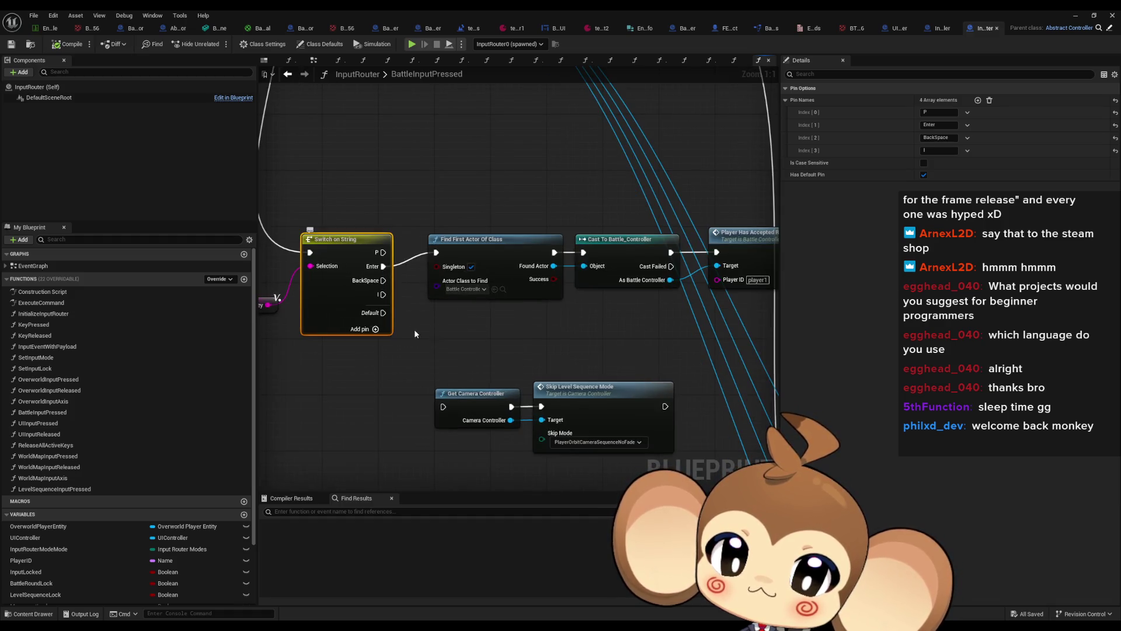
drag(496, 356, 529, 371)
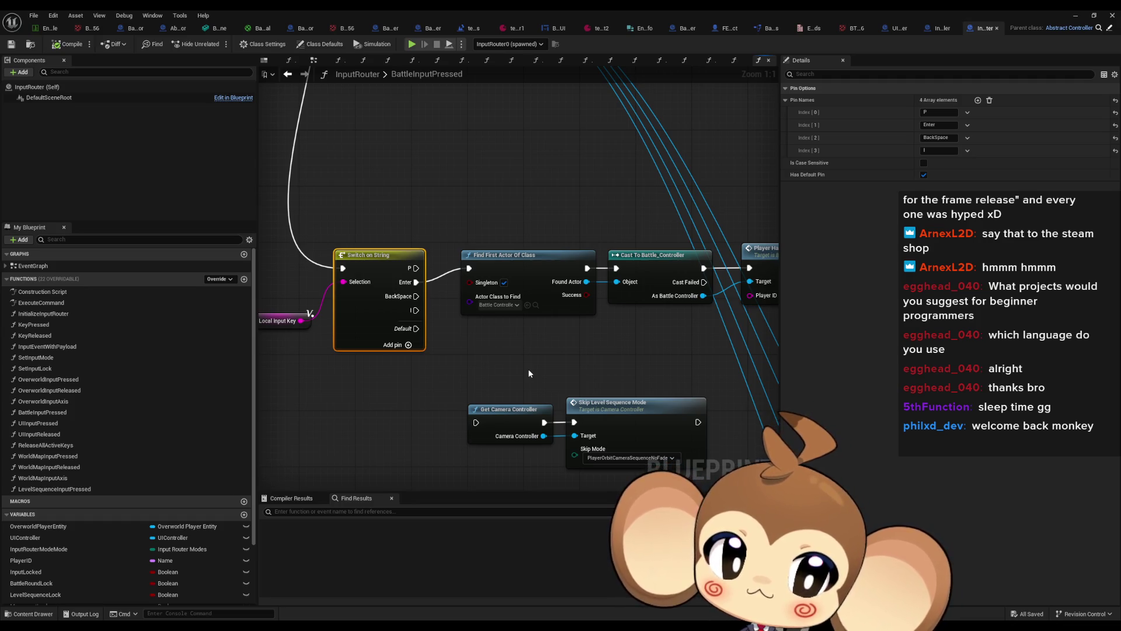
click(977, 100)
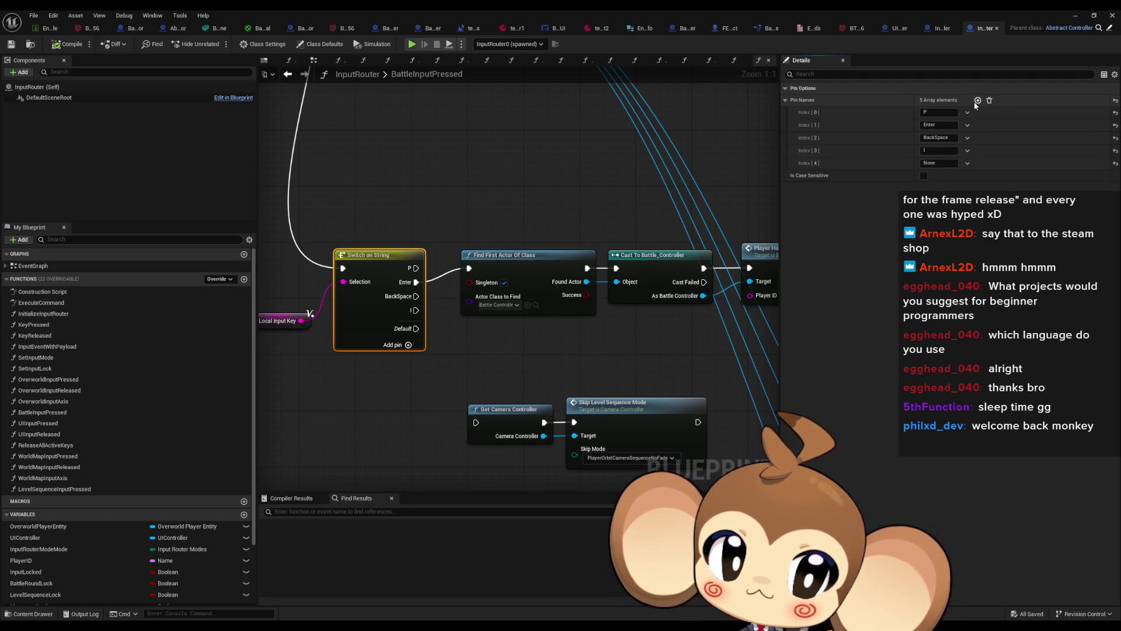
click(977, 101)
click(978, 100)
click(976, 101)
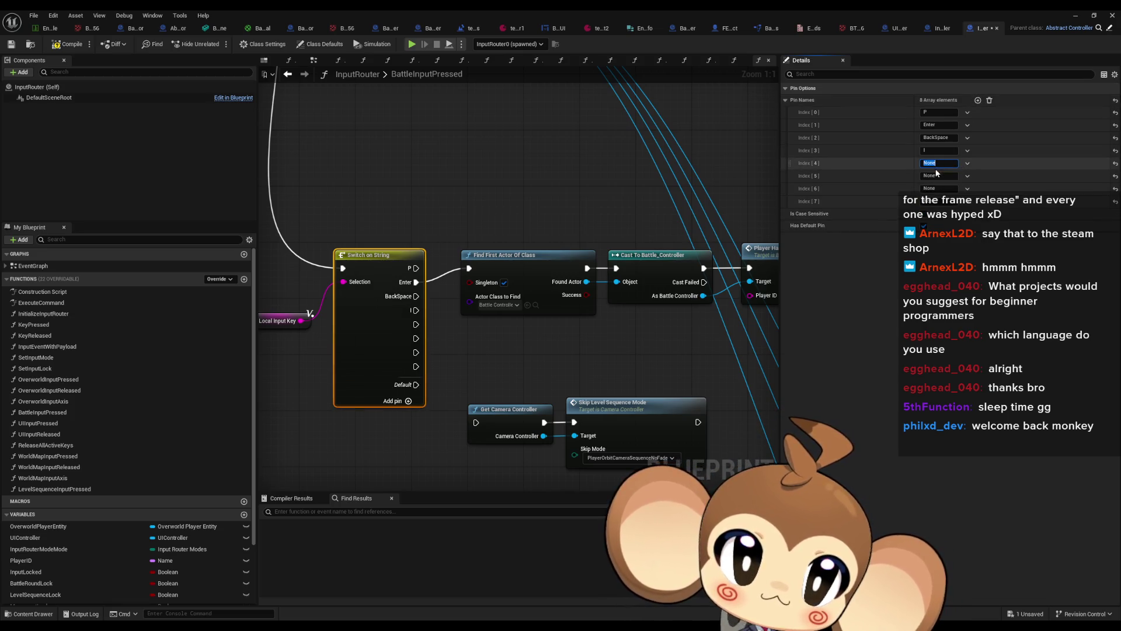
Name the new cases W, S, A and D after P, Enter, BackSpace and I.
key(Right)
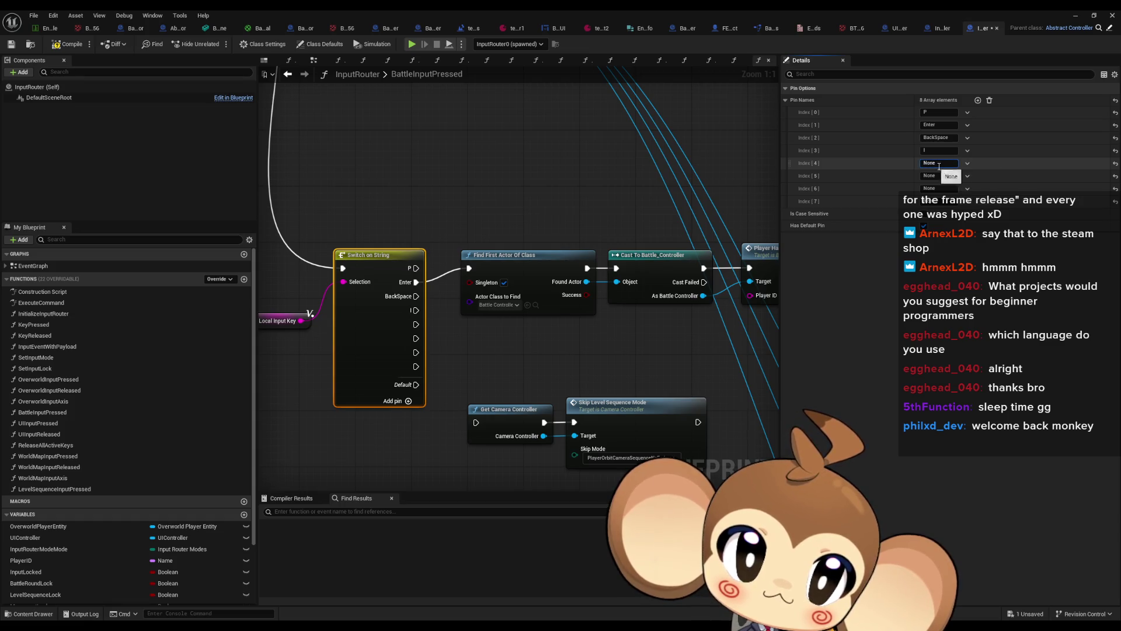
key(BackSpace)
key(BackSpace)
key(BackSpace)
text(W)
click(952, 175)
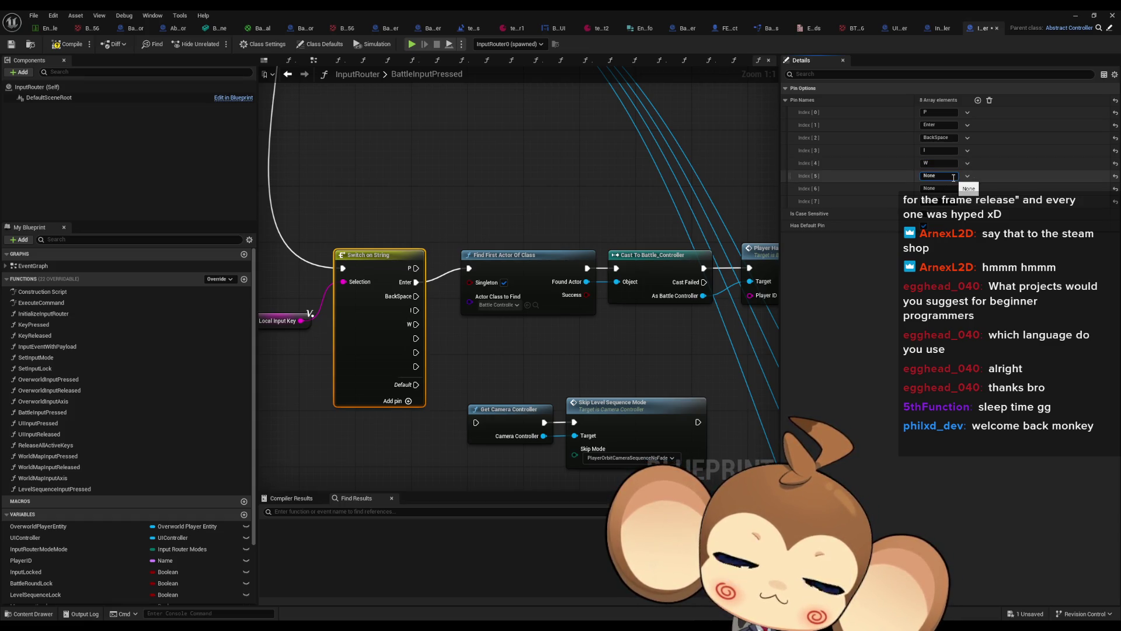
text(S)
click(941, 188)
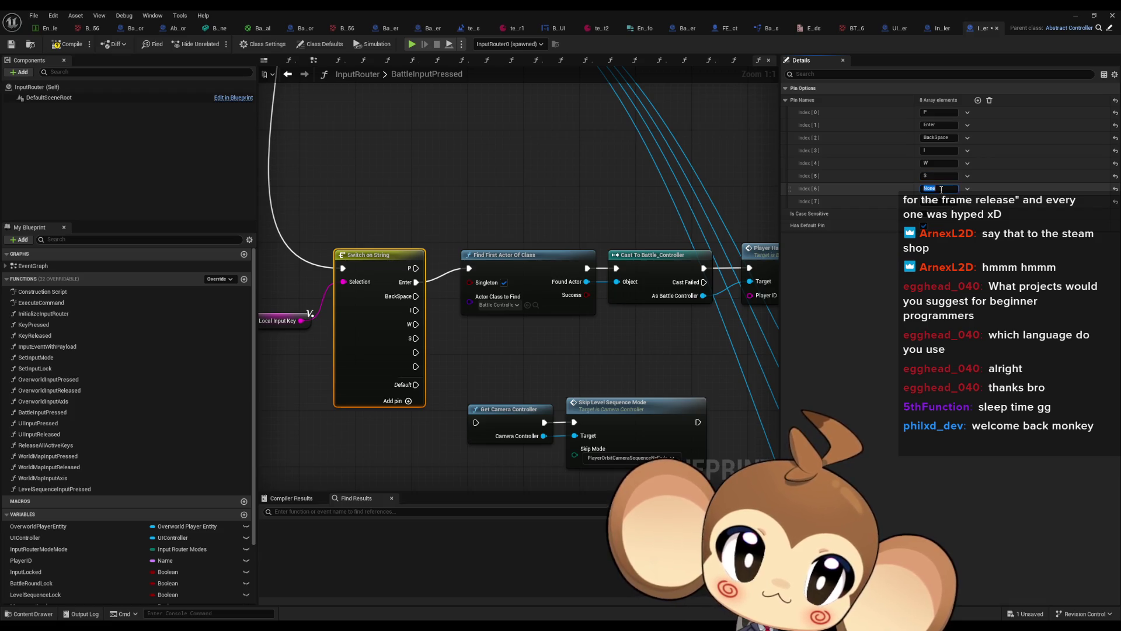
text(A)
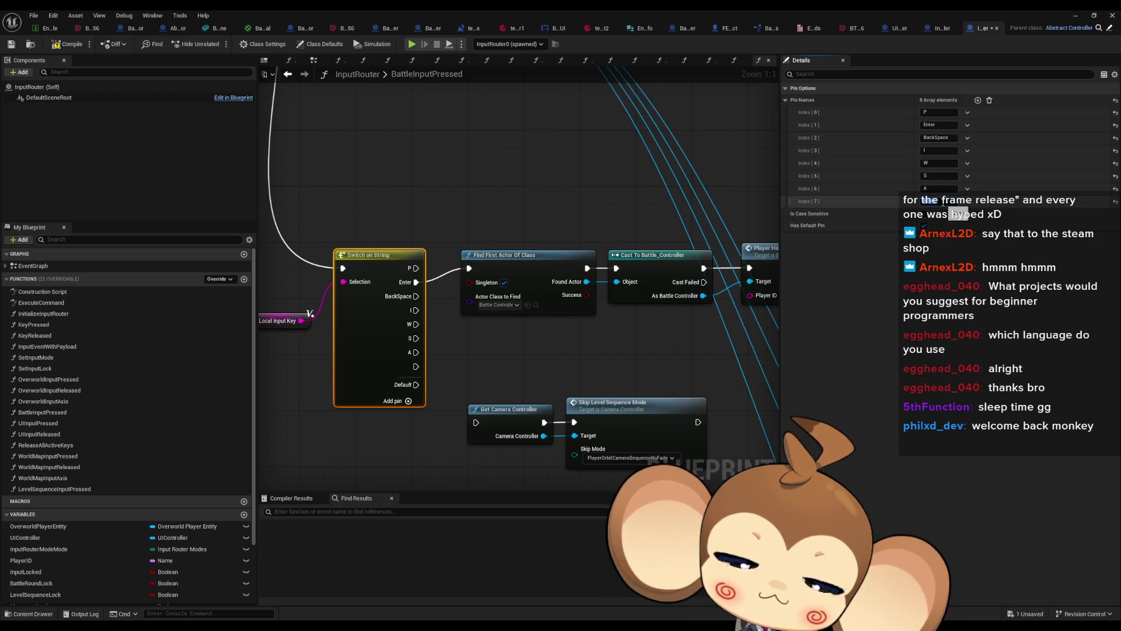
text(D)
Rearrange the camera controller nodes below the switch to make room.
drag(457, 287, 574, 343)
key(ctrl+z)
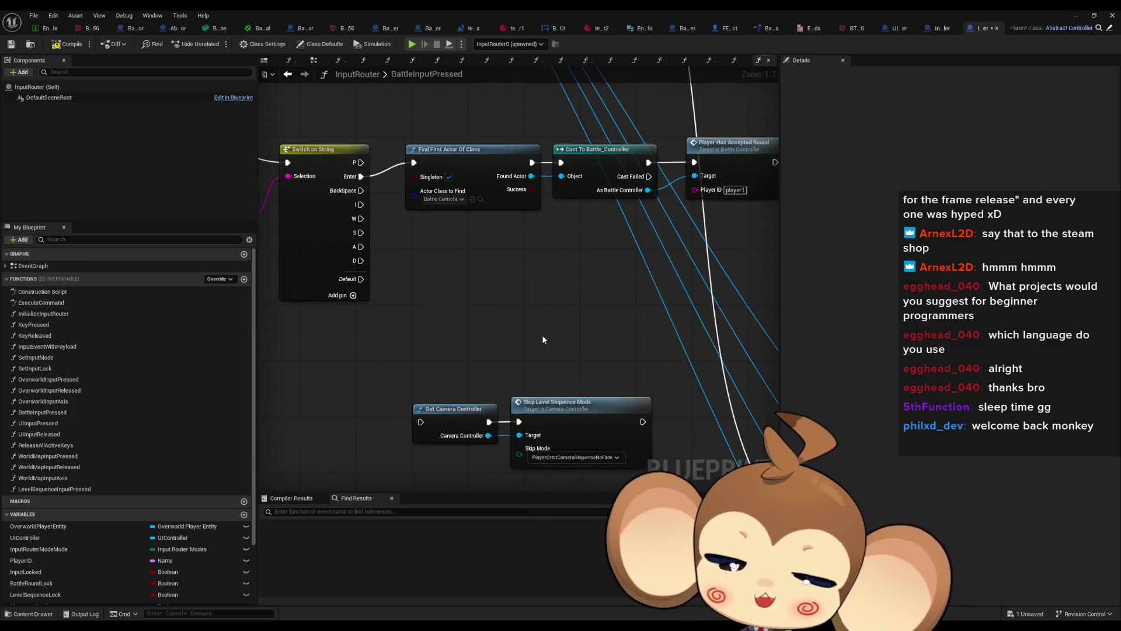
drag(524, 287, 532, 330)
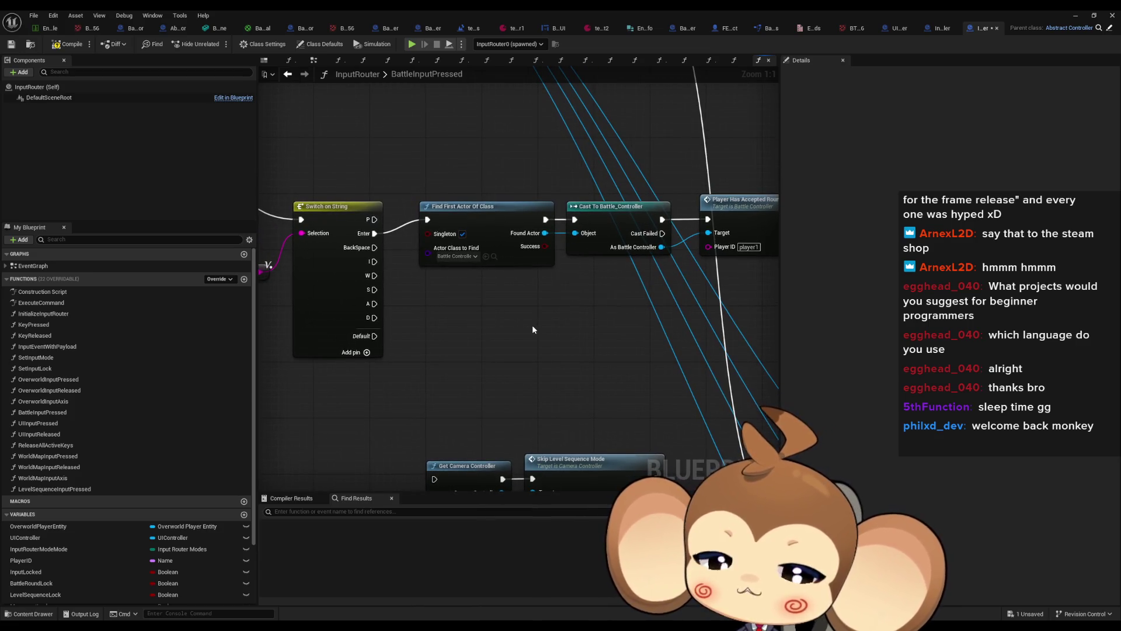
Move the lower camera controller node cluster further down to clear space.
drag(474, 167, 584, 233)
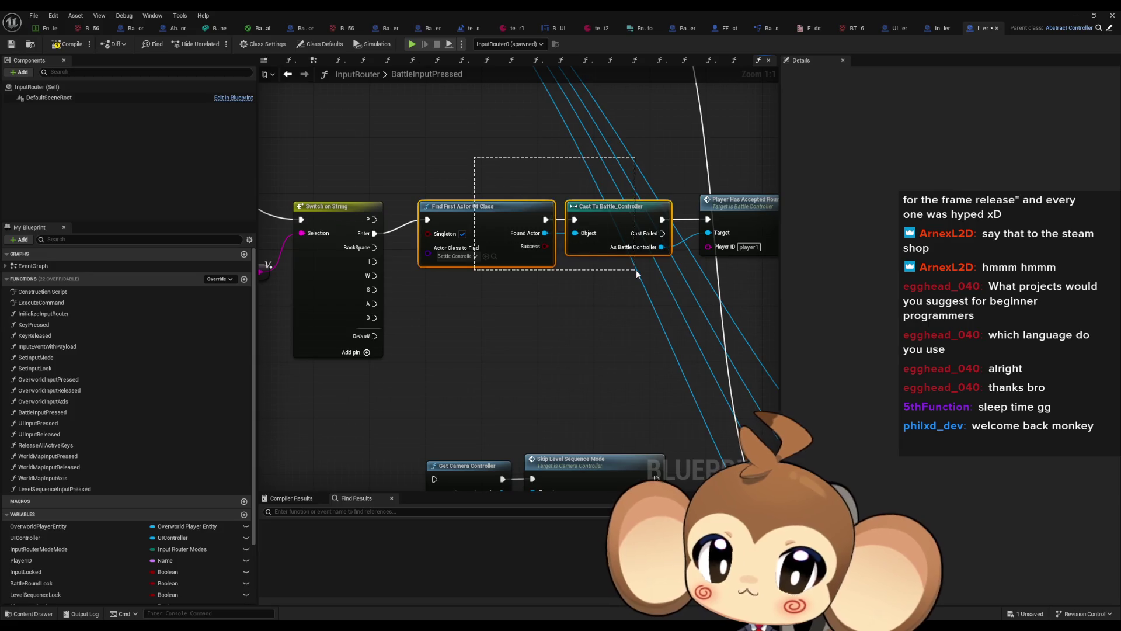
scroll(522, 351, down, 1)
drag(506, 286, 549, 409)
scroll(549, 409, down, 2)
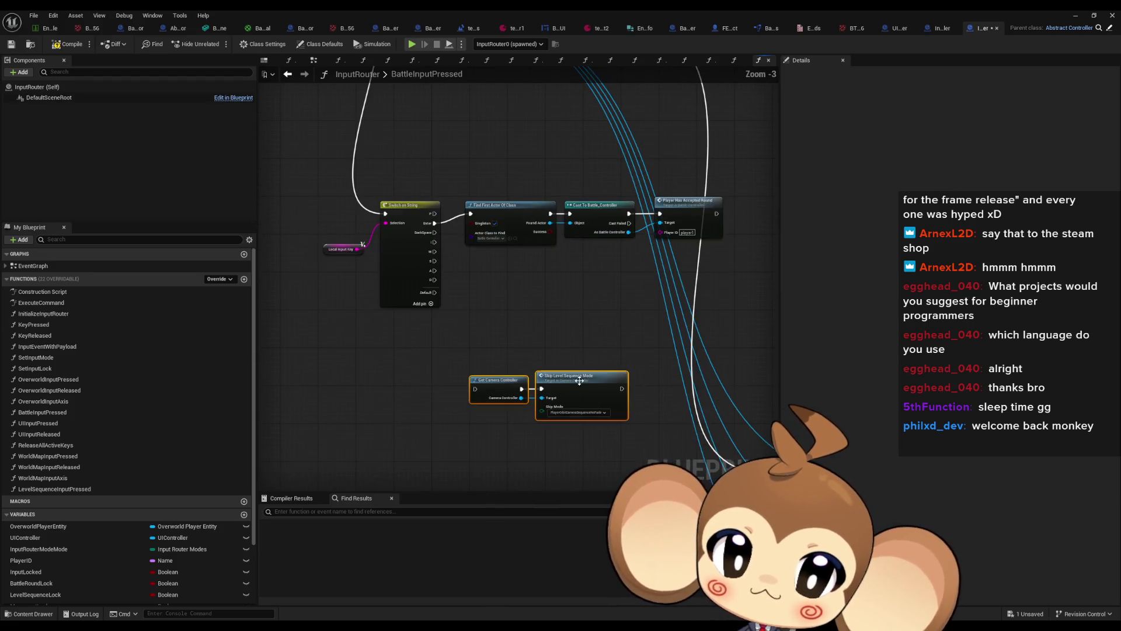
scroll(530, 338, down, 4)
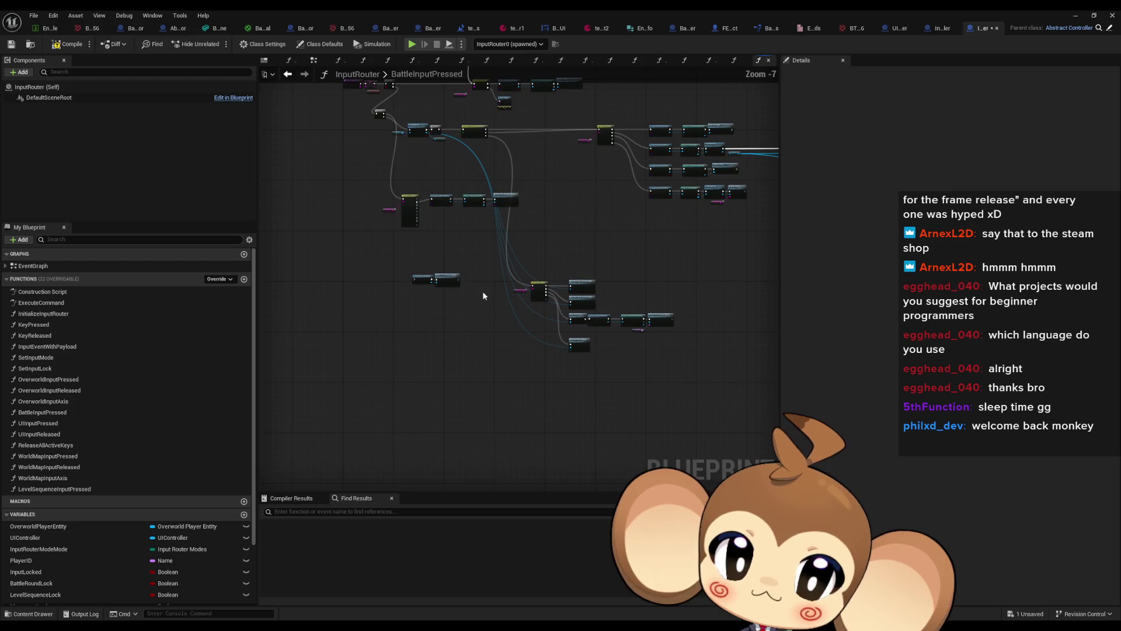
drag(386, 259, 654, 350)
drag(392, 279, 416, 341)
scroll(417, 341, up, 5)
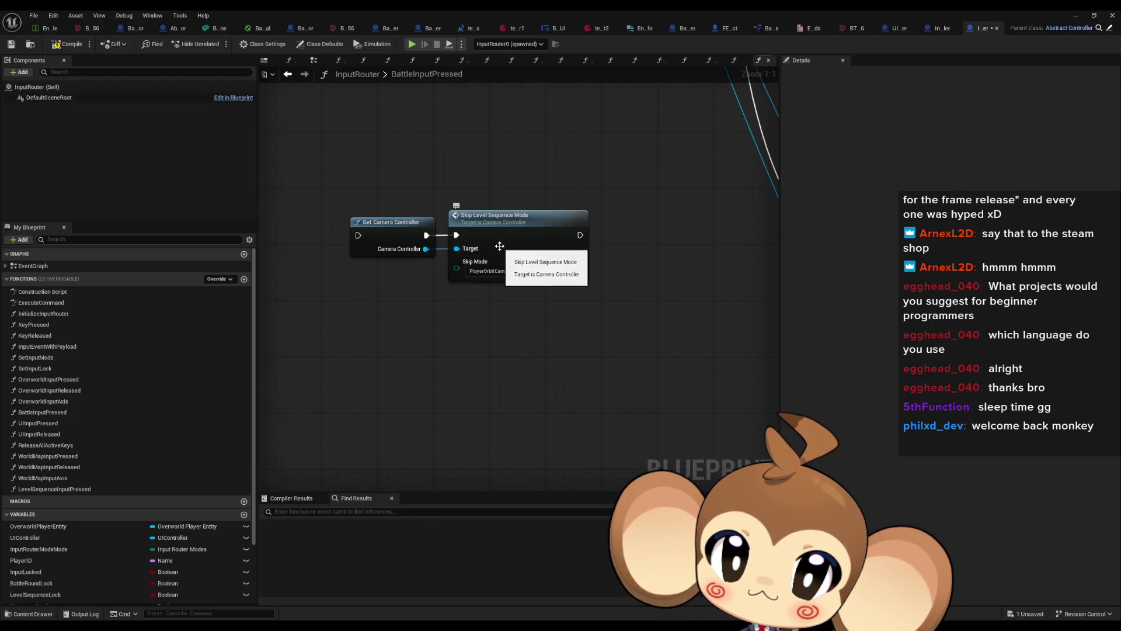
scroll(536, 252, down, 3)
scroll(500, 275, up, 4)
Duplicate the Find First Actor Of Class and Cast To Battle_Controller pair and wire it to the W case.
drag(446, 206, 580, 292)
key(ctrl+c)
key(ctrl+v)
drag(375, 293, 444, 361)
Add a Battle UIController getter from the pasted cast and browse its 'flip' actions.
drag(653, 384, 669, 411)
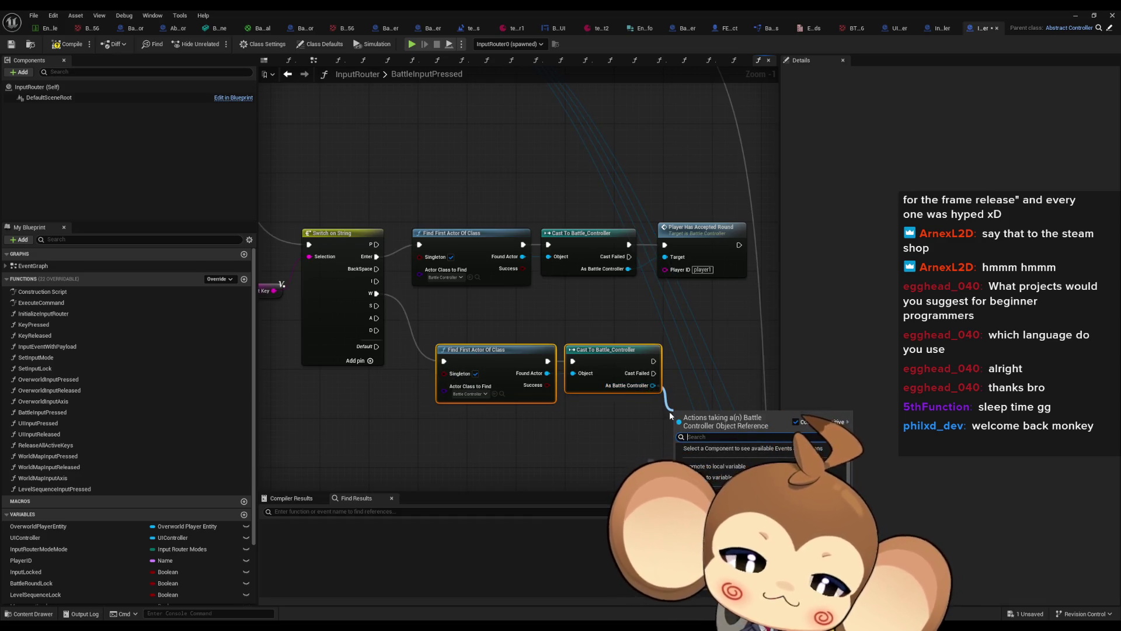
text(ui)
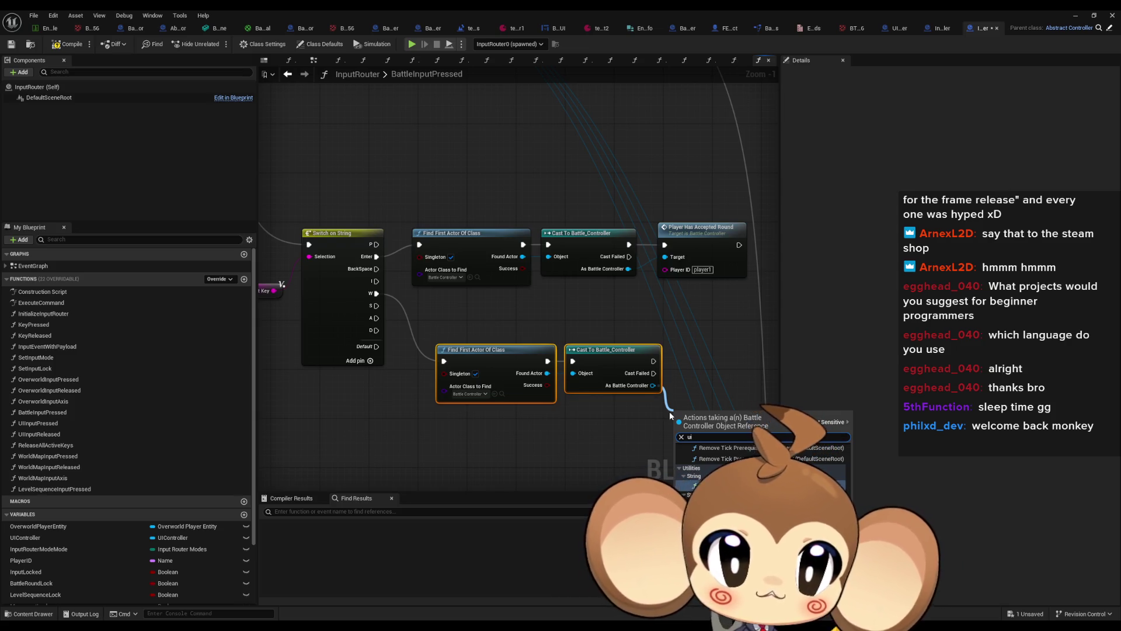
text( cont)
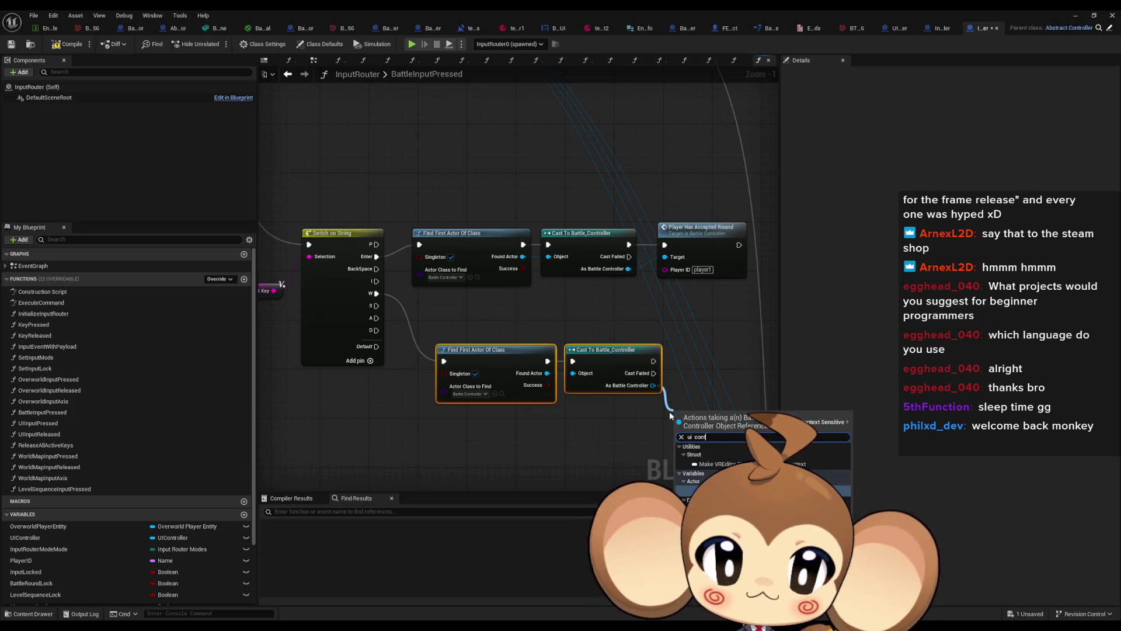
key(Return)
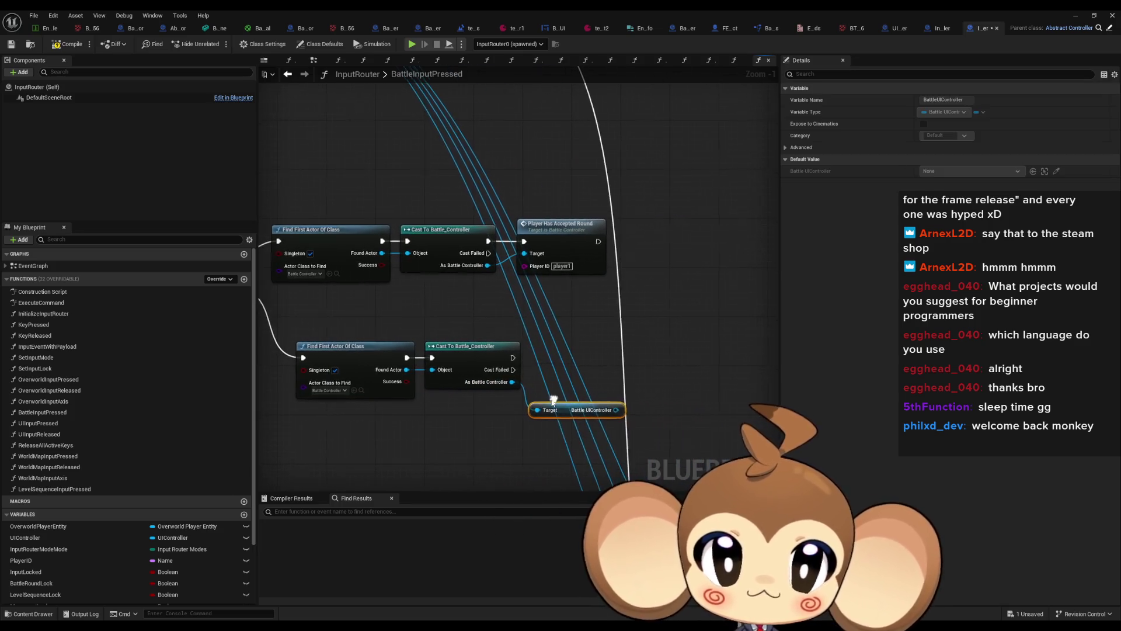
drag(617, 414, 644, 387)
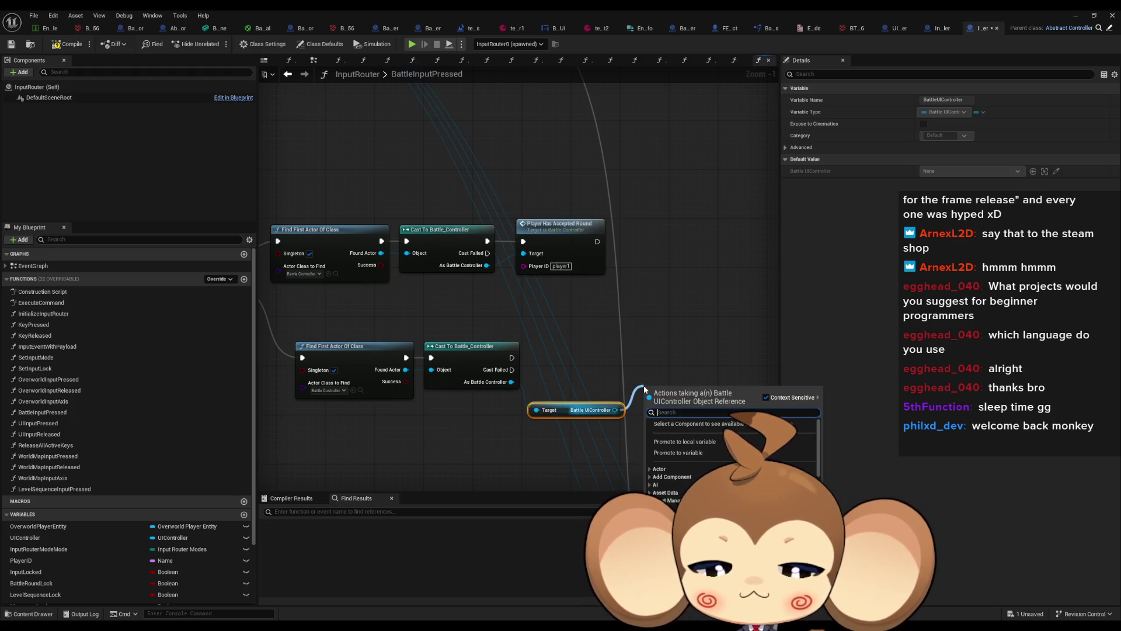
text(flip)
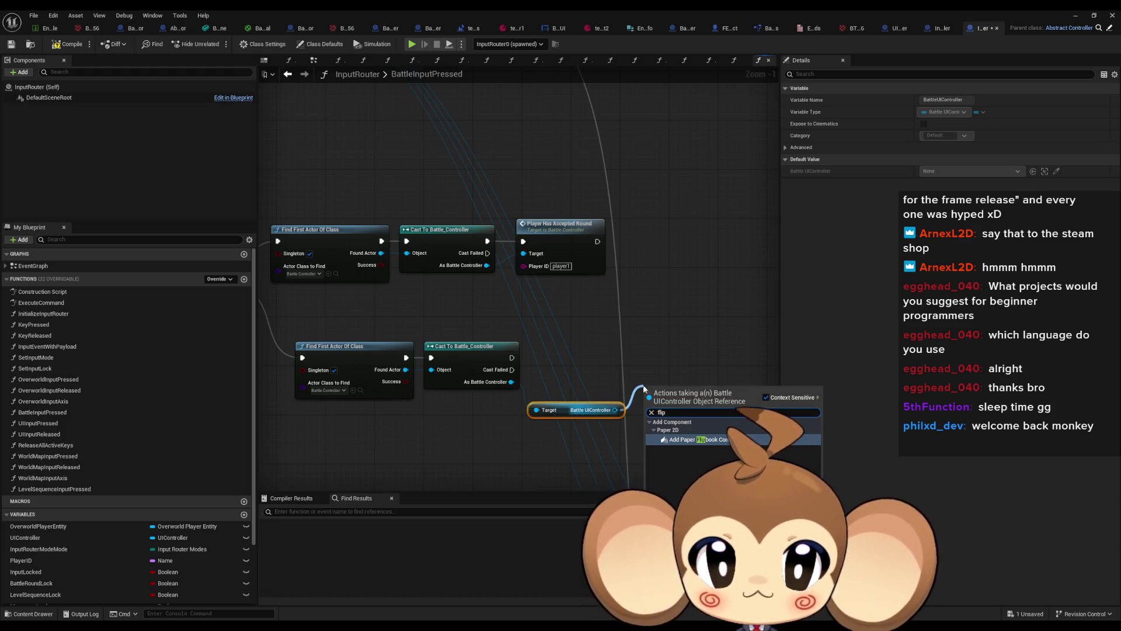
click(653, 429)
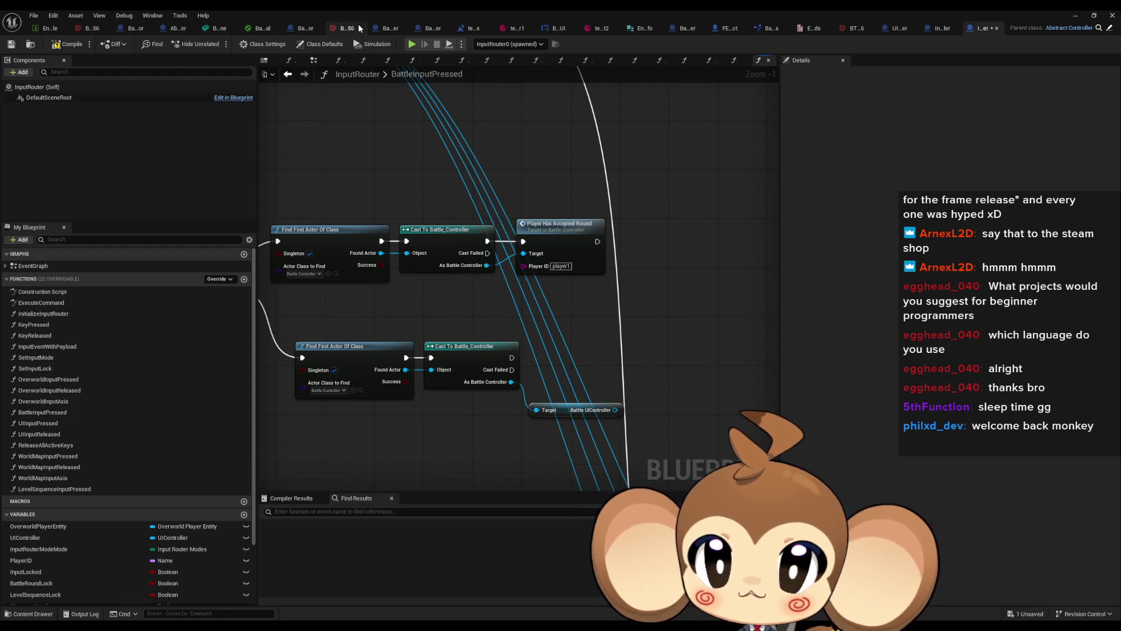
click(956, 27)
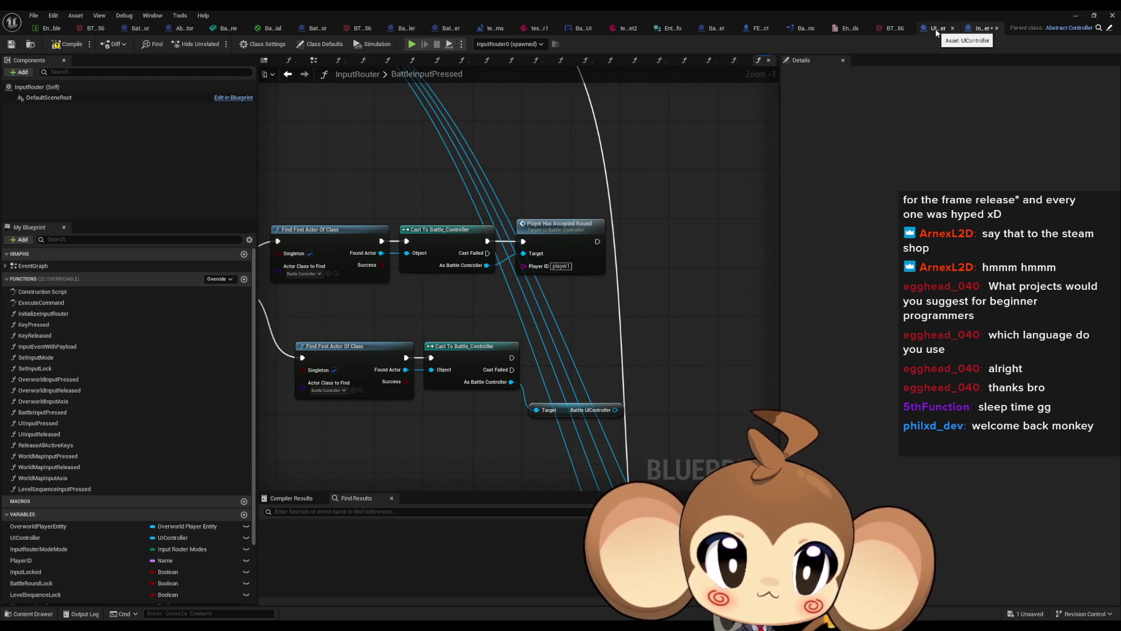
Close the unneeded test asset, battle material and tomato texture editor tabs.
click(952, 28)
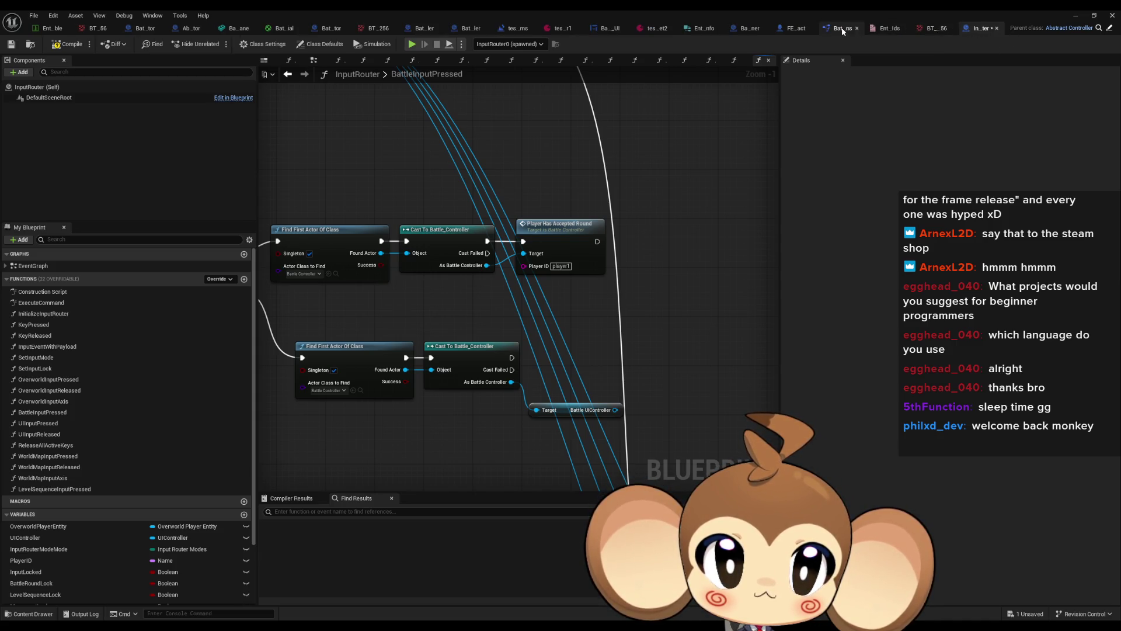
click(904, 28)
click(929, 28)
click(739, 28)
click(642, 28)
click(451, 28)
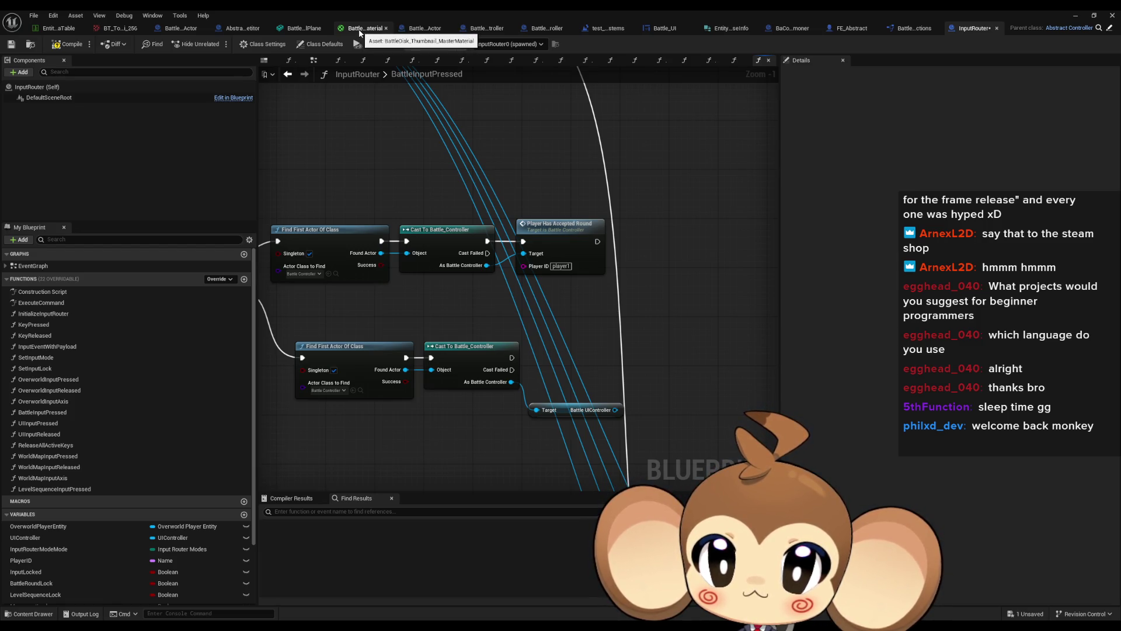
middle_click(359, 30)
middle_click(131, 30)
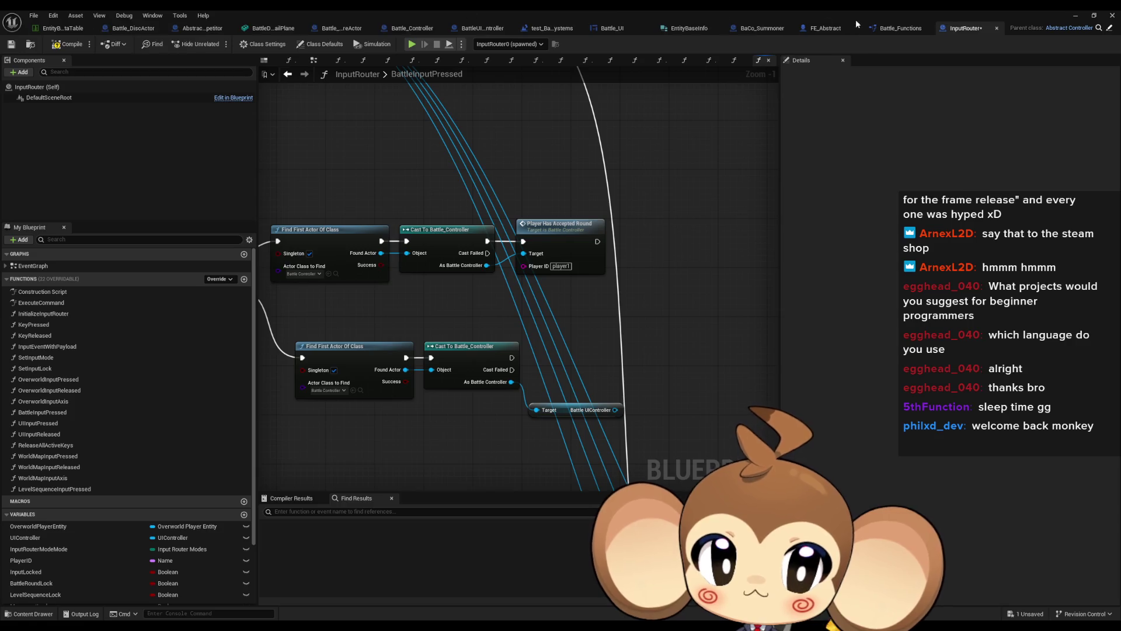
Close the Battle_Functions, FE_Abstract, BaCo_Summoner, EntityBaseInfo and Battle_UI tabs.
click(899, 31)
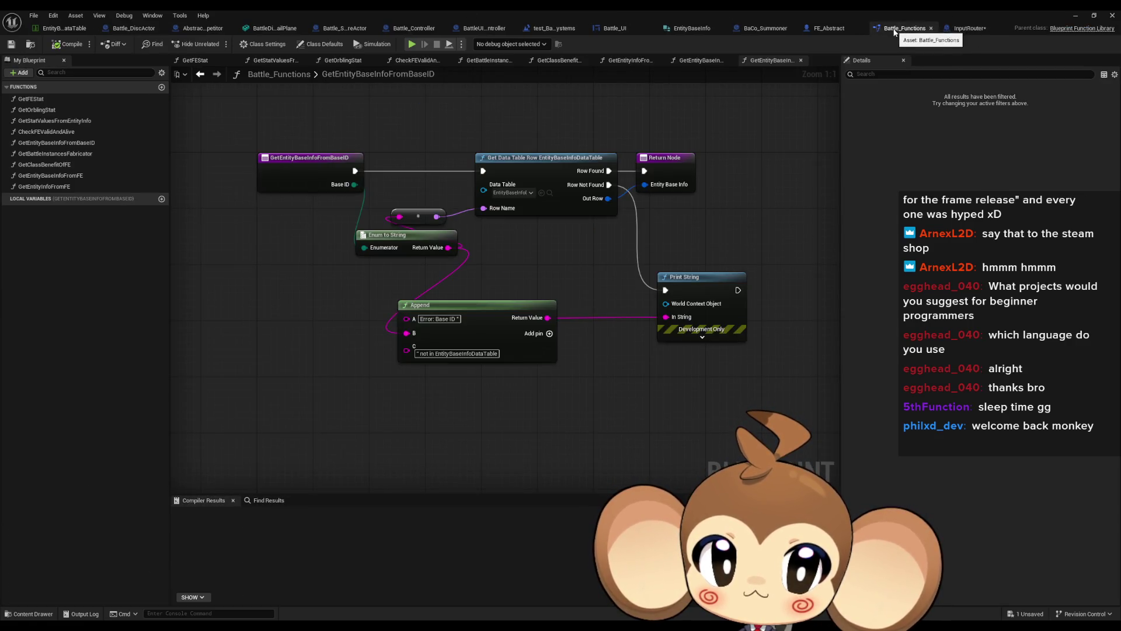
middle_click(894, 32)
middle_click(881, 32)
middle_click(844, 29)
middle_click(860, 32)
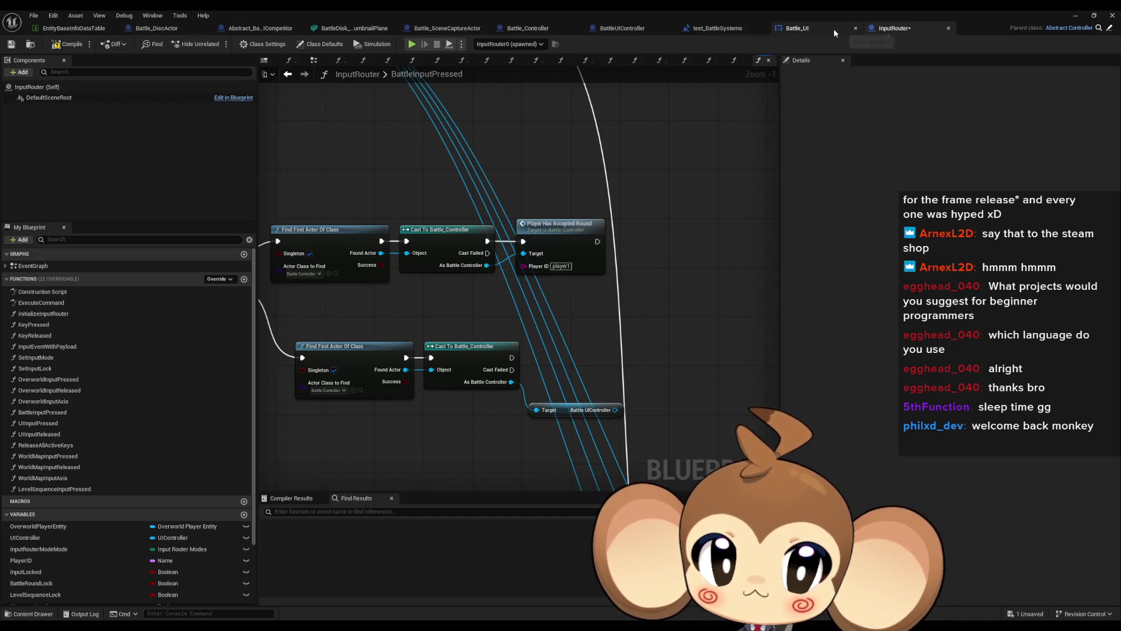
middle_click(810, 29)
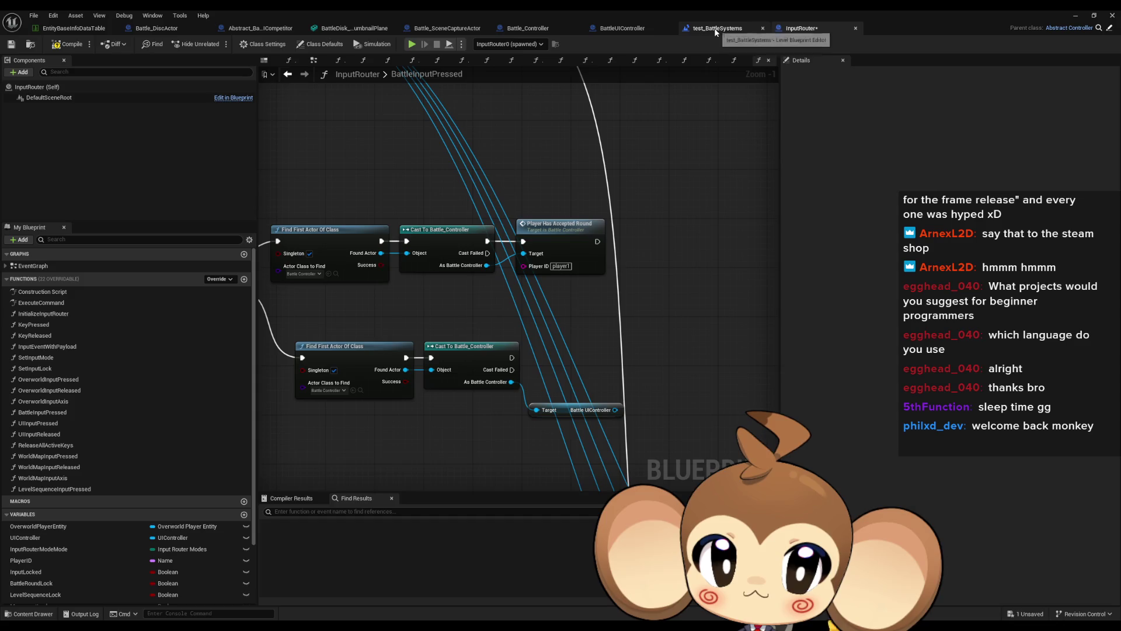
Glance at BattleUIController, then return to BattleInputPressed and list Battle UIController actions.
click(617, 31)
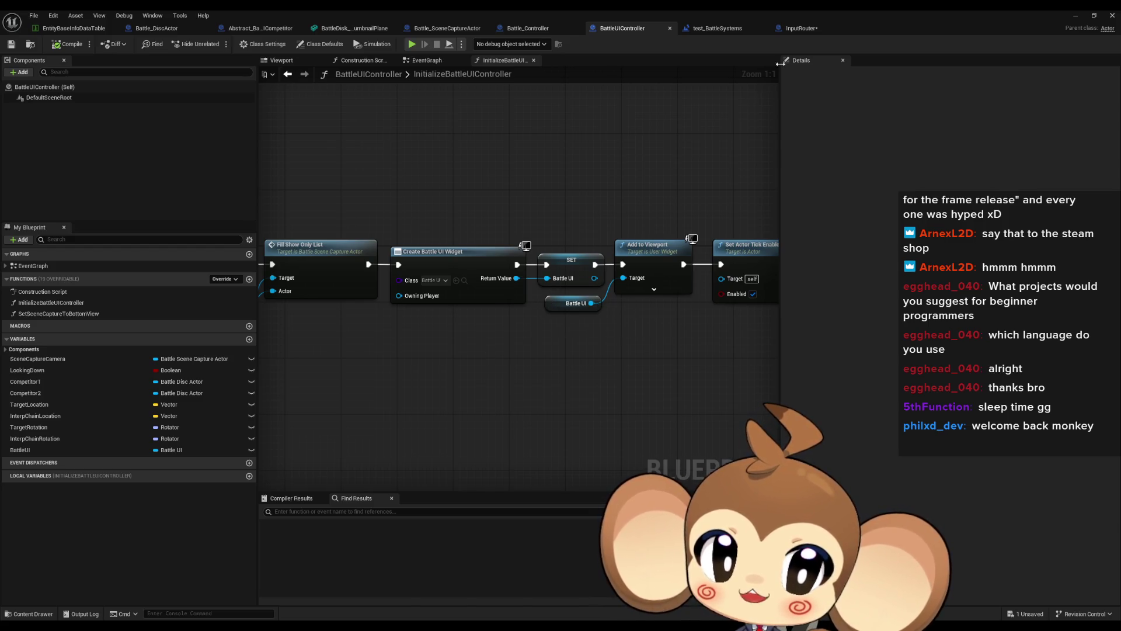
click(800, 30)
drag(615, 409, 662, 419)
Add a Battle UI getter from the controller and search it for a flip action, finding none.
text(ui c)
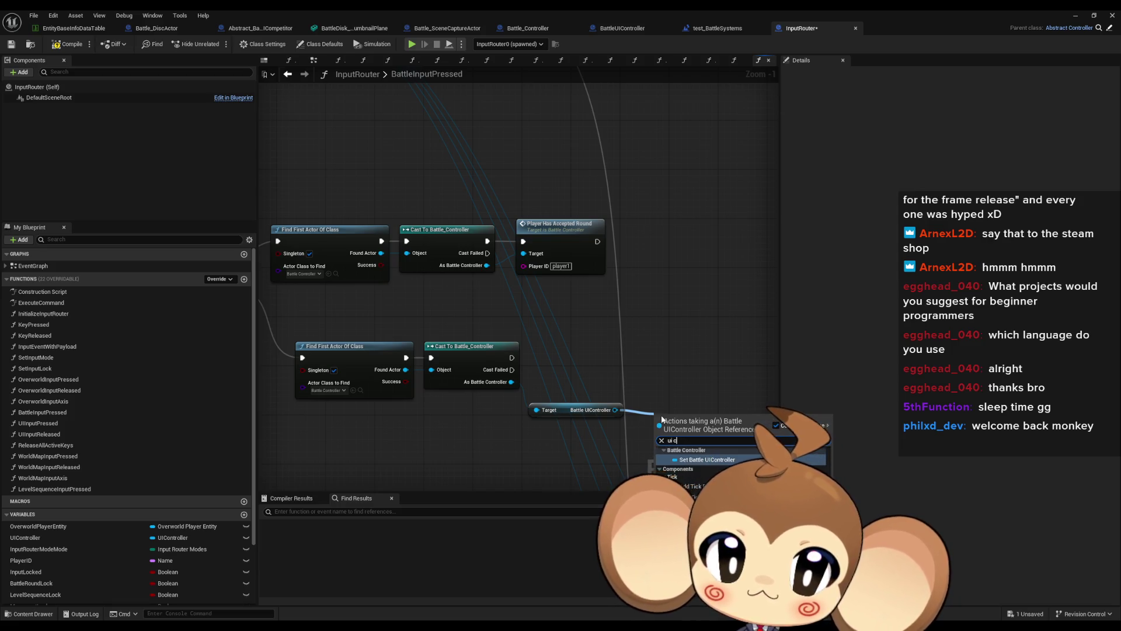
key(BackSpace)
key(BackSpace)
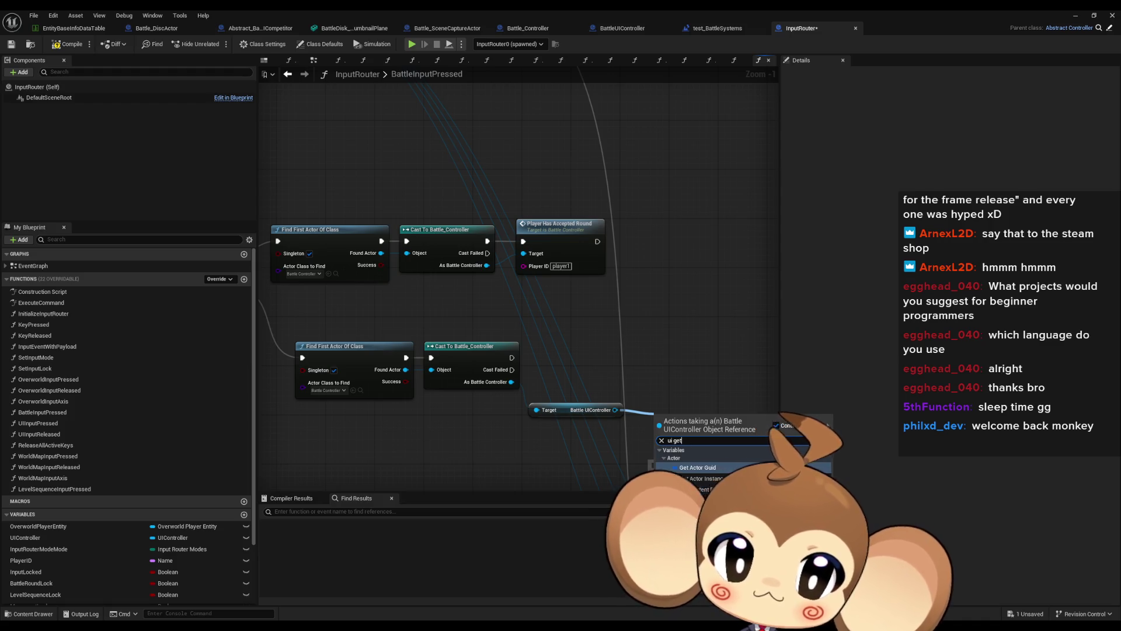
click(691, 427)
drag(717, 415, 693, 366)
text(flip)
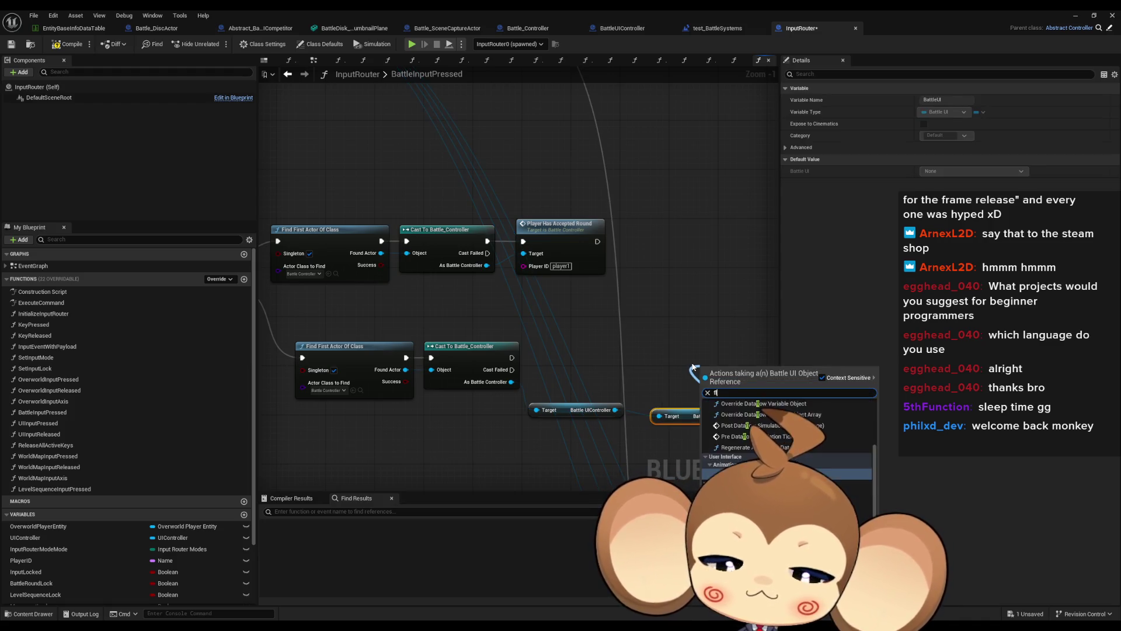
click(742, 313)
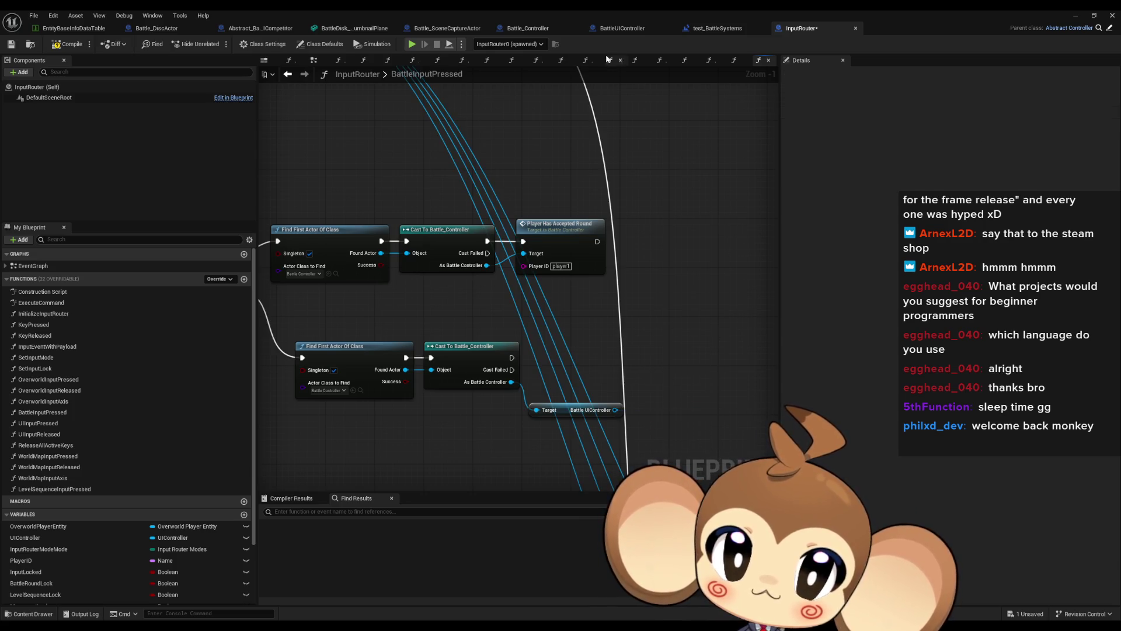
Check BattleUIController's variables, then search the battle controller for flip without adding anything.
click(621, 29)
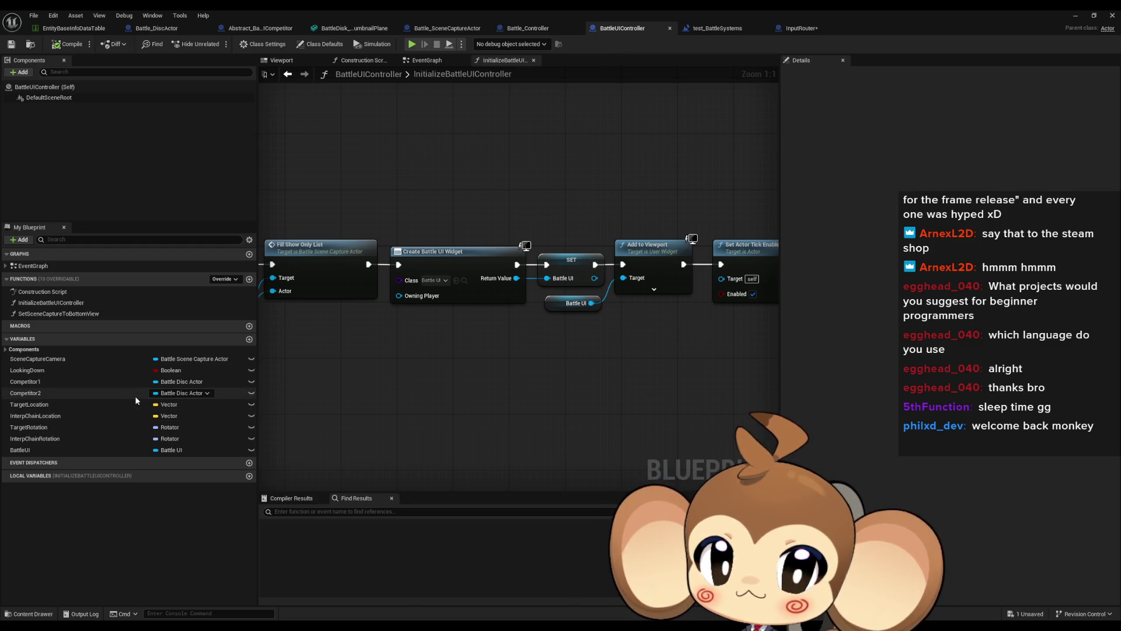
click(800, 28)
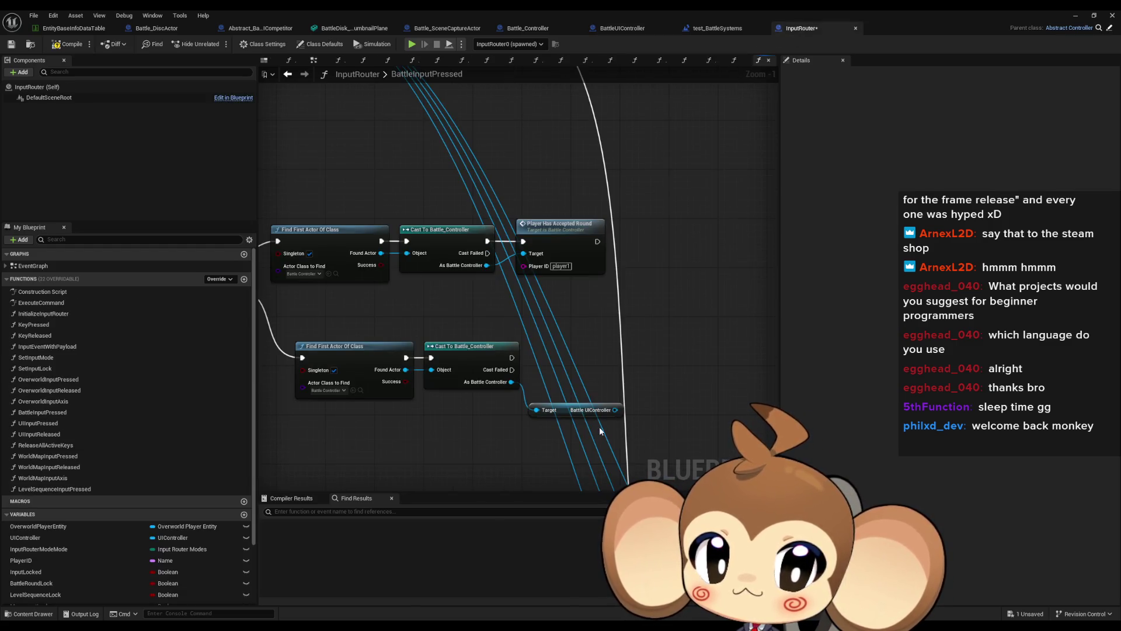
drag(510, 382, 614, 381)
text(flip)
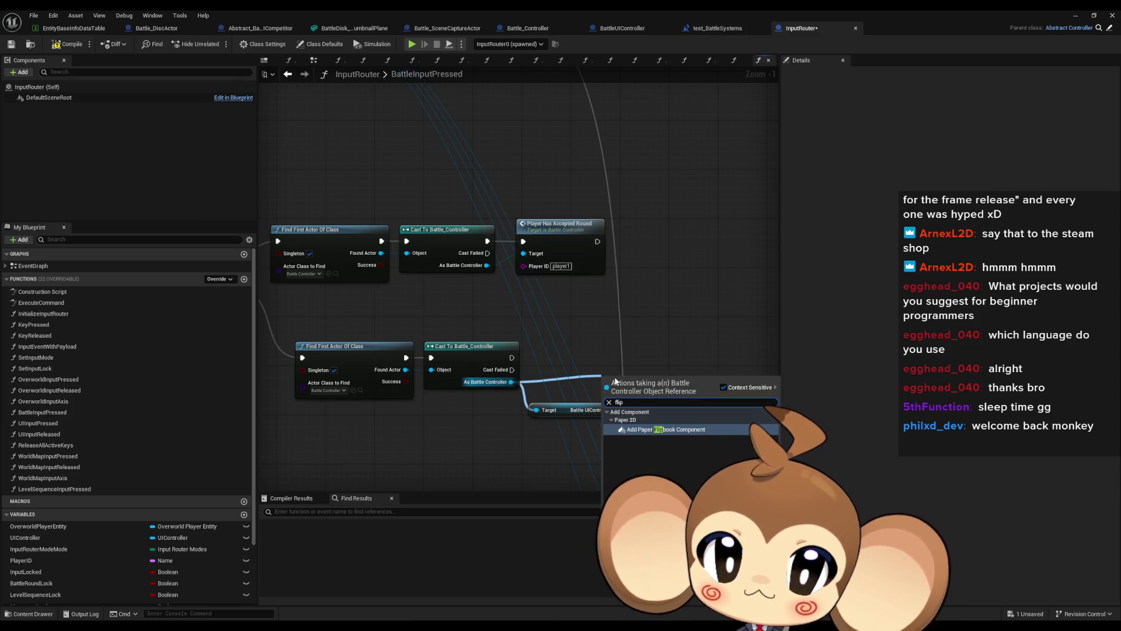
click(633, 351)
Wire the cast result into the Battle UIController getter's Target pin.
drag(605, 366, 642, 356)
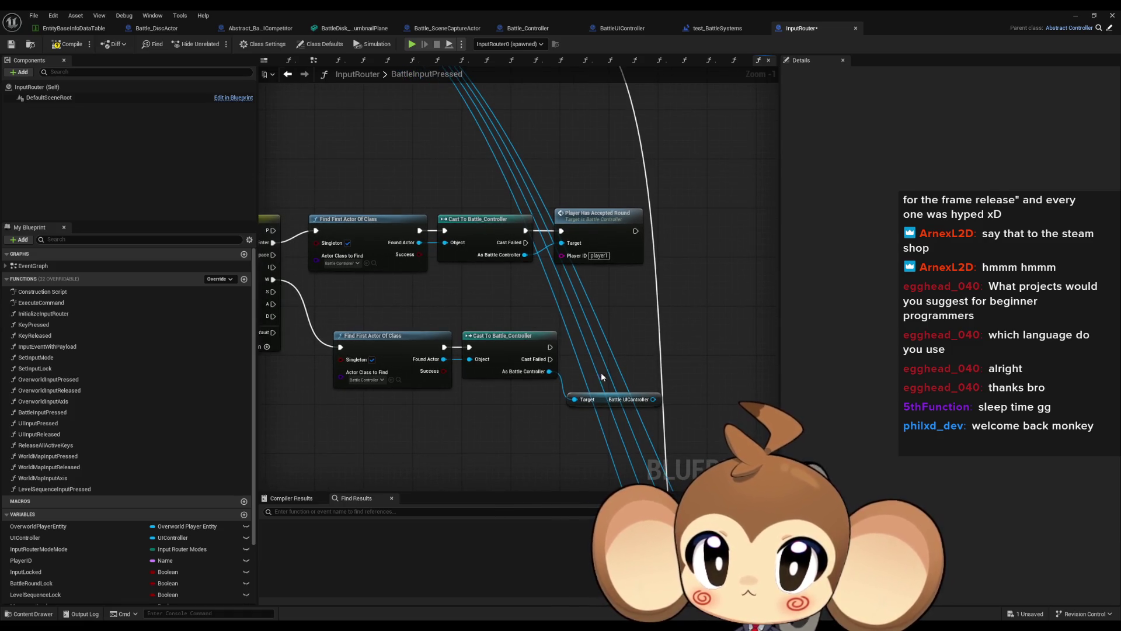
mouse_move(548, 372)
mouse_down()
mouse_move(539, 427)
mouse_move(552, 428)
mouse_up()
click(333, 213)
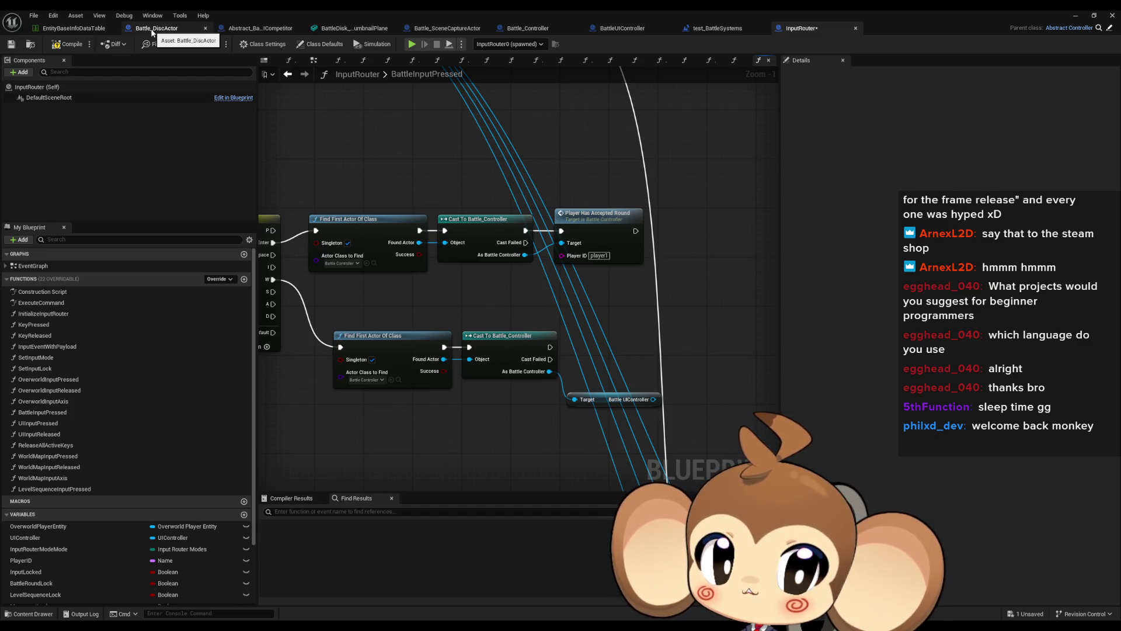
Add Get Competitor 1 and a Toggle Flip call on it, then minimize the Blueprint editor.
mouse_move(653, 399)
mouse_down()
mouse_move(607, 374)
mouse_move(675, 358)
mouse_up()
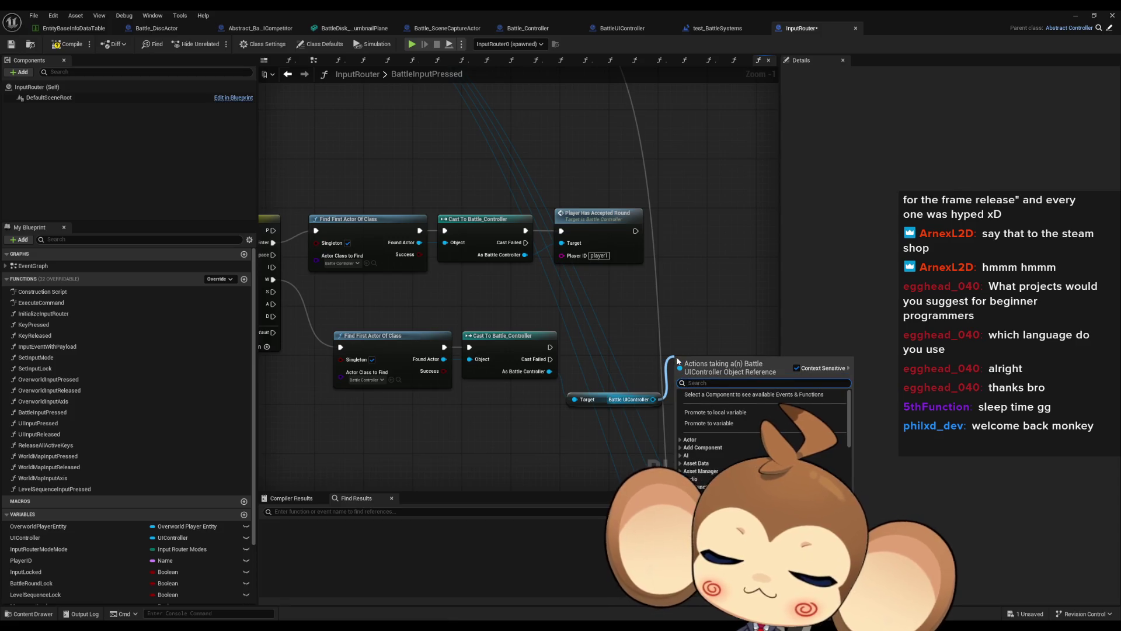
text(compe)
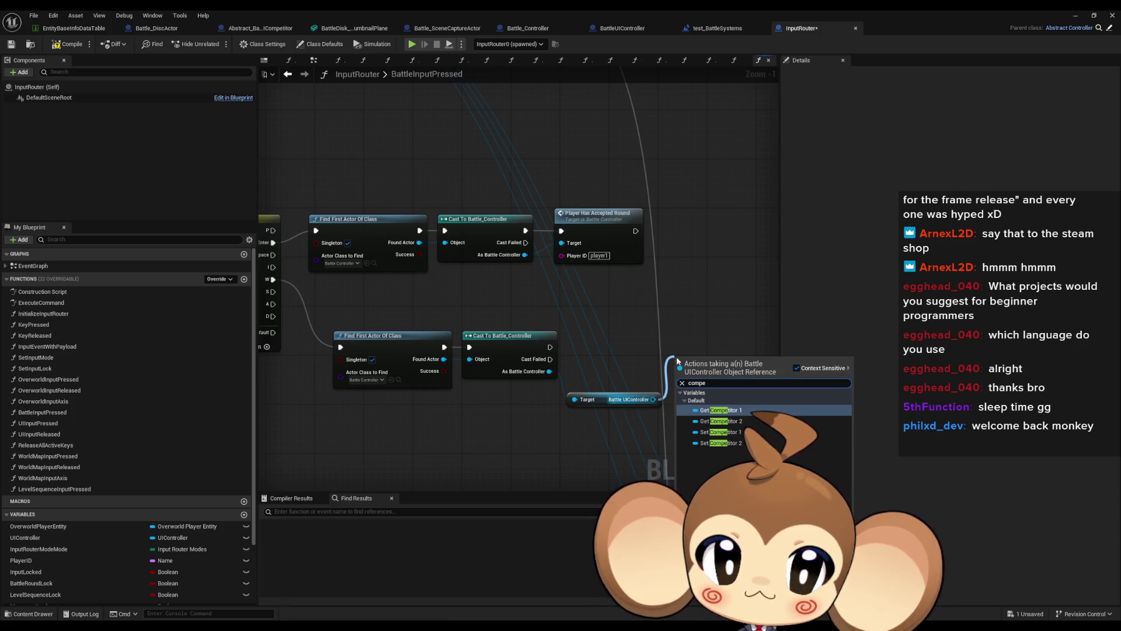
key(Return)
mouse_move(715, 363)
mouse_down()
mouse_move(616, 429)
mouse_move(703, 415)
mouse_up()
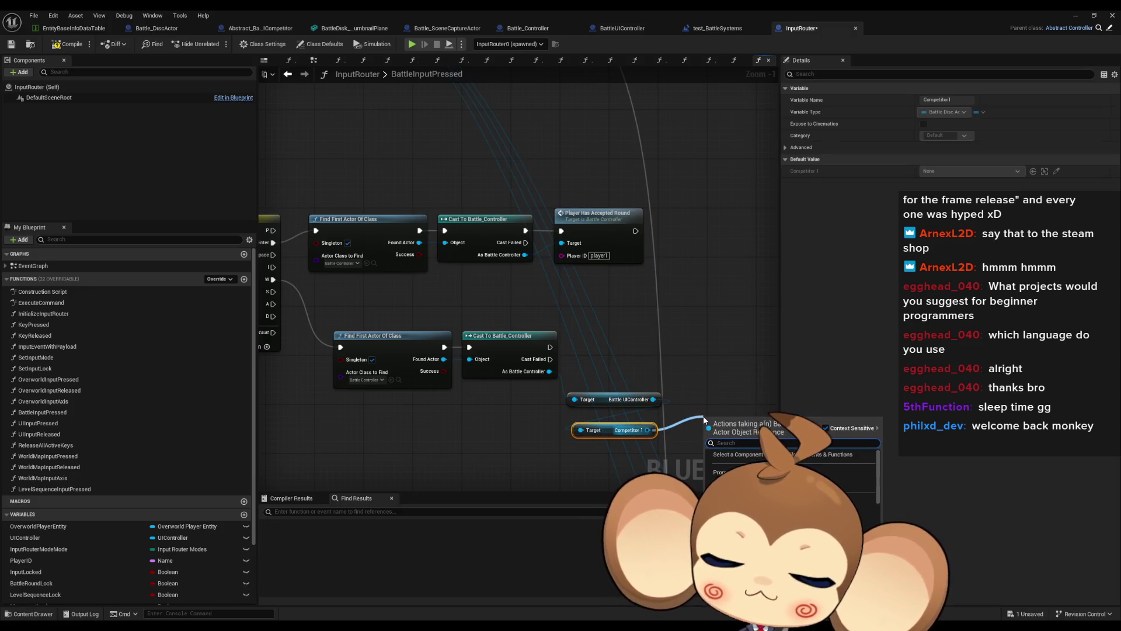
text(flip)
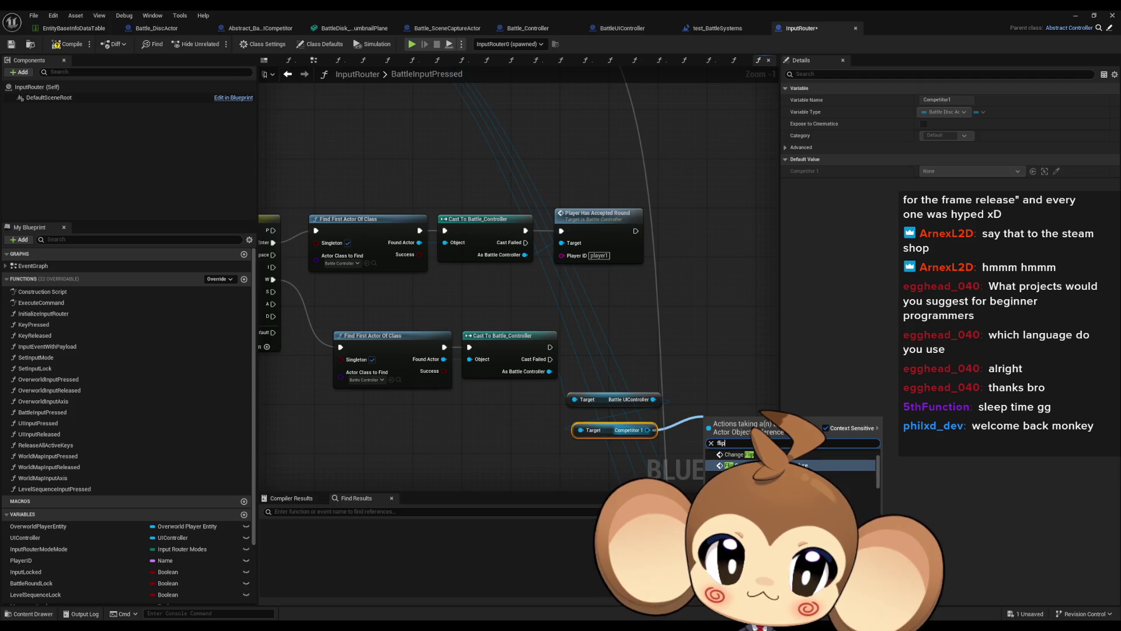
key(Return)
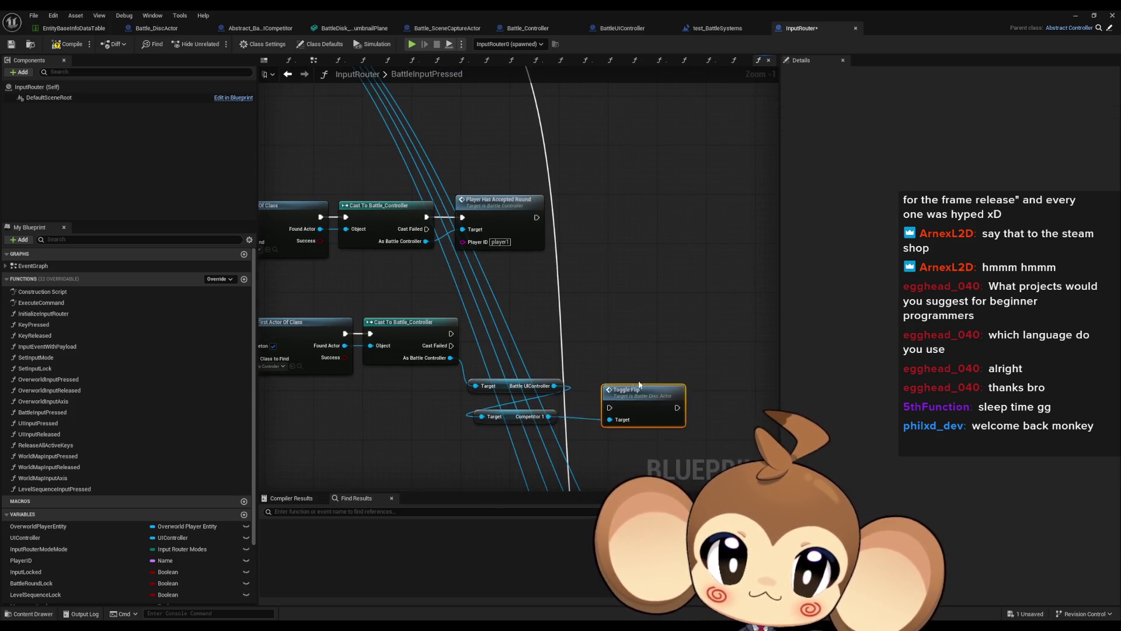
drag(642, 394, 624, 314)
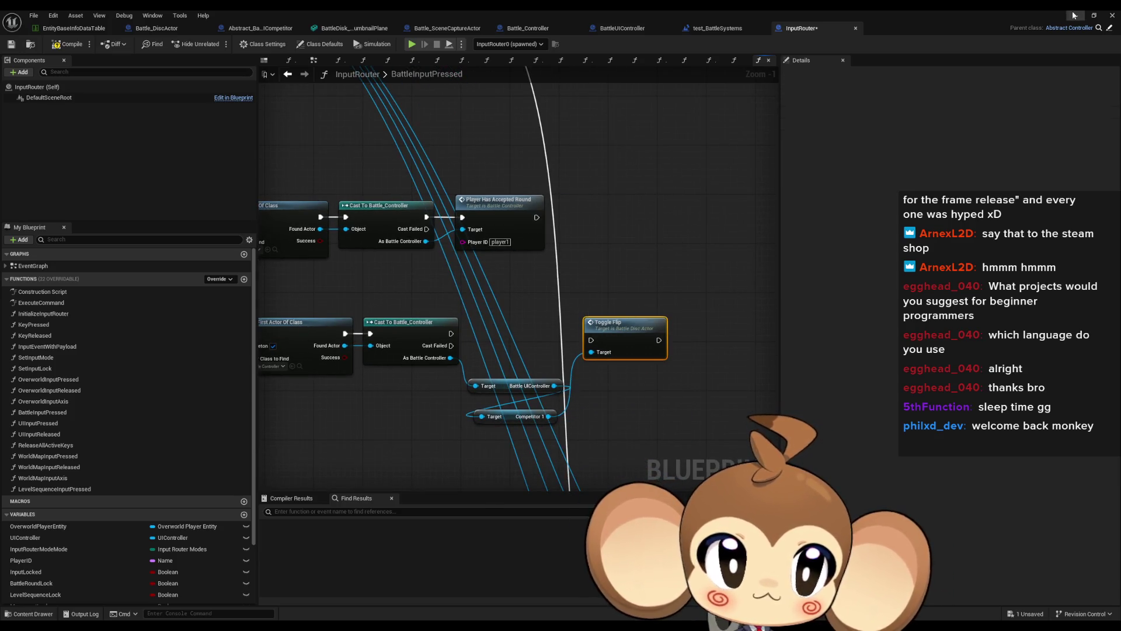
click(1073, 14)
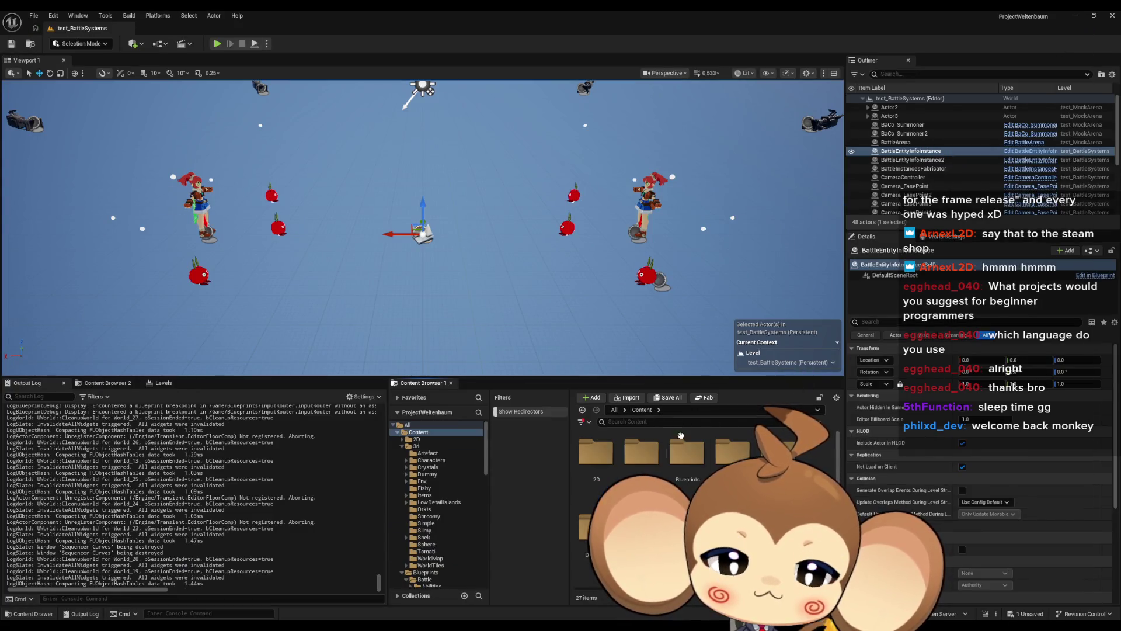
Browse to the Blueprints/Battle/BattleUI folder and save the modified InputRouter.
double_click(687, 452)
click(606, 463)
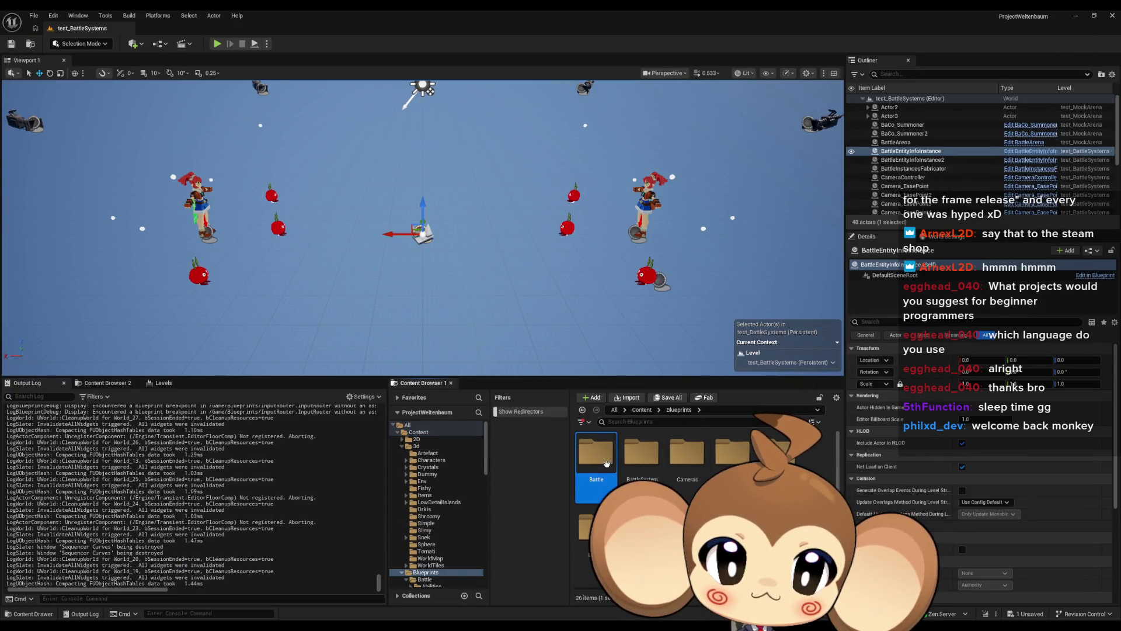
double_click(606, 463)
double_click(719, 464)
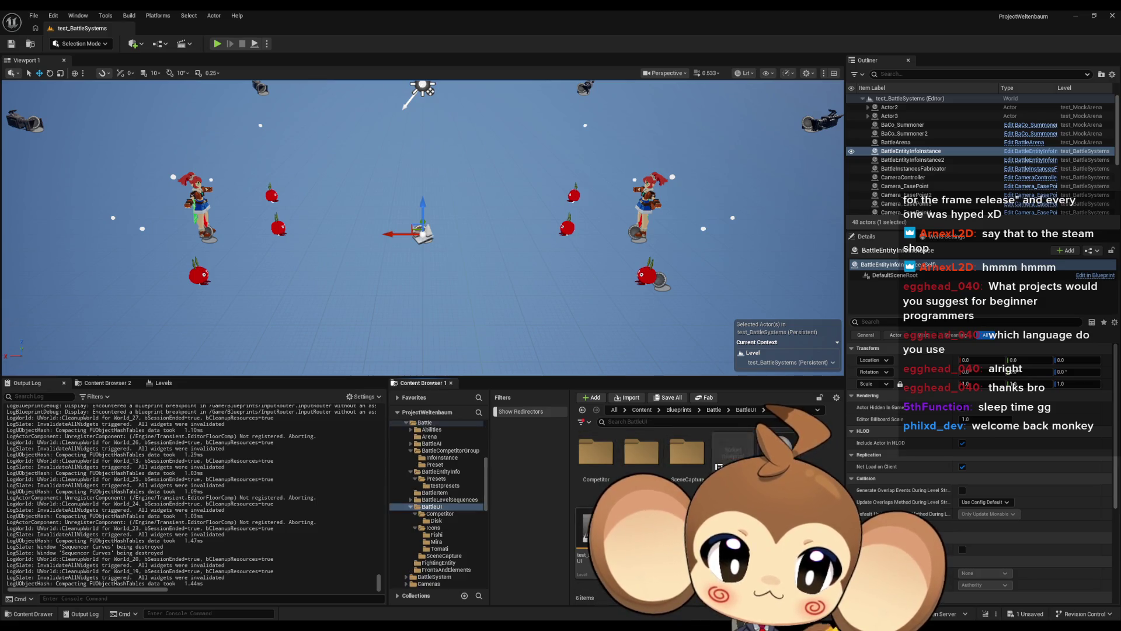
key(ctrl+shift+s)
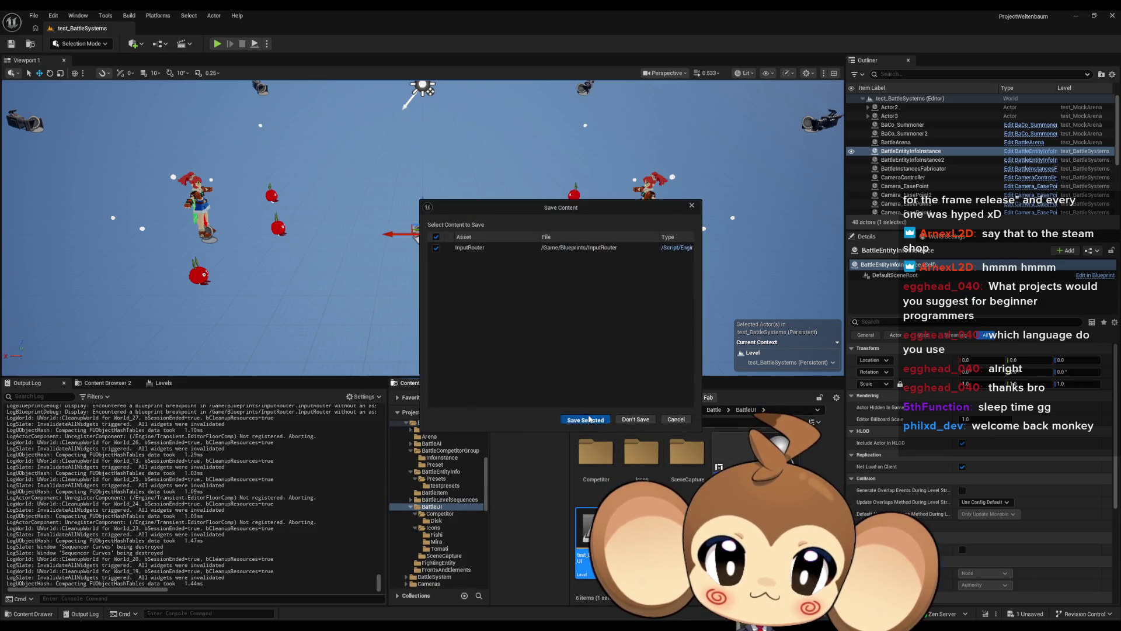
click(587, 419)
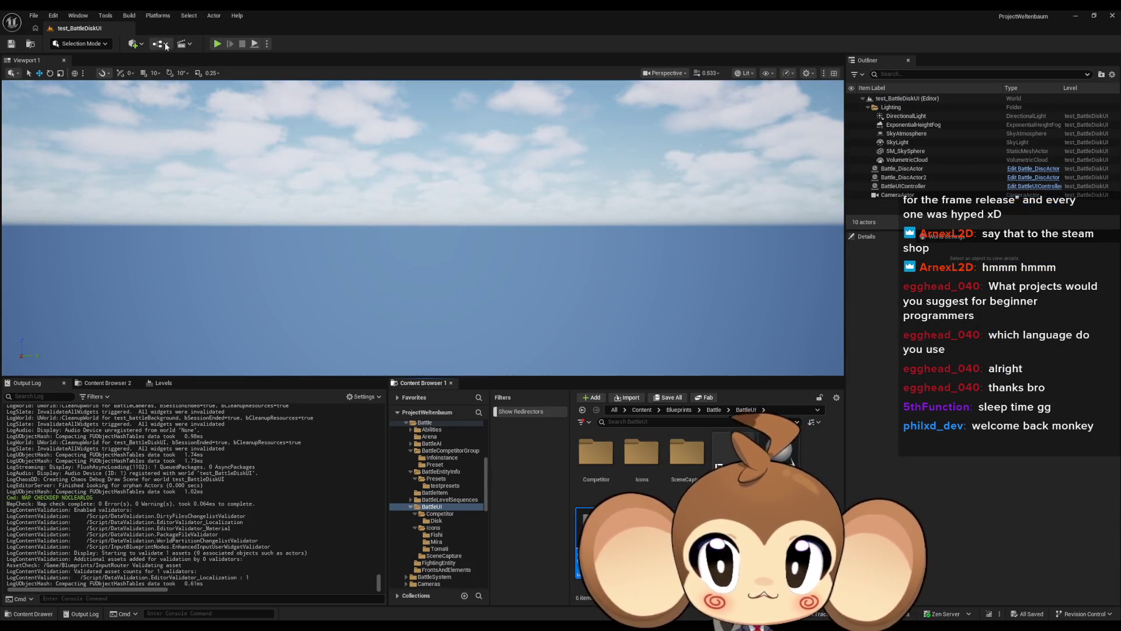
Inspect the Input Spin calls in test_BattleDiskUI's level blueprint, then minimize it.
click(167, 46)
click(198, 106)
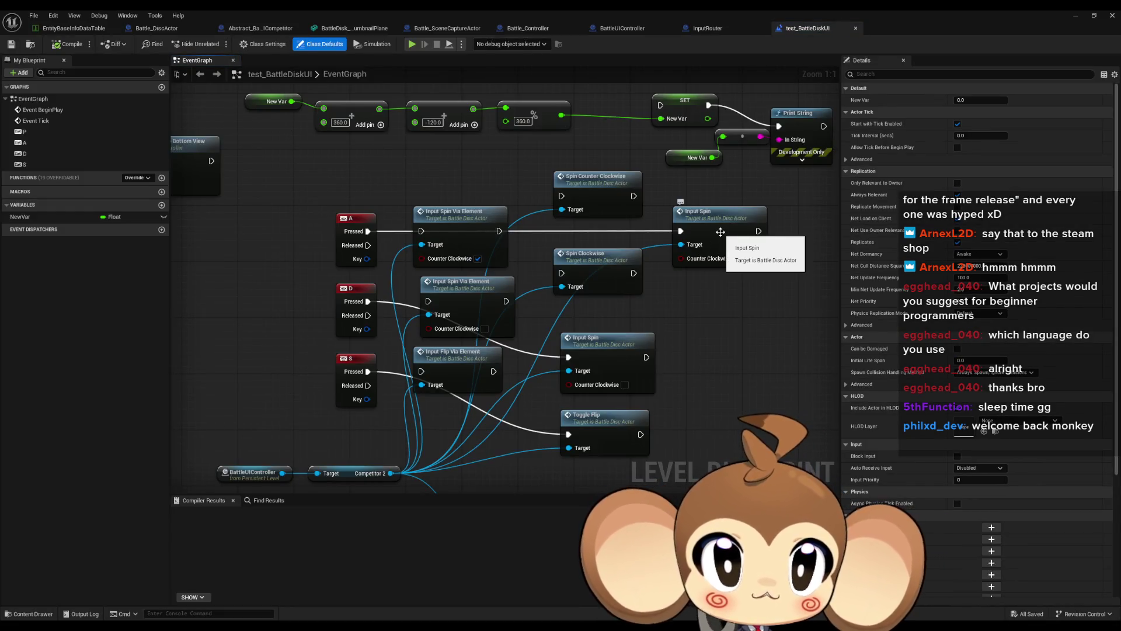
click(602, 339)
click(594, 417)
click(795, 381)
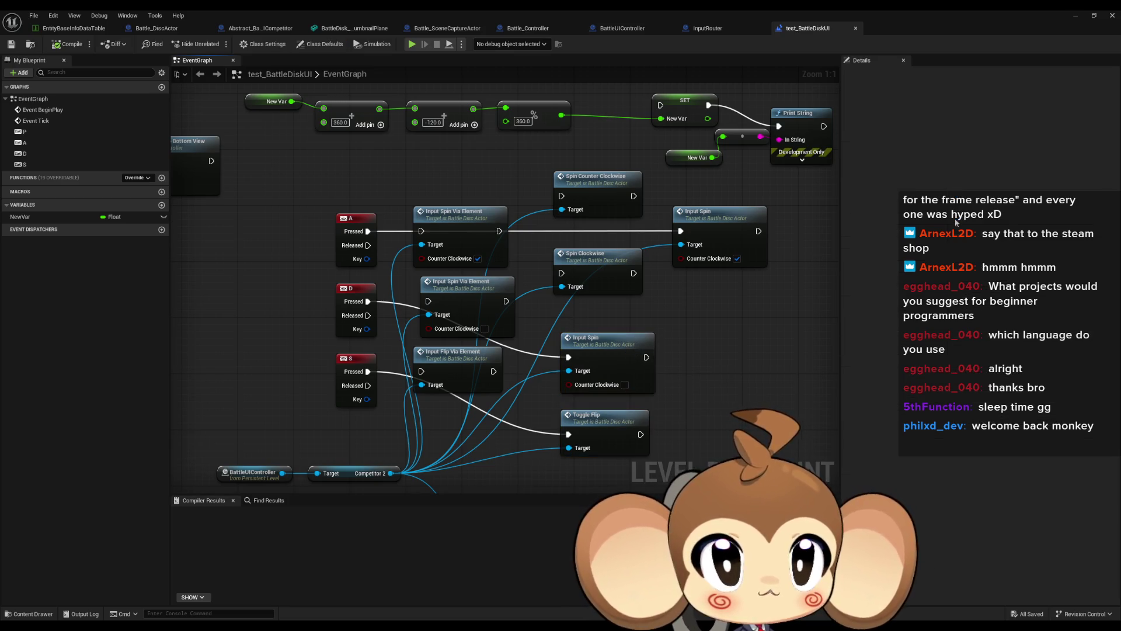
click(1073, 18)
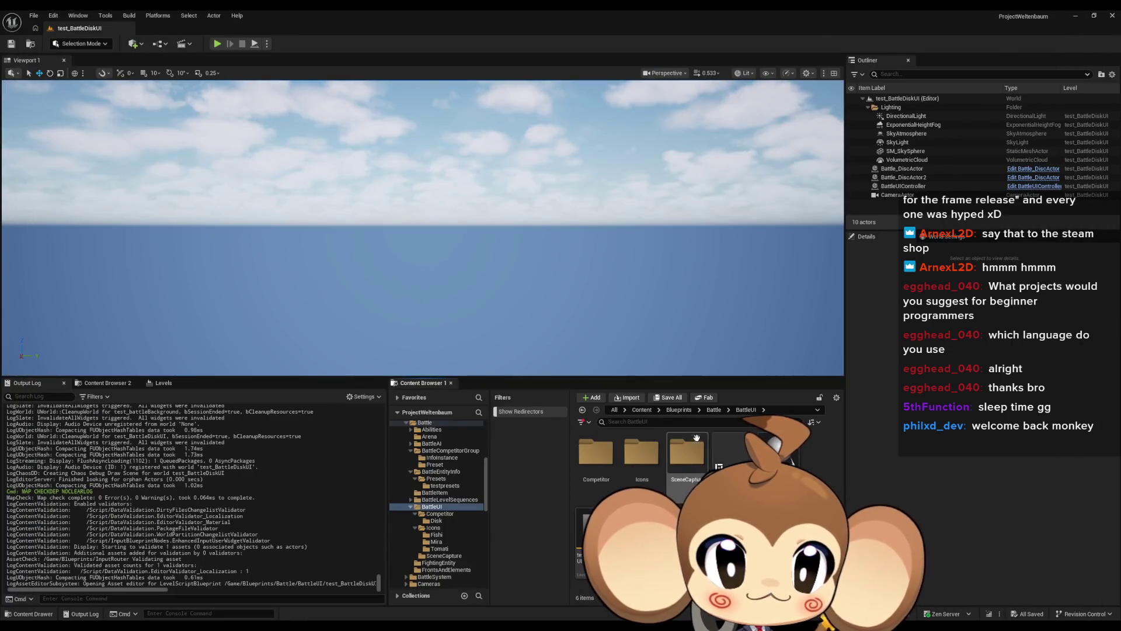
Reopen the test_BattleSystems level and restore the InputRouter Blueprint editor.
click(713, 409)
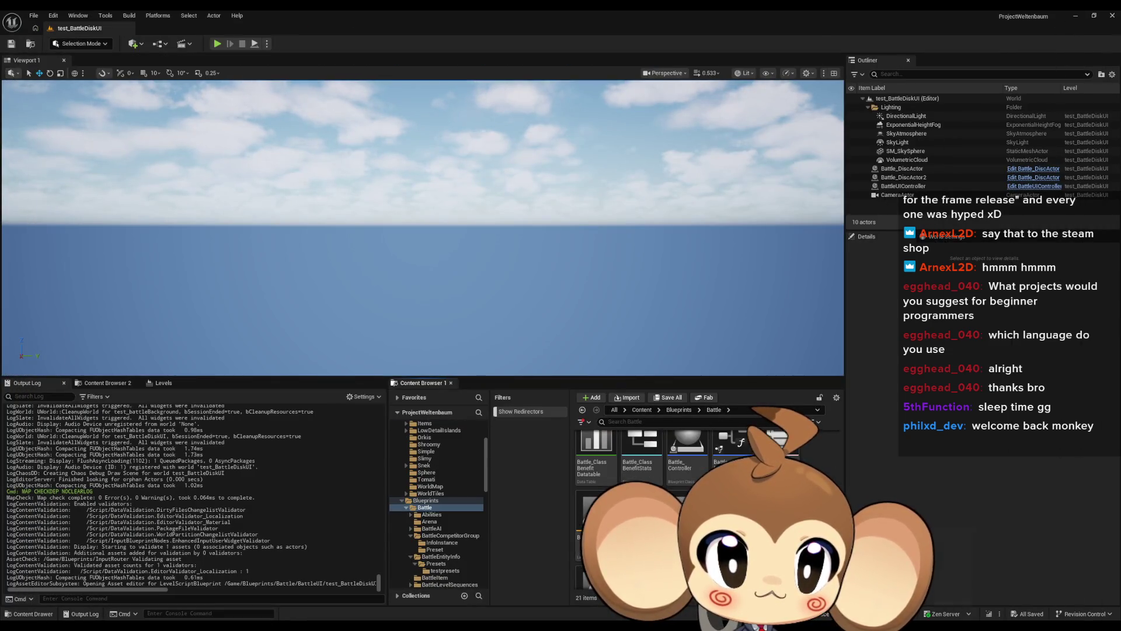
double_click(723, 426)
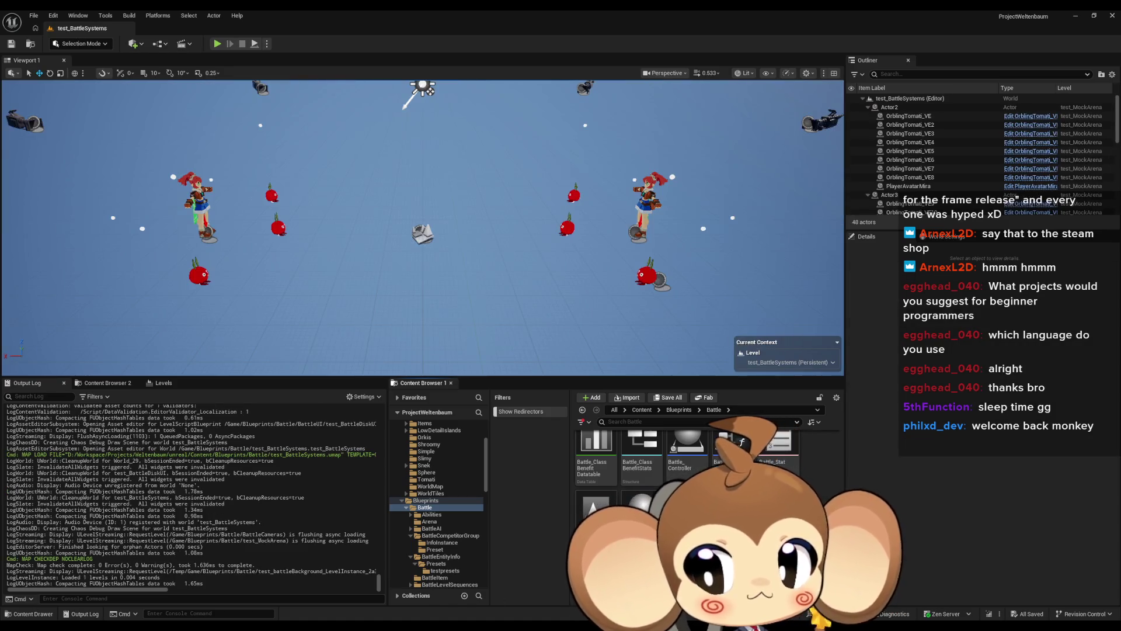
click(362, 575)
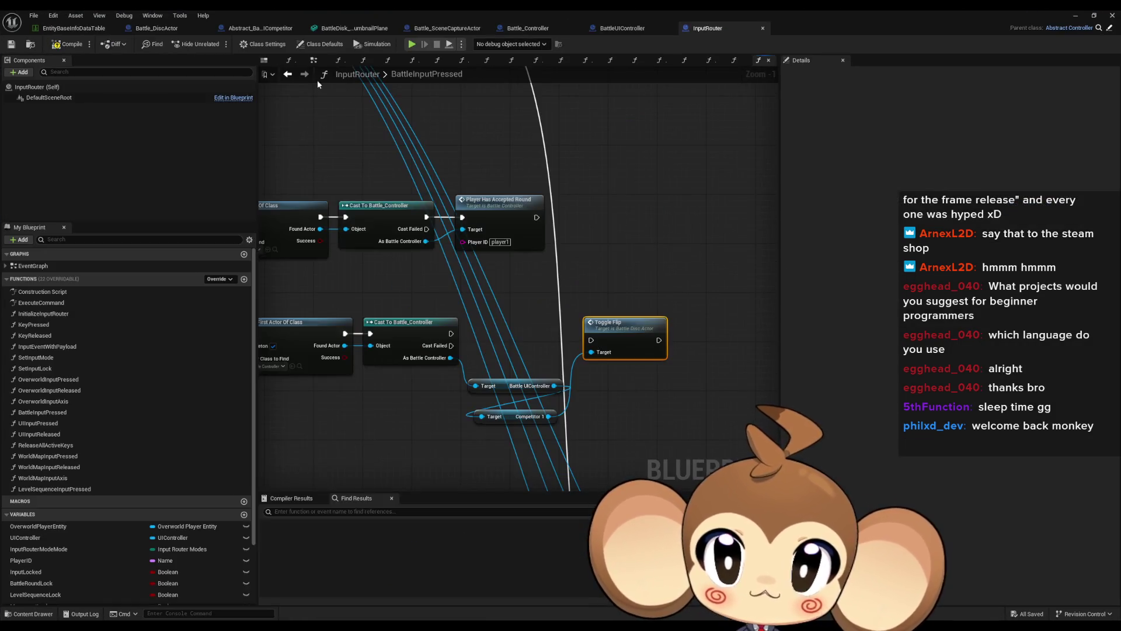
Duplicate the Find First Actor Of Class and Cast To Battle_Controller nodes.
mouse_move(579, 311)
mouse_down()
mouse_move(619, 272)
mouse_move(613, 284)
mouse_move(509, 299)
mouse_move(573, 327)
mouse_up()
mouse_move(473, 316)
mouse_down()
mouse_move(442, 300)
mouse_move(593, 262)
mouse_up()
drag(359, 316, 519, 274)
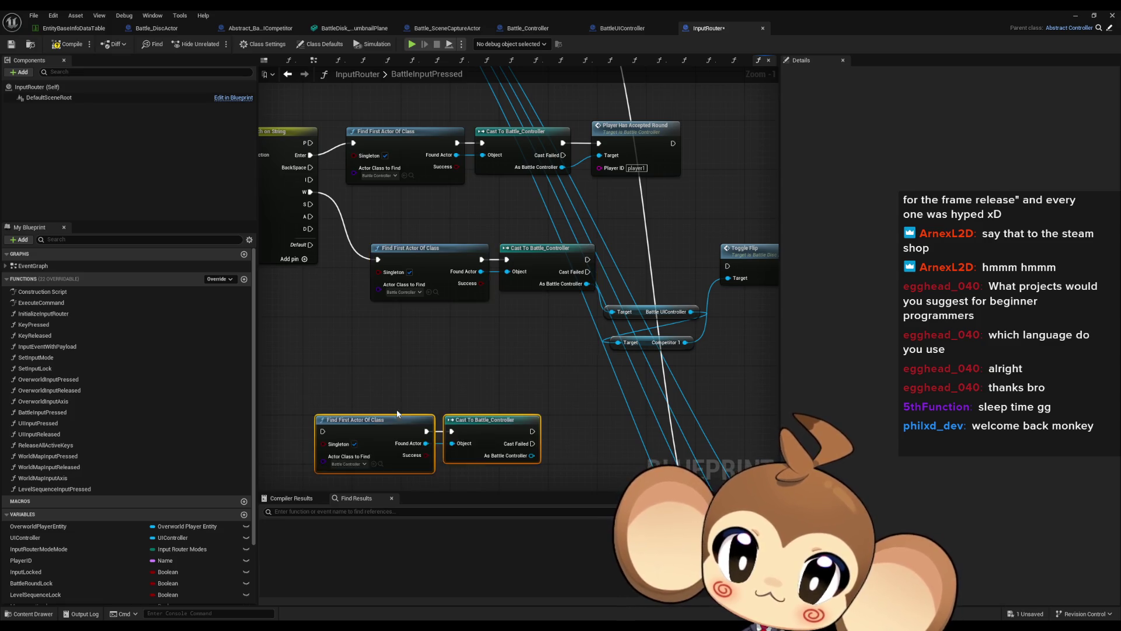
key(ctrl+c)
key(ctrl+v)
drag(546, 400, 572, 403)
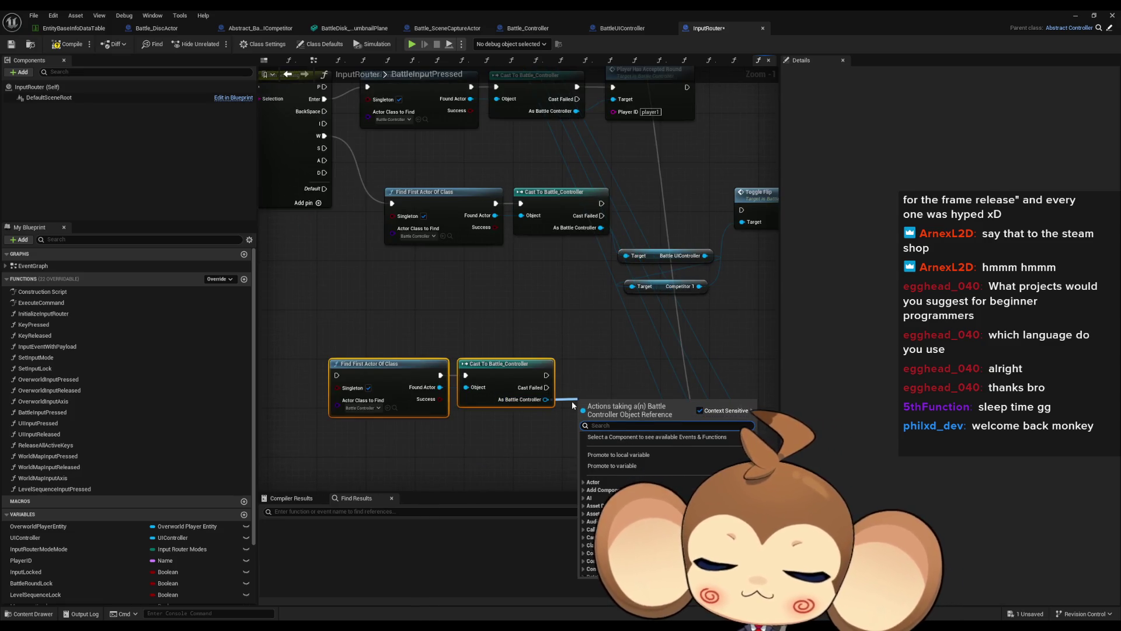
click(592, 320)
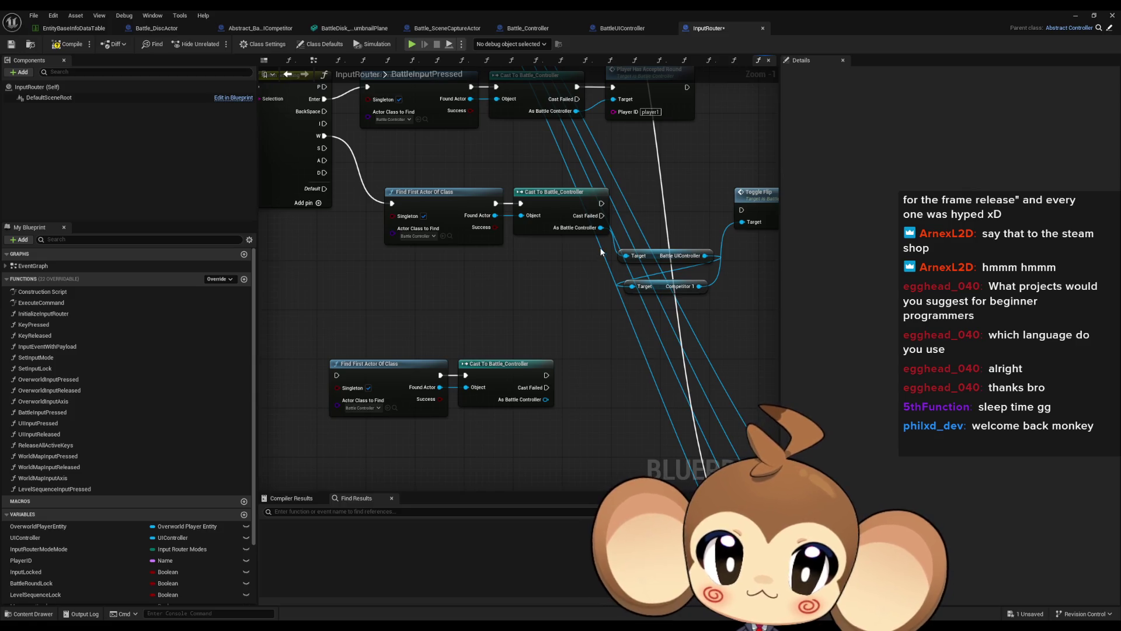
Copy the Battle UIController and Competitor 1 getters onto the new cast and add Input Spin.
drag(592, 320, 717, 247)
key(ctrl+c)
key(ctrl+v)
drag(545, 399, 595, 392)
mouse_move(665, 421)
mouse_down()
mouse_move(641, 451)
mouse_move(665, 442)
mouse_up()
text(inp spi)
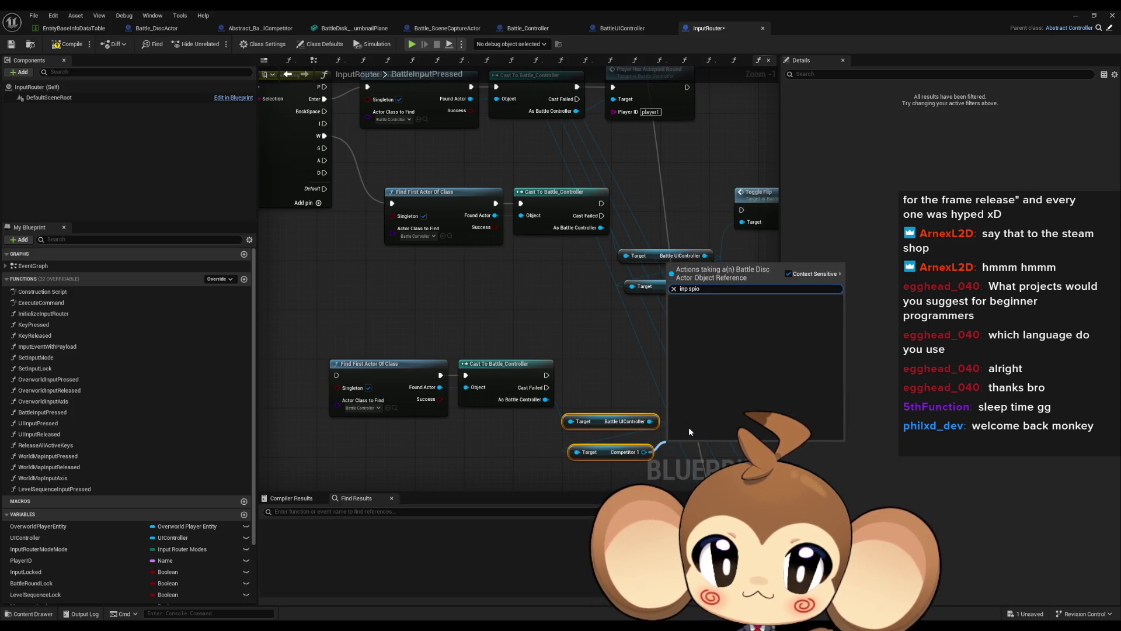
key(Return)
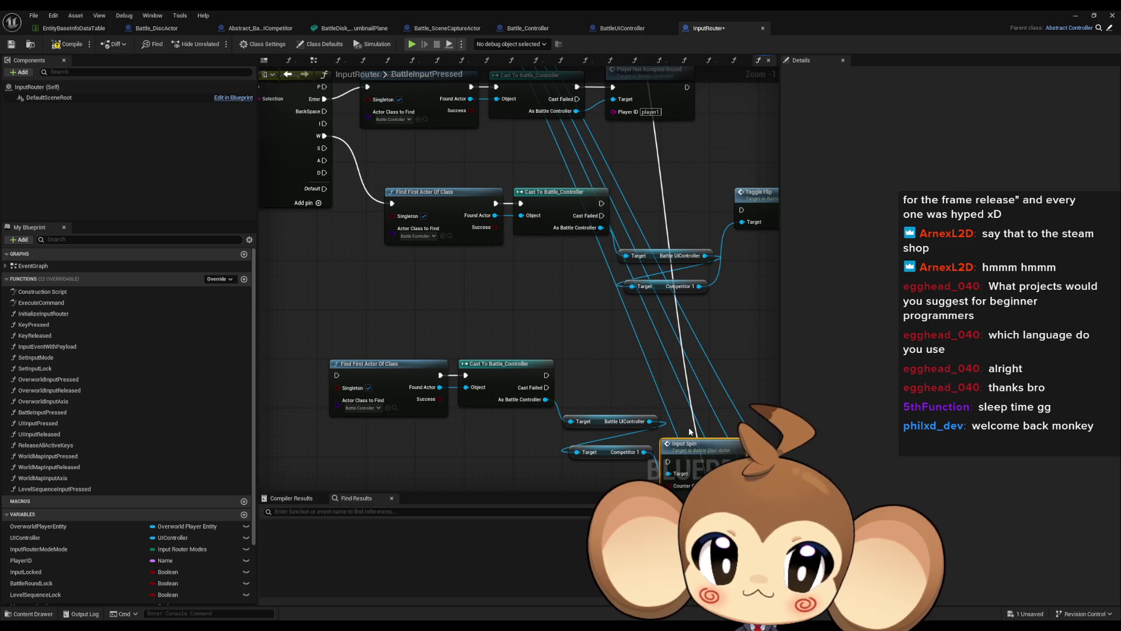
mouse_move(682, 461)
mouse_down()
mouse_move(708, 379)
mouse_move(565, 386)
mouse_move(549, 376)
mouse_up()
Wire the A key branch to the new chain and duplicate the Input Spin group below it.
drag(324, 161, 337, 375)
drag(397, 346, 726, 461)
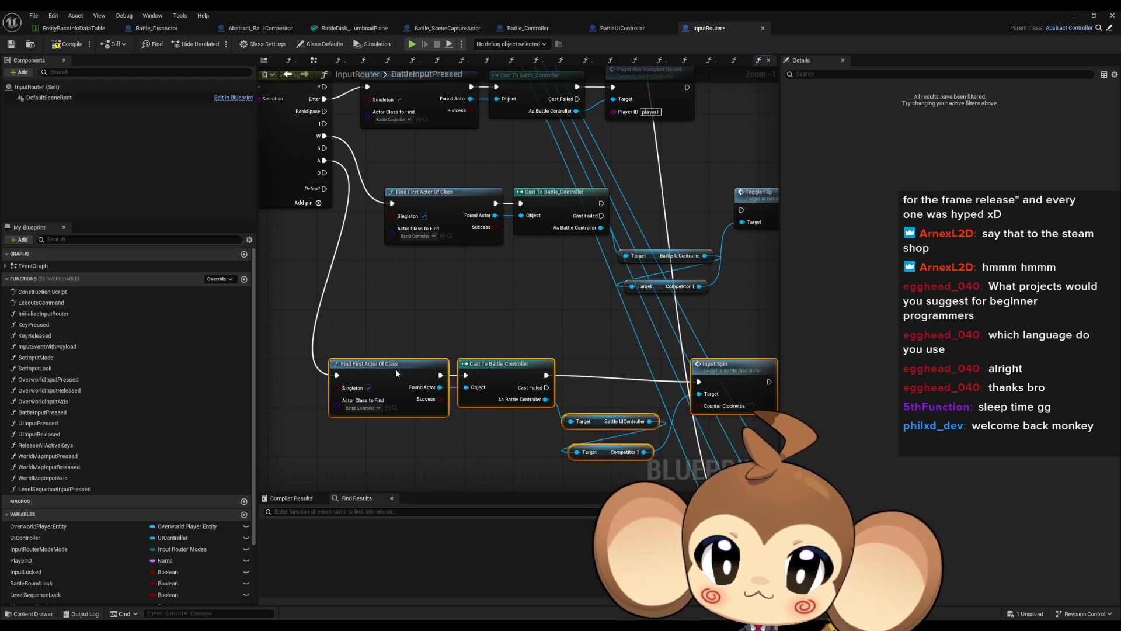
drag(390, 374, 452, 343)
key(ctrl+c)
key(ctrl+v)
mouse_move(470, 446)
mouse_down()
mouse_move(525, 462)
mouse_move(636, 446)
mouse_up()
Connect the upper cast to Toggle Flip and the other cast to Input Spin's execution input.
mouse_move(302, 433)
mouse_down()
mouse_move(456, 439)
mouse_move(385, 281)
mouse_move(346, 150)
mouse_move(415, 182)
mouse_up()
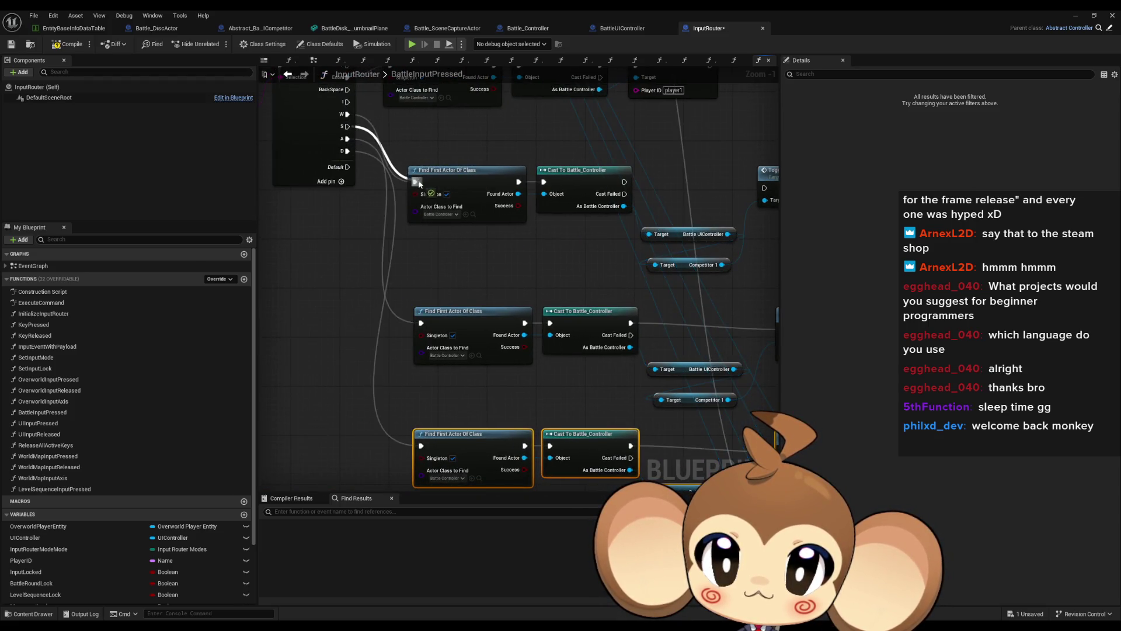
drag(624, 182, 762, 188)
mouse_move(738, 329)
mouse_down()
mouse_move(641, 274)
mouse_move(656, 274)
mouse_up()
click(727, 331)
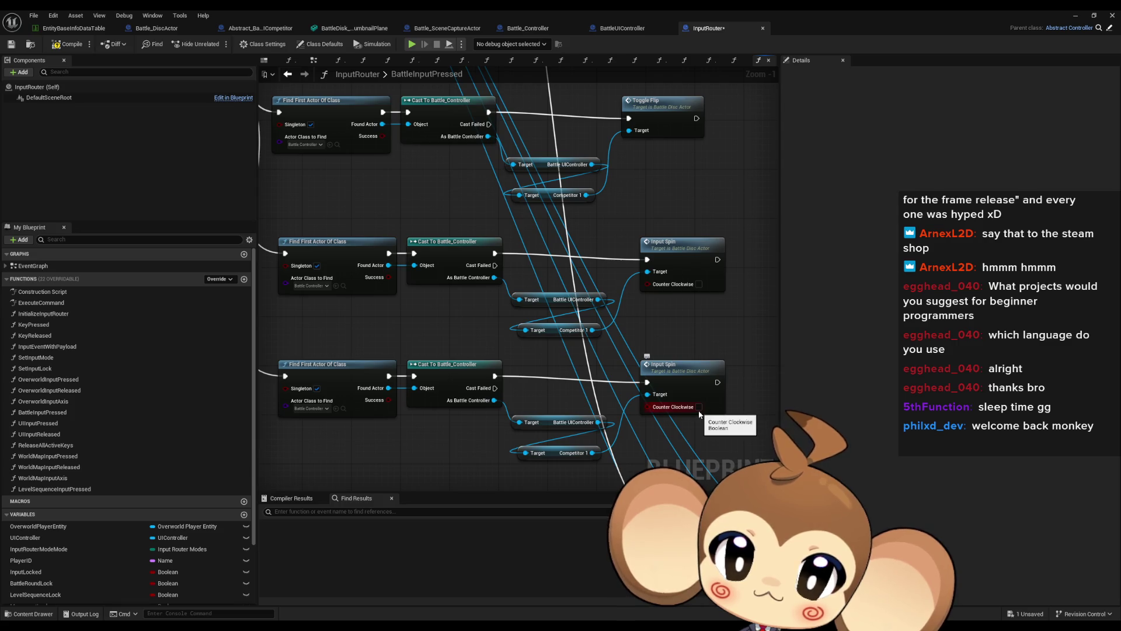
scroll(699, 414, down, 1)
scroll(670, 323, up, 1)
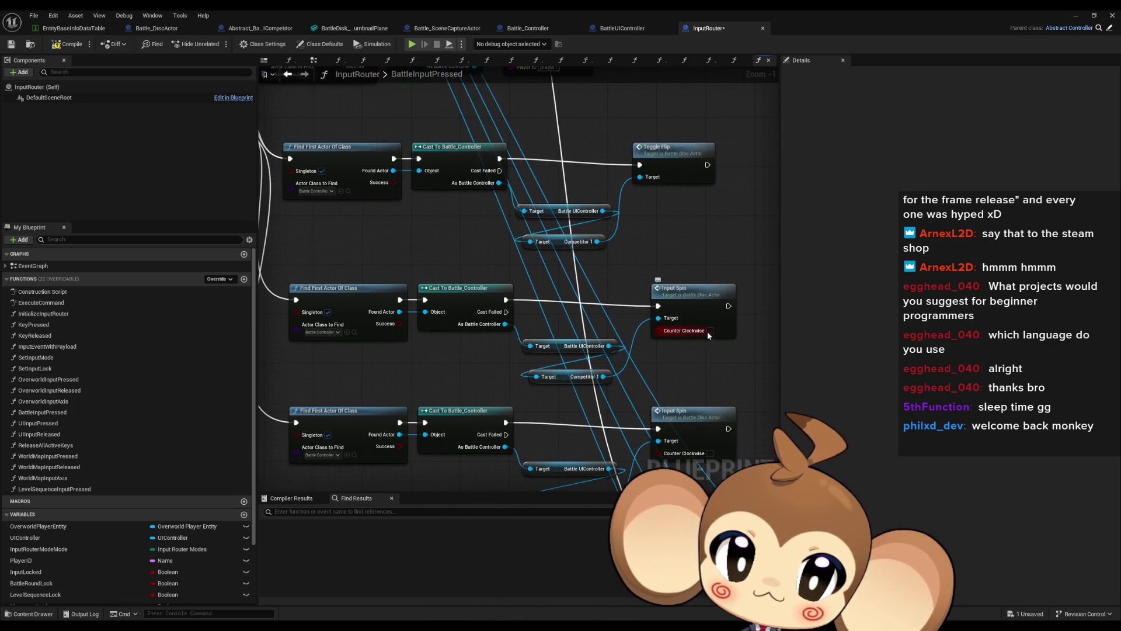
click(1076, 15)
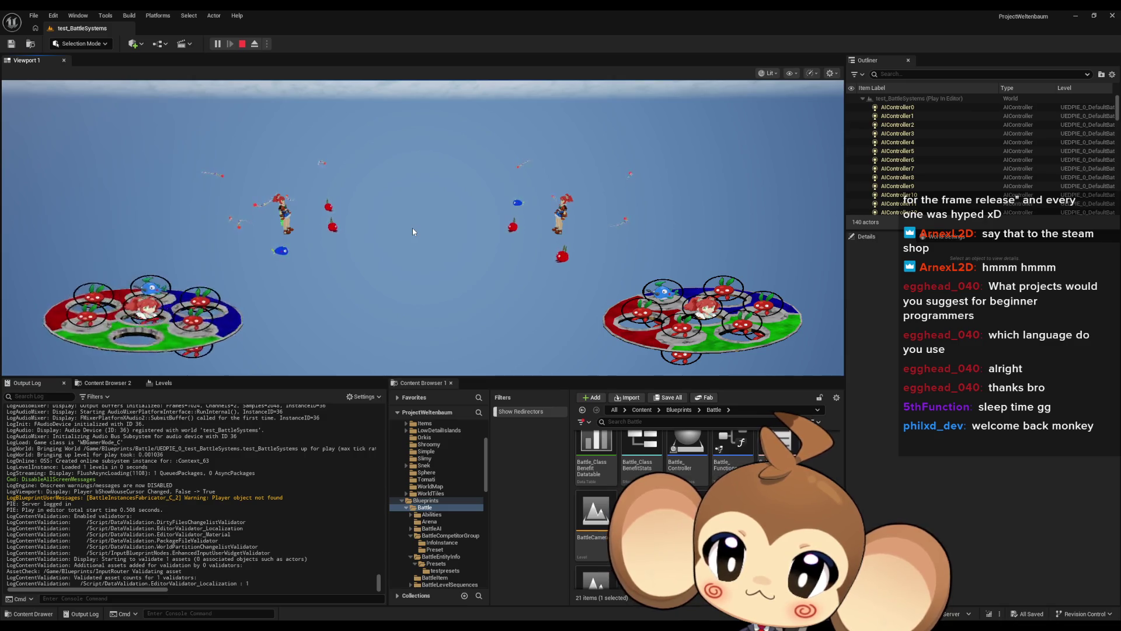
Switch the running test_BattleSystems game view to fullscreen with F11.
key(F11)
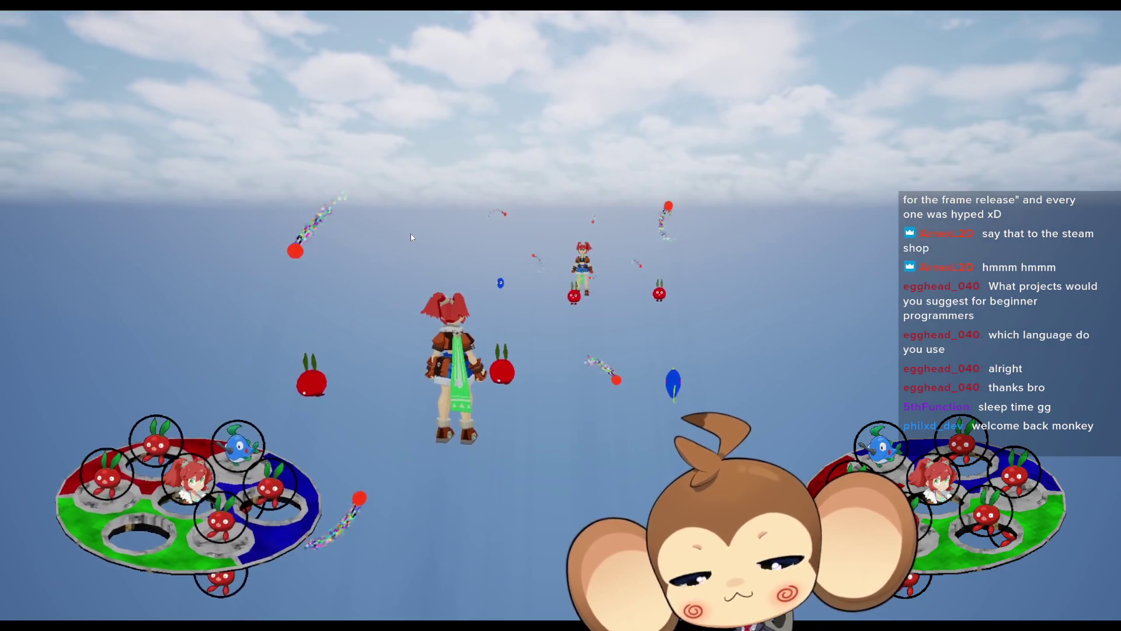
Exit the fullscreen game view with F11 while the play session continues.
key(F11)
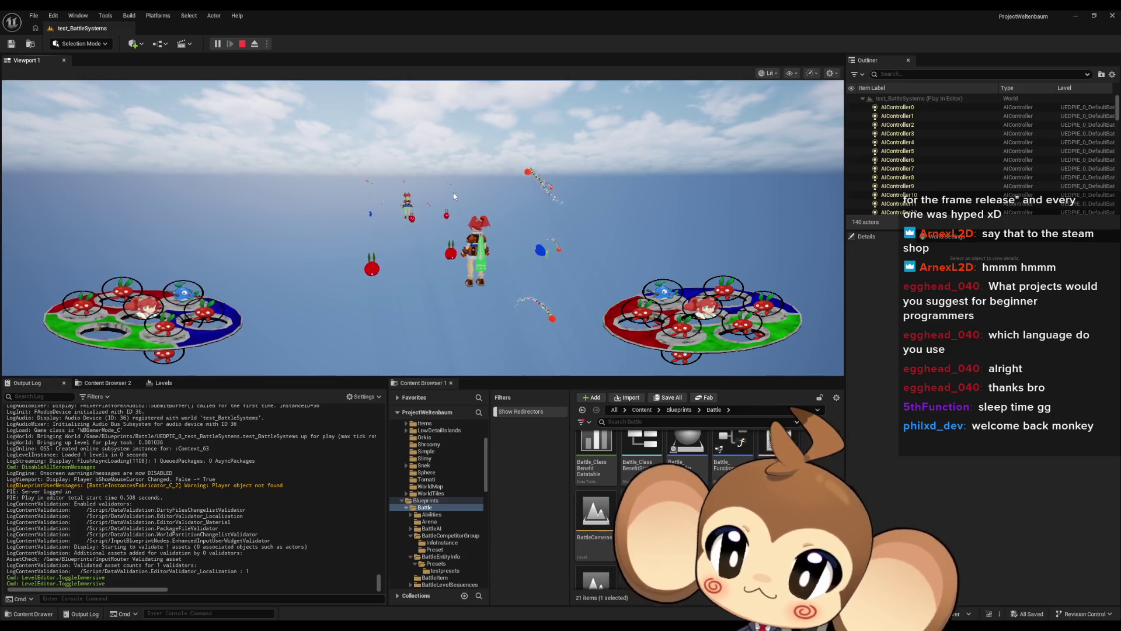
Stop play, bring InputRouter's editor forward and pan across the W/A/D Toggle Flip and Input Spin routing.
click(242, 43)
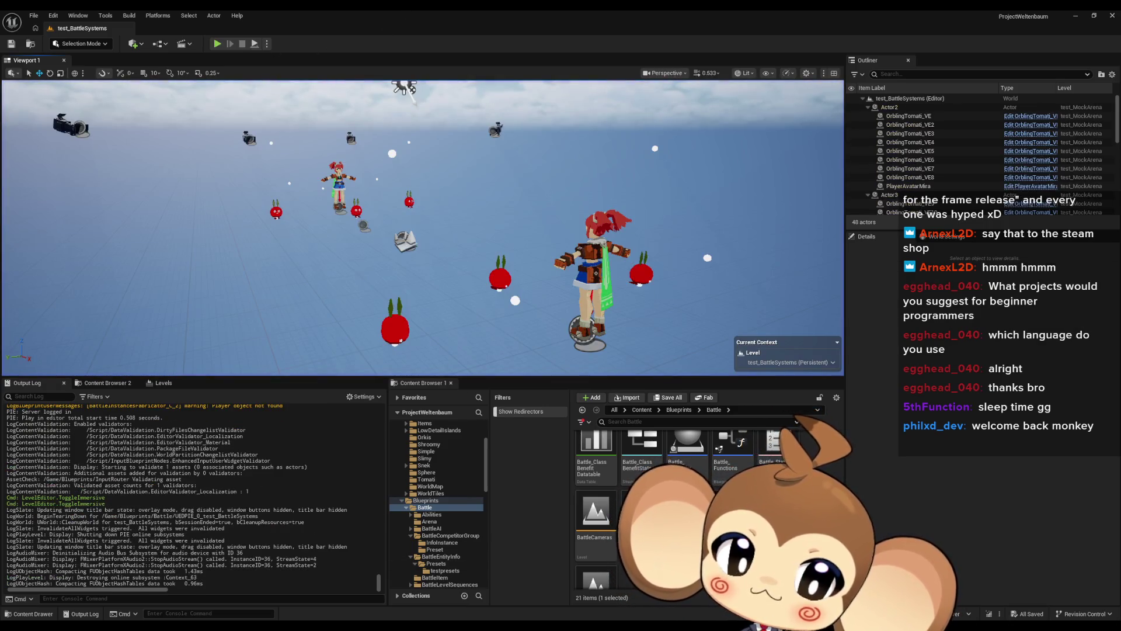
mouse_move(462, 622)
click(465, 601)
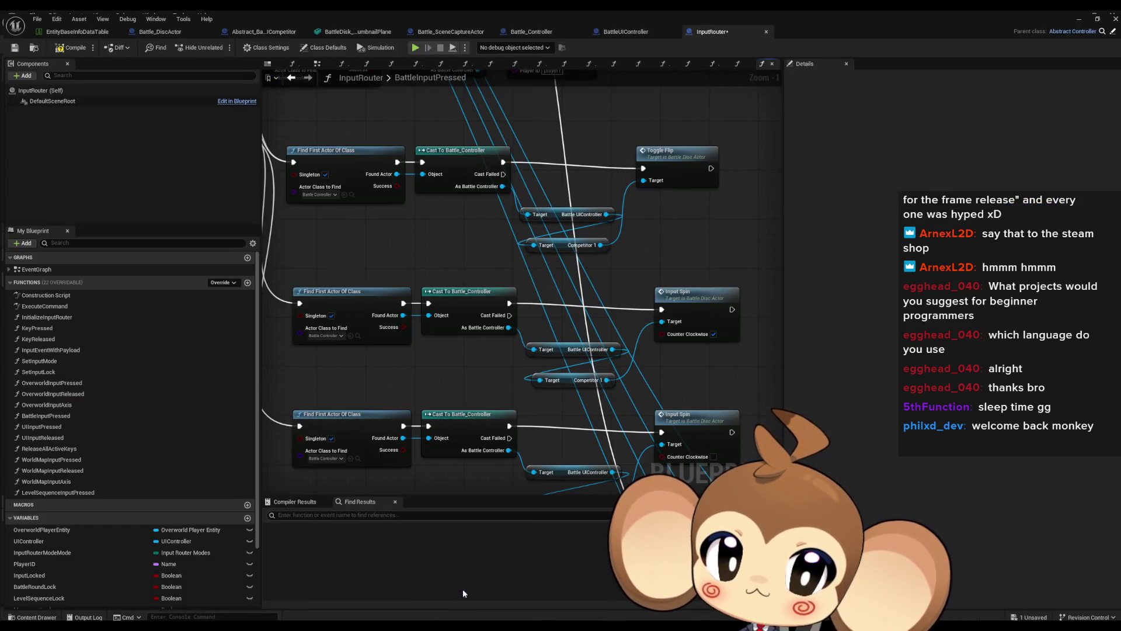
drag(694, 370, 605, 365)
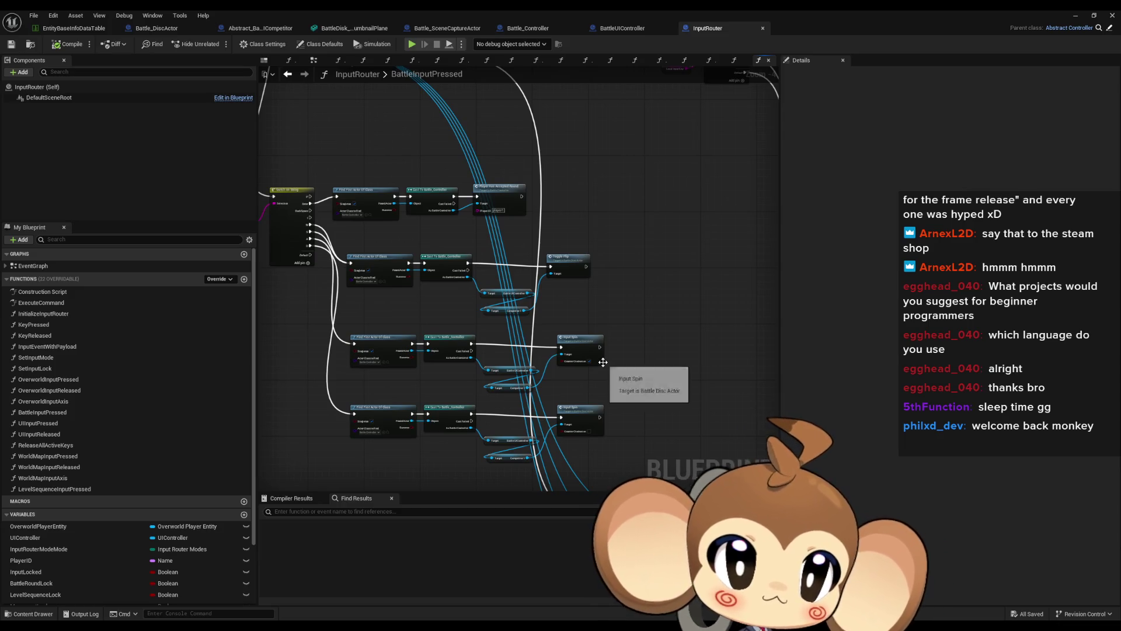
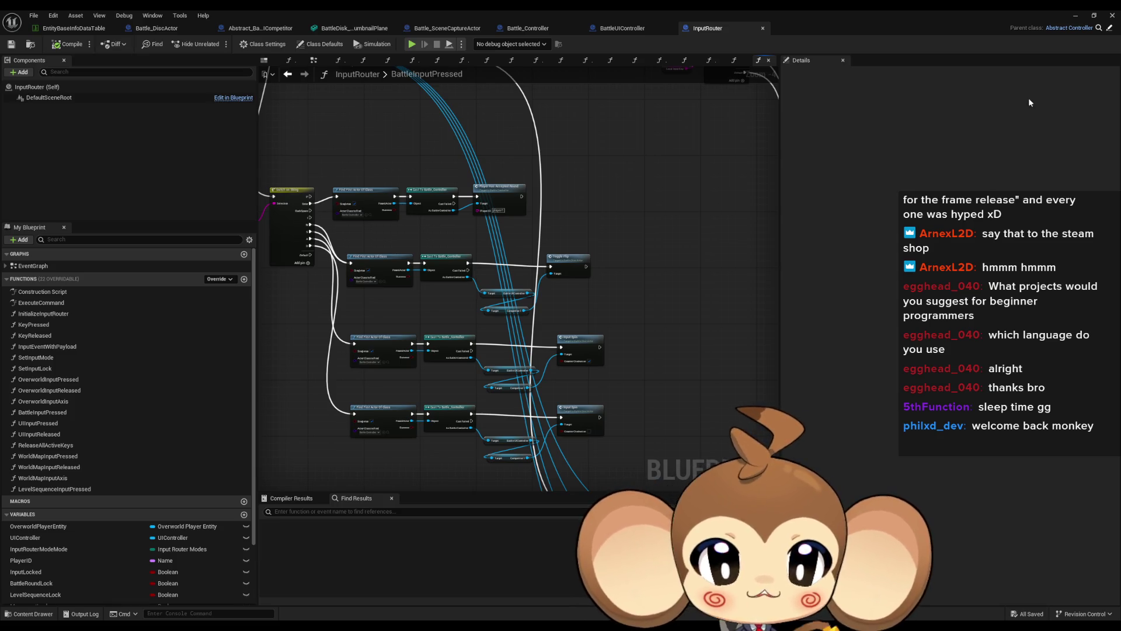
Inspect InputRouter's BattleInputPressed graph, straightening the Toggle Flip wire and checking the Input Spin nodes.
scroll(650, 228, up, 5)
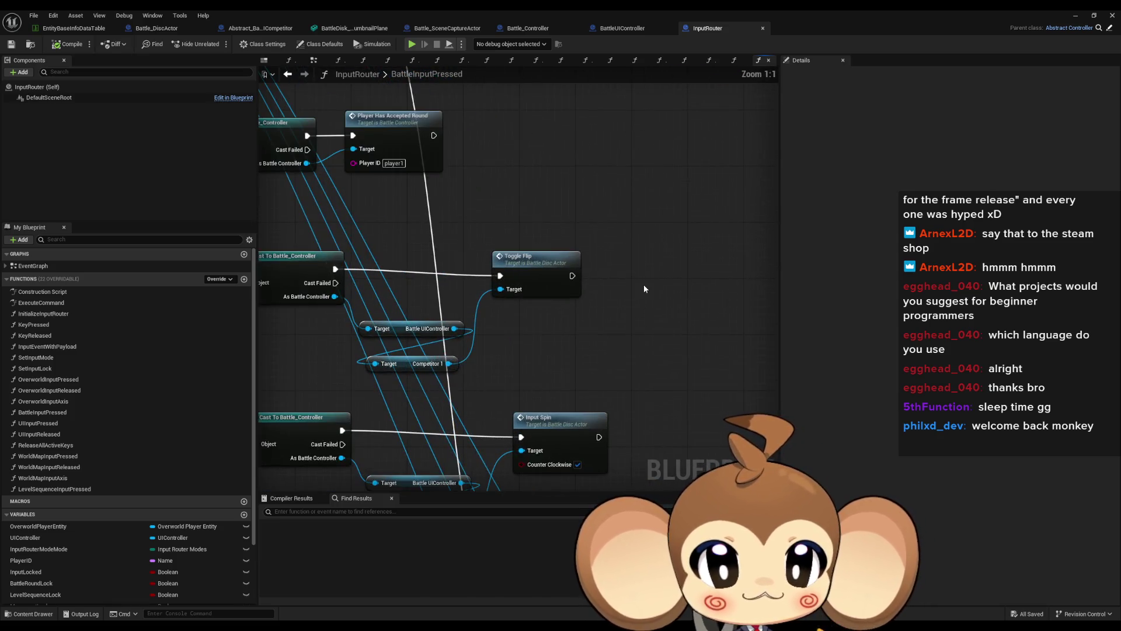
drag(605, 264, 608, 257)
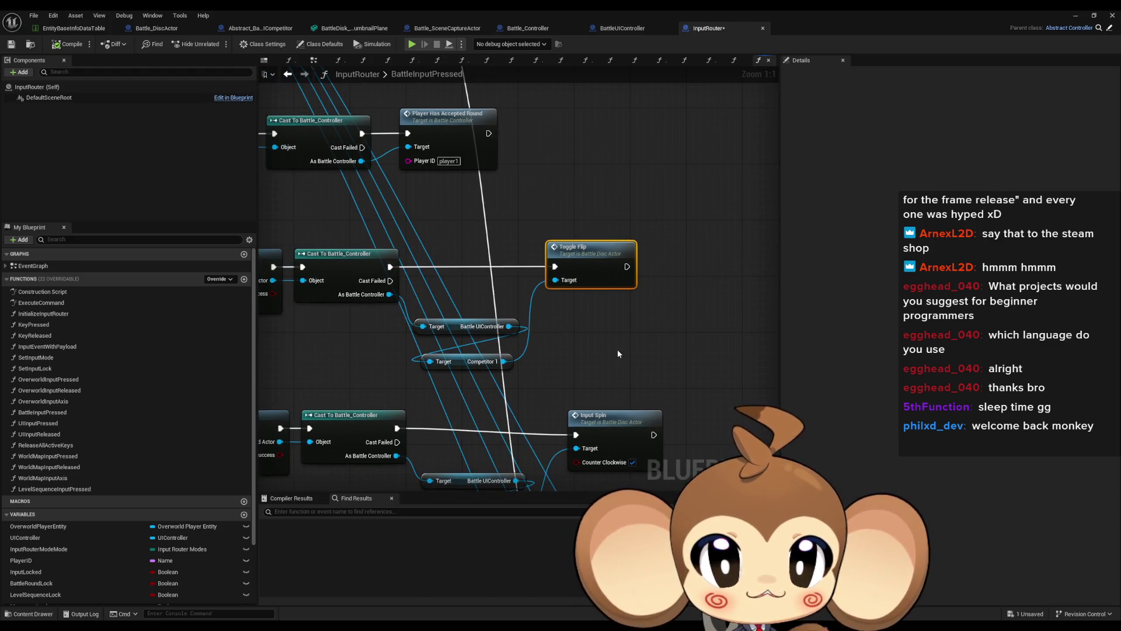
click(648, 362)
scroll(648, 362, down, 2)
click(644, 384)
click(702, 325)
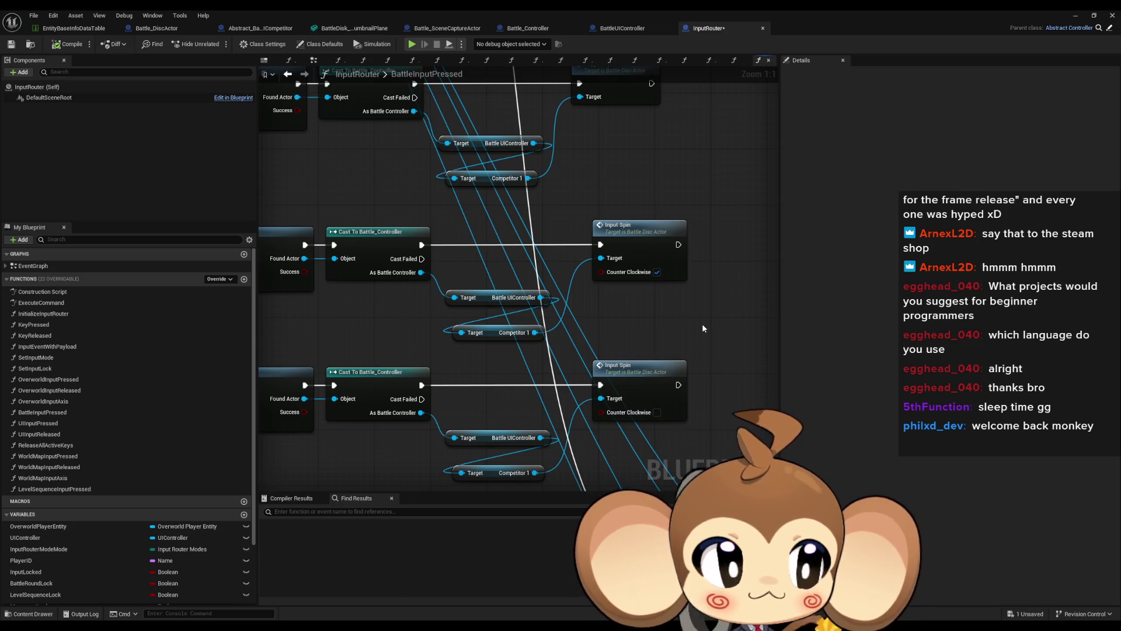
scroll(702, 324, down, 5)
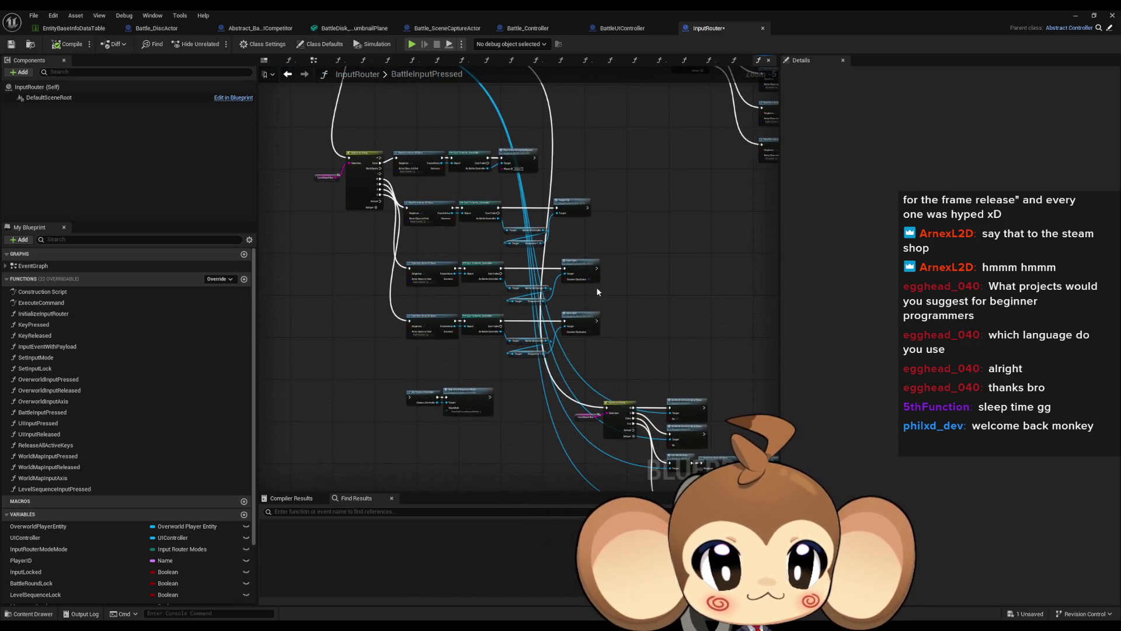
drag(597, 286, 592, 327)
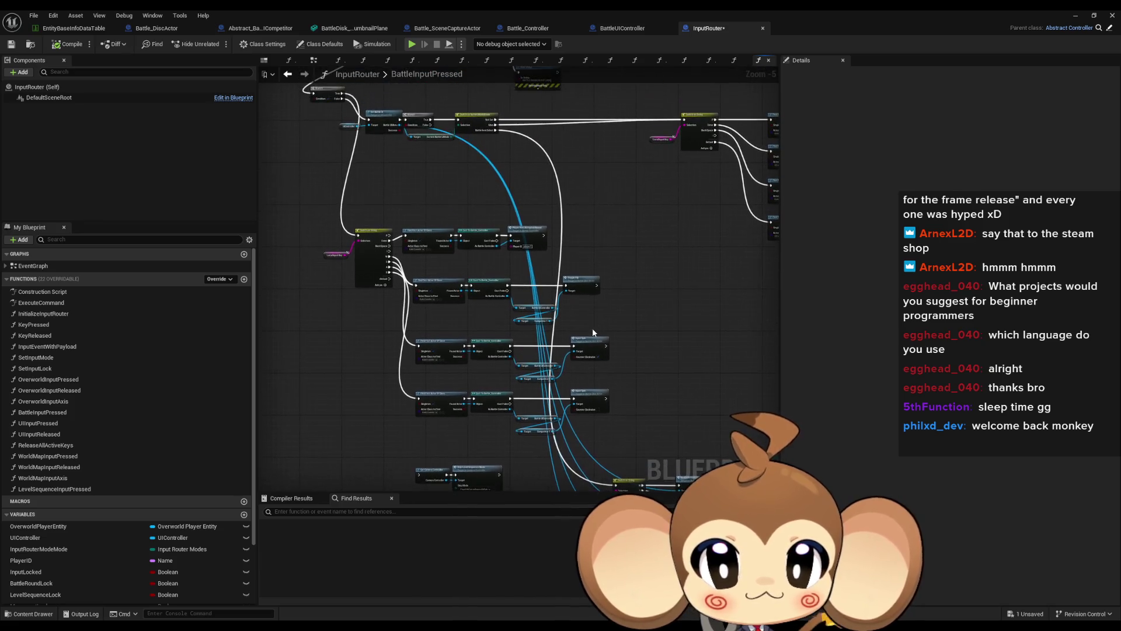
scroll(403, 213, up, 2)
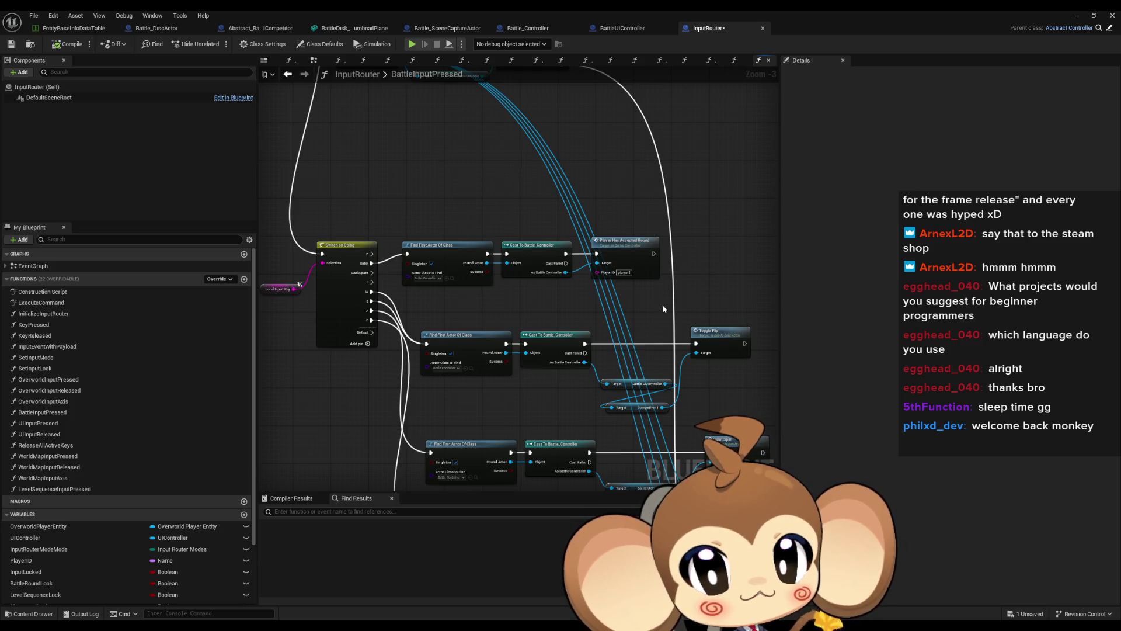
drag(663, 304, 585, 269)
Open the Player Has Accepted Round function from its call beside the Switch on String branches.
click(580, 229)
scroll(568, 251, down, 2)
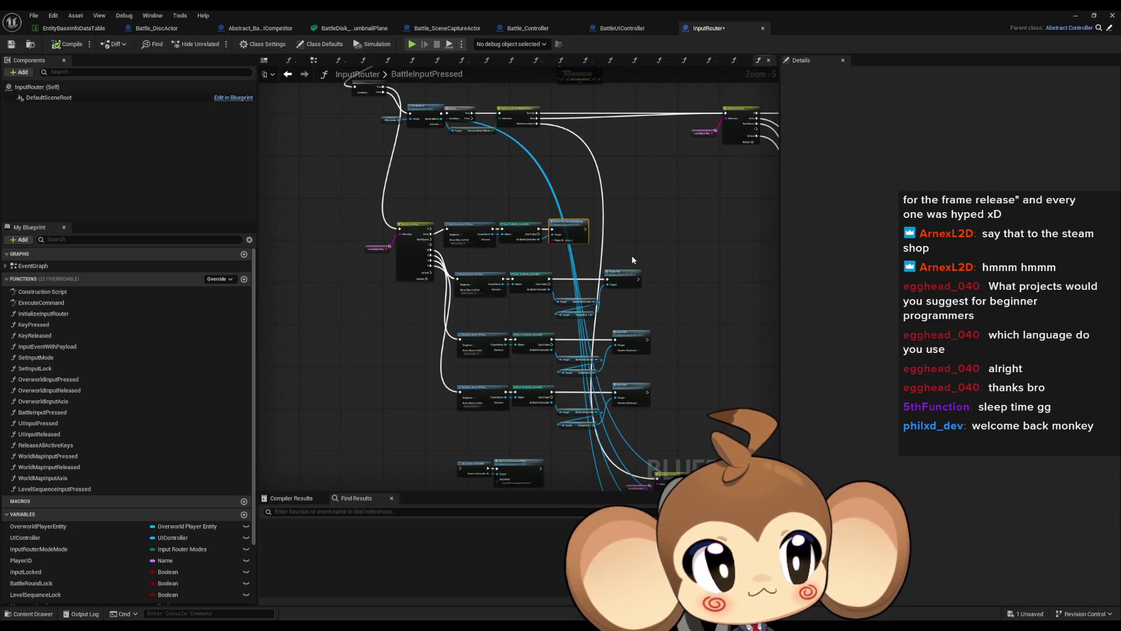
drag(642, 255, 545, 216)
scroll(609, 251, up, 6)
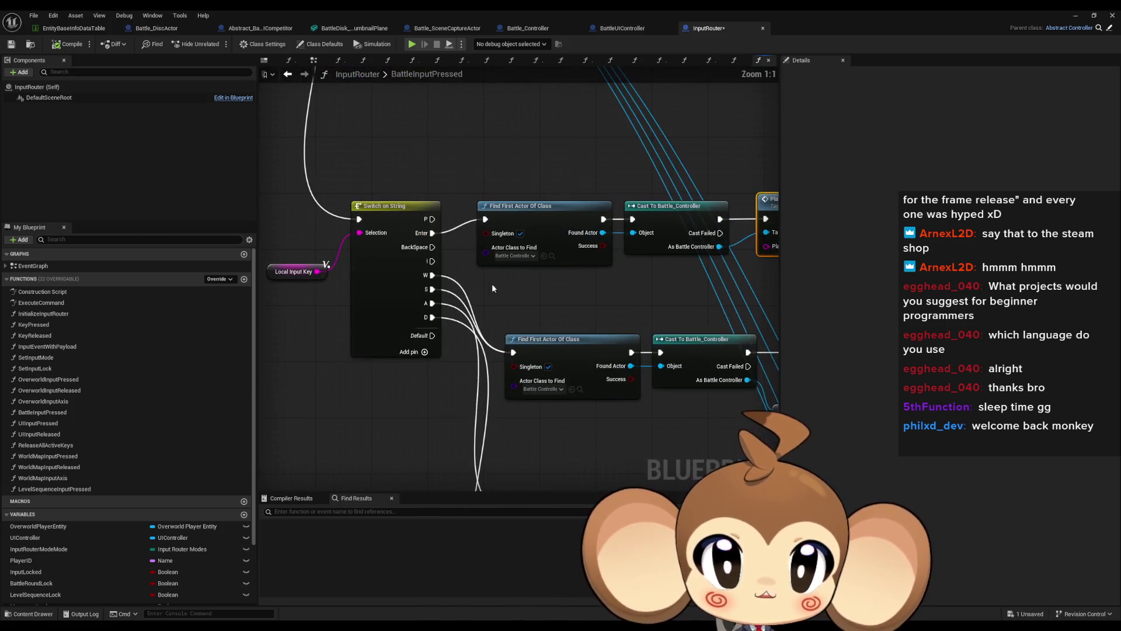
drag(614, 193, 501, 192)
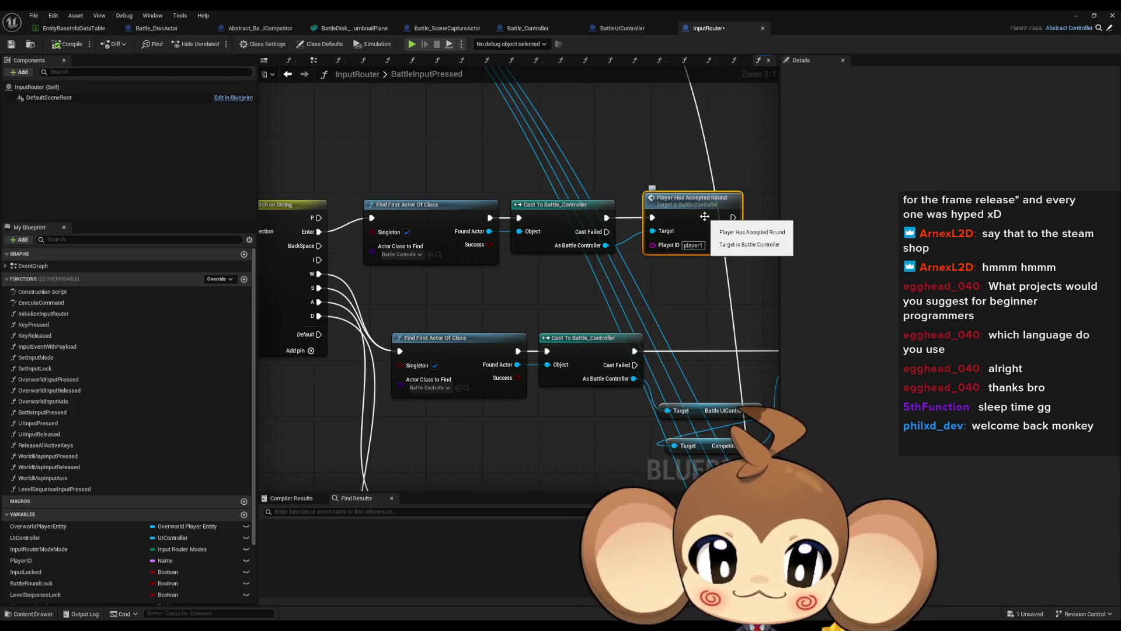
double_click(704, 216)
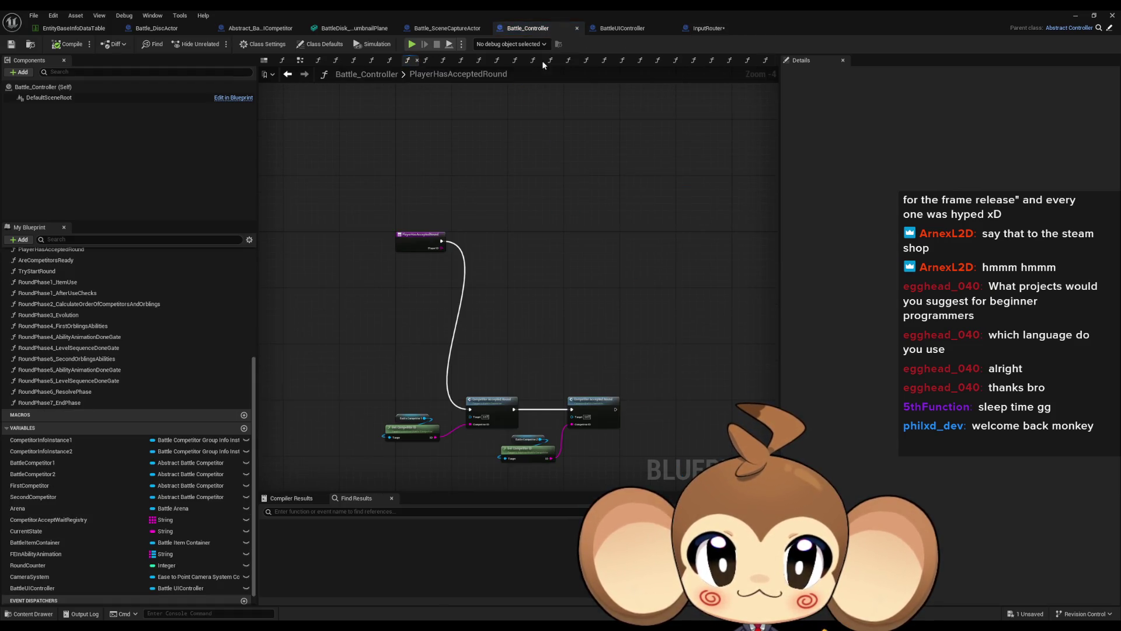
Move the five nodes following the event up beside it.
drag(625, 374, 379, 468)
drag(496, 400, 495, 236)
scroll(490, 251, up, 3)
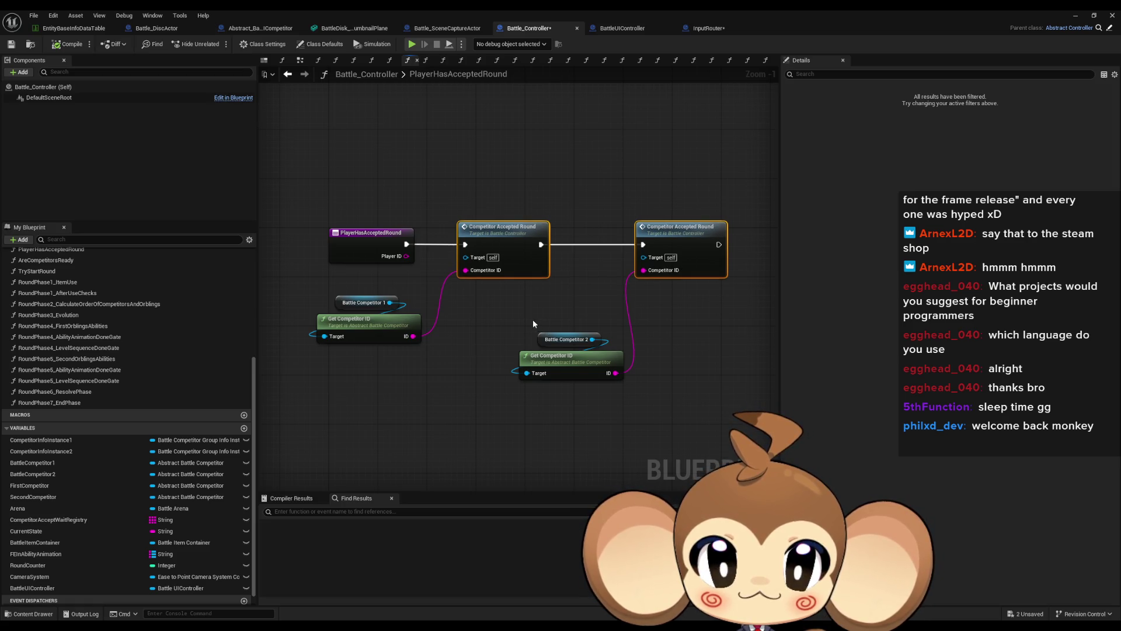
scroll(58, 354, up, 3)
scroll(113, 347, up, 8)
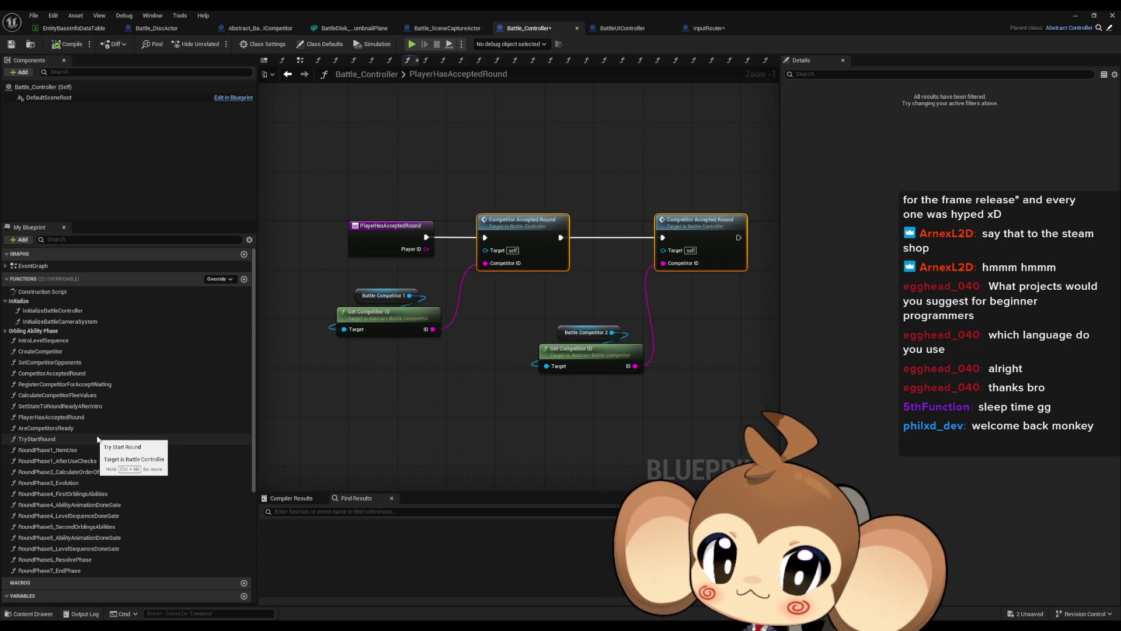
Paste a second Battle Competitor 1 getter below the nodes and search its 'set' actions.
click(384, 298)
drag(384, 298, 466, 277)
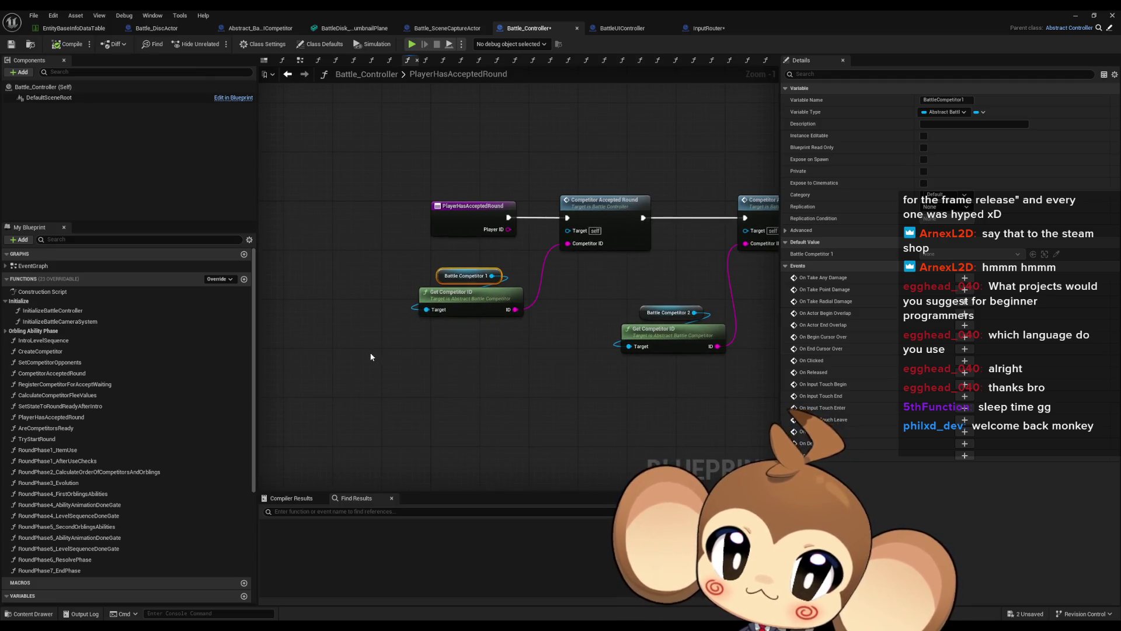
scroll(170, 417, down, 5)
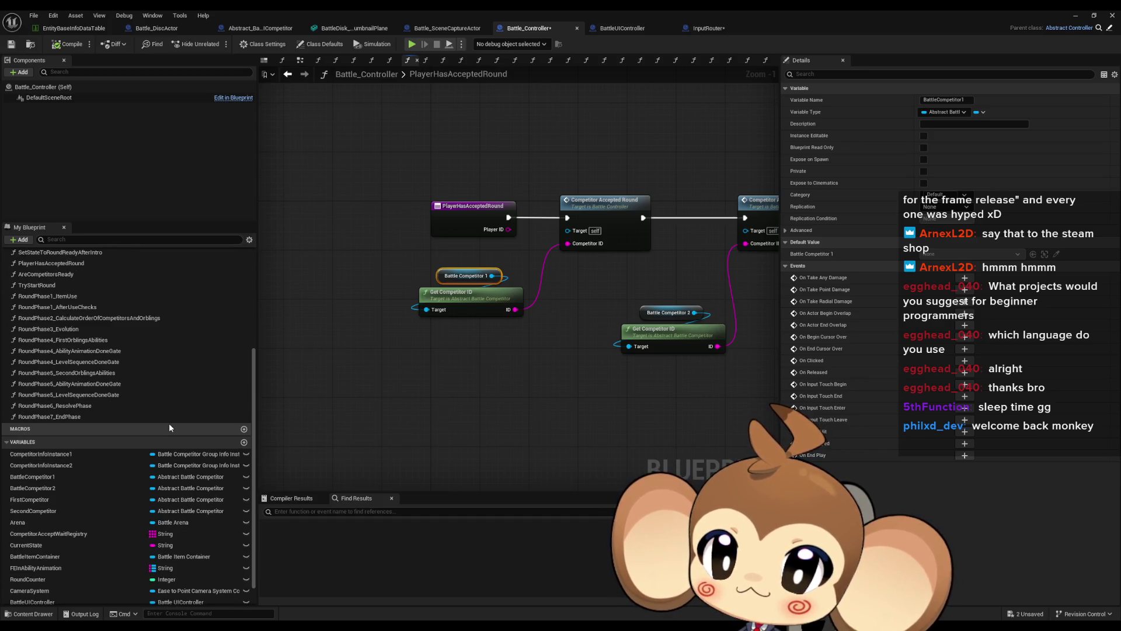
click(404, 420)
key(ctrl+v)
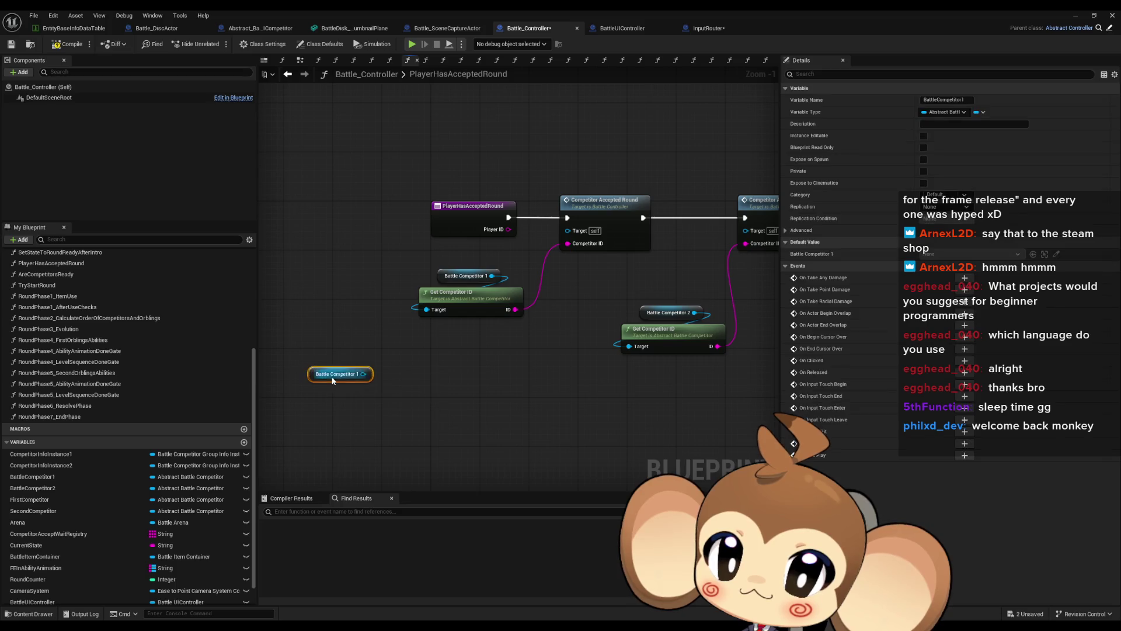
drag(362, 373, 406, 380)
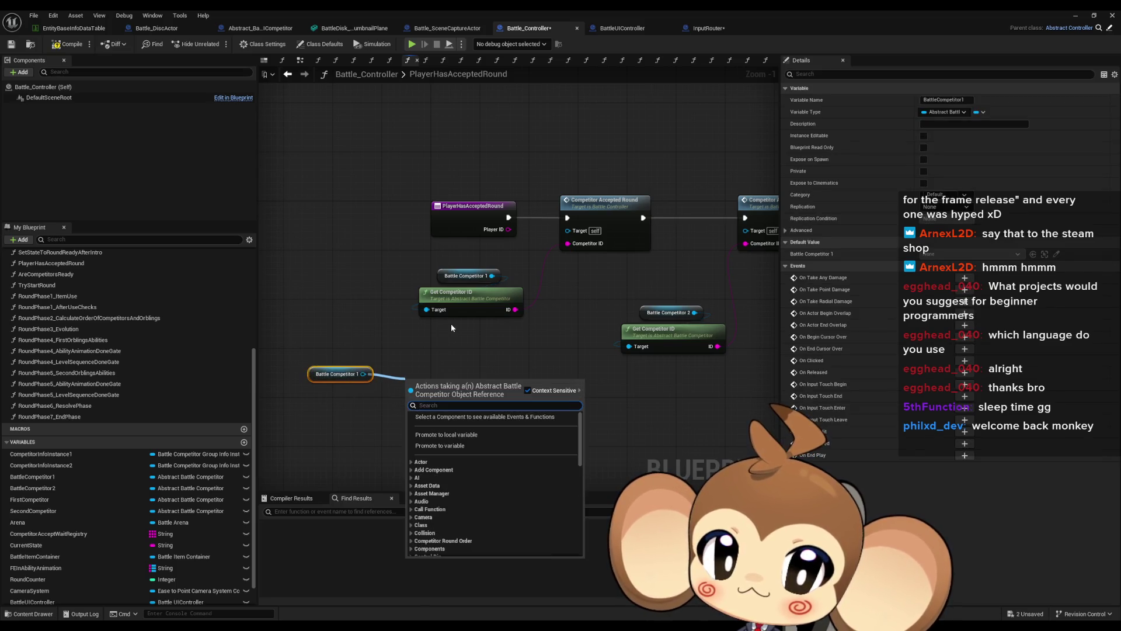
text(set)
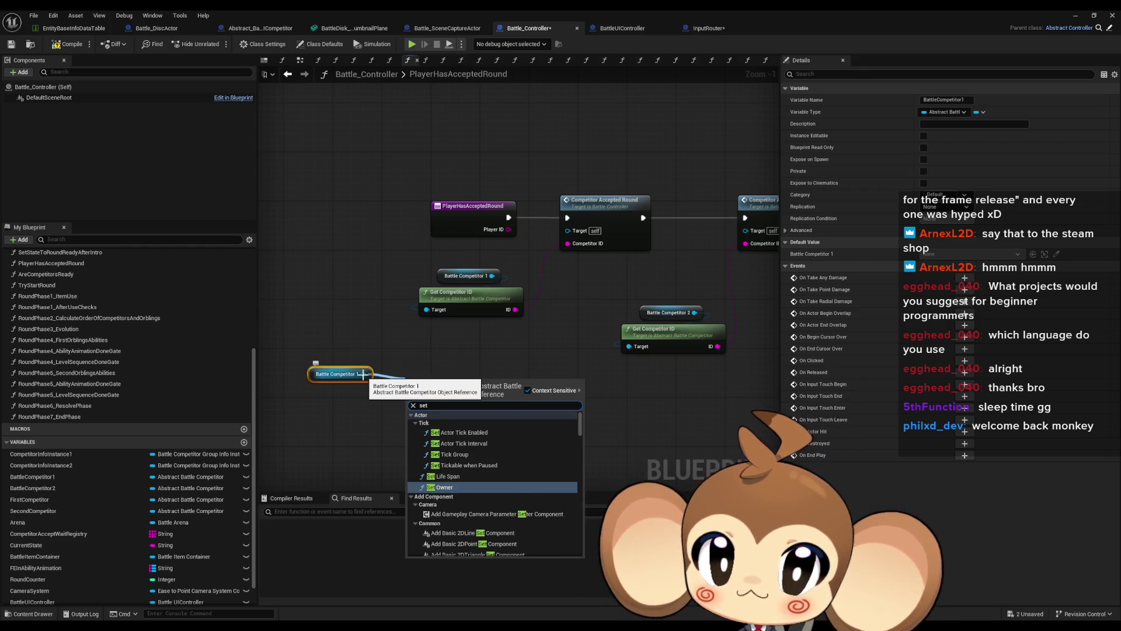
click(350, 267)
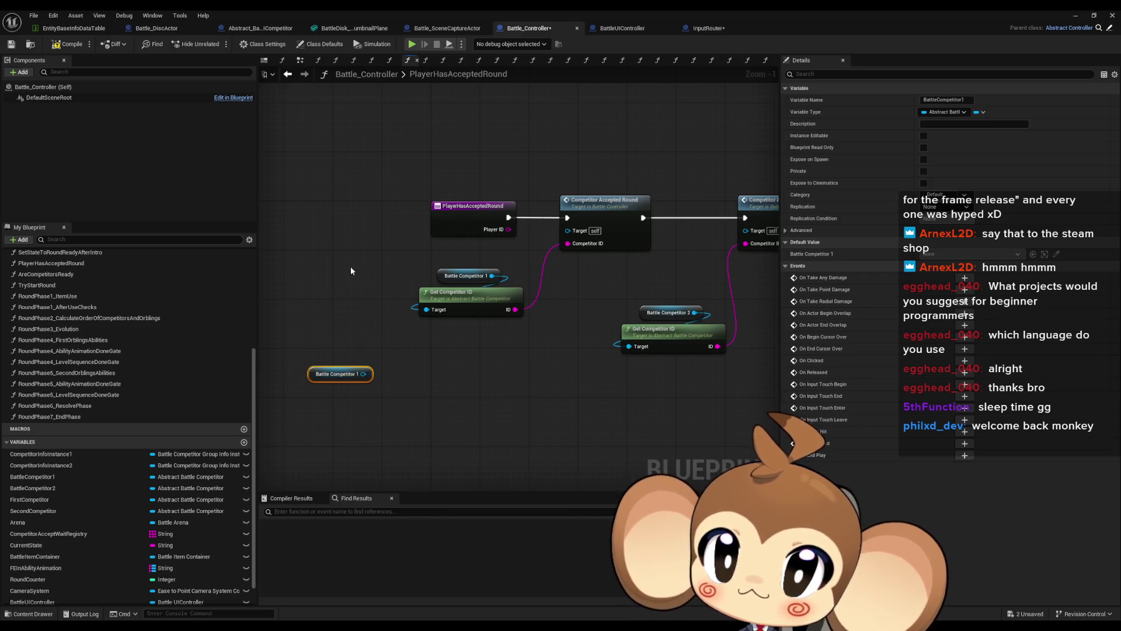
click(258, 29)
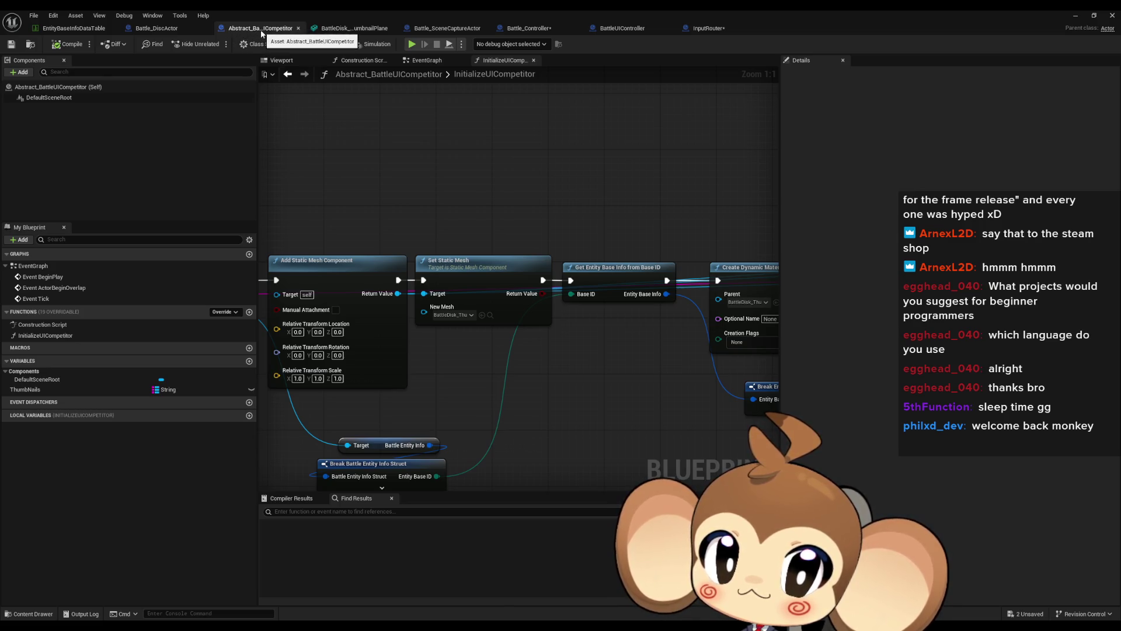
Browse to Blueprints > Battle > BattleCompetitorGroup in the Content Browser and open BaCo_Summoner.
mouse_move(288, 9)
mouse_down()
mouse_move(622, 256)
mouse_move(638, 384)
mouse_move(578, 109)
mouse_up()
click(678, 409)
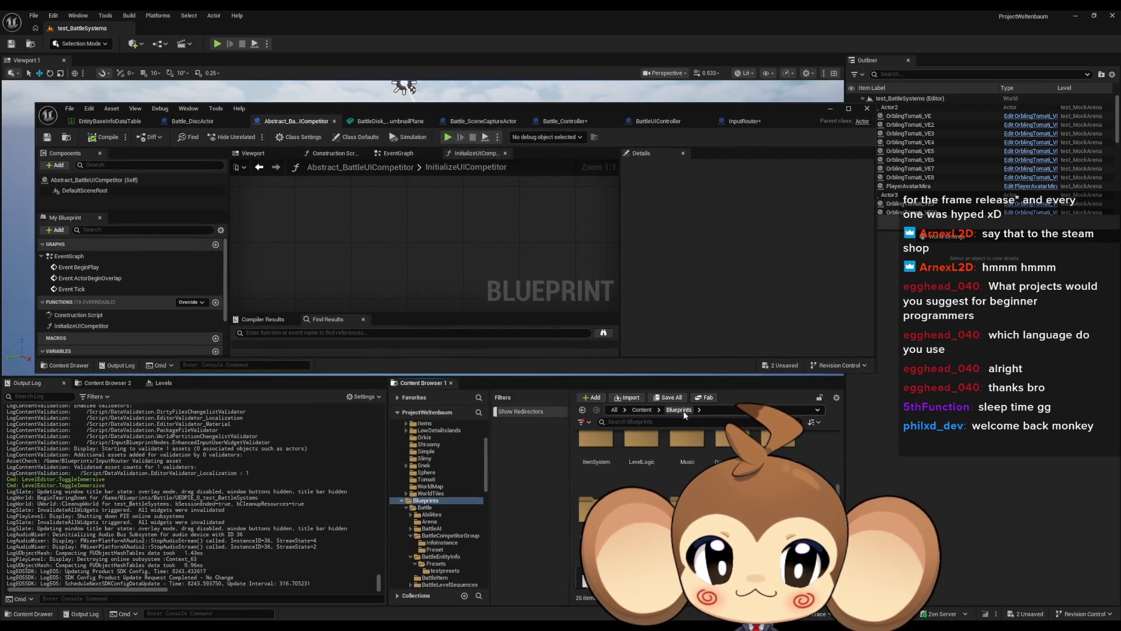
scroll(674, 444, up, 2)
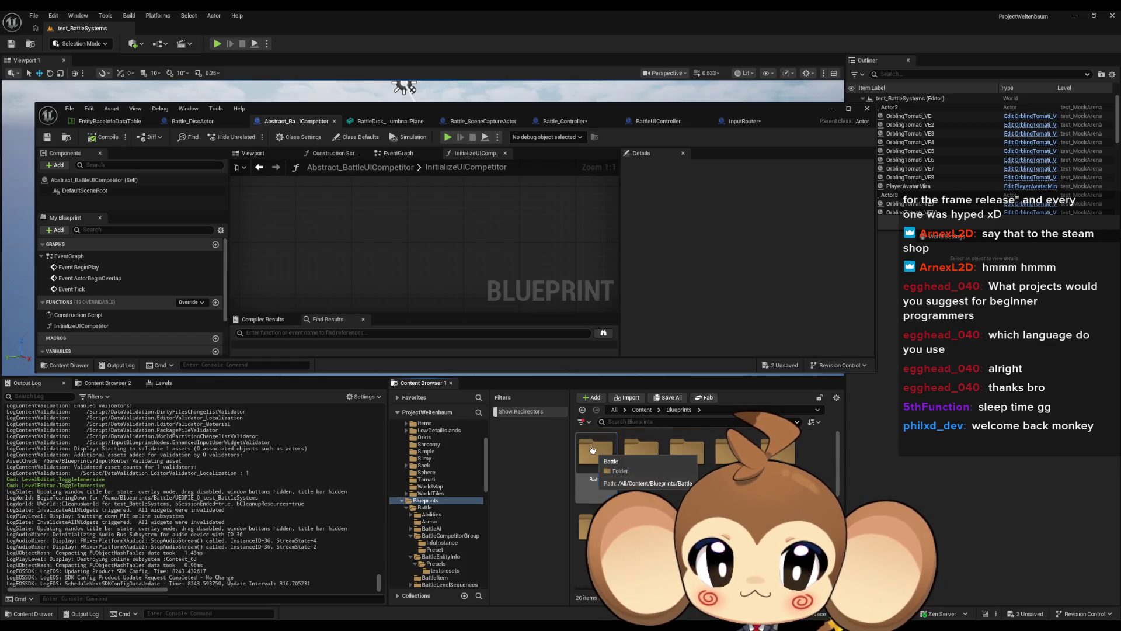
double_click(606, 464)
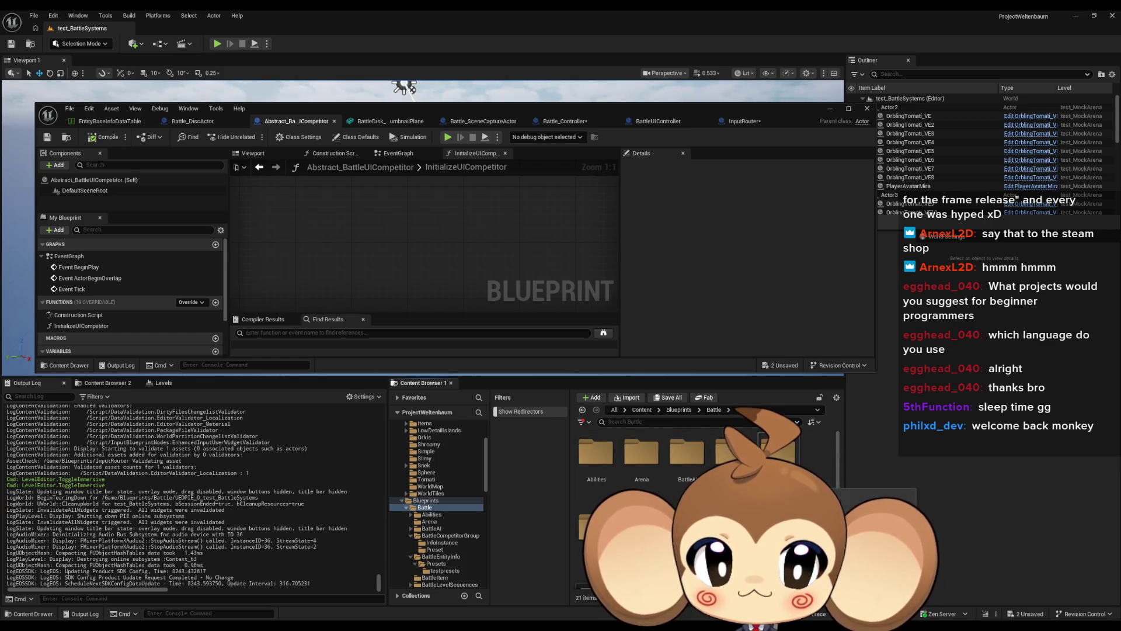
double_click(733, 453)
click(732, 452)
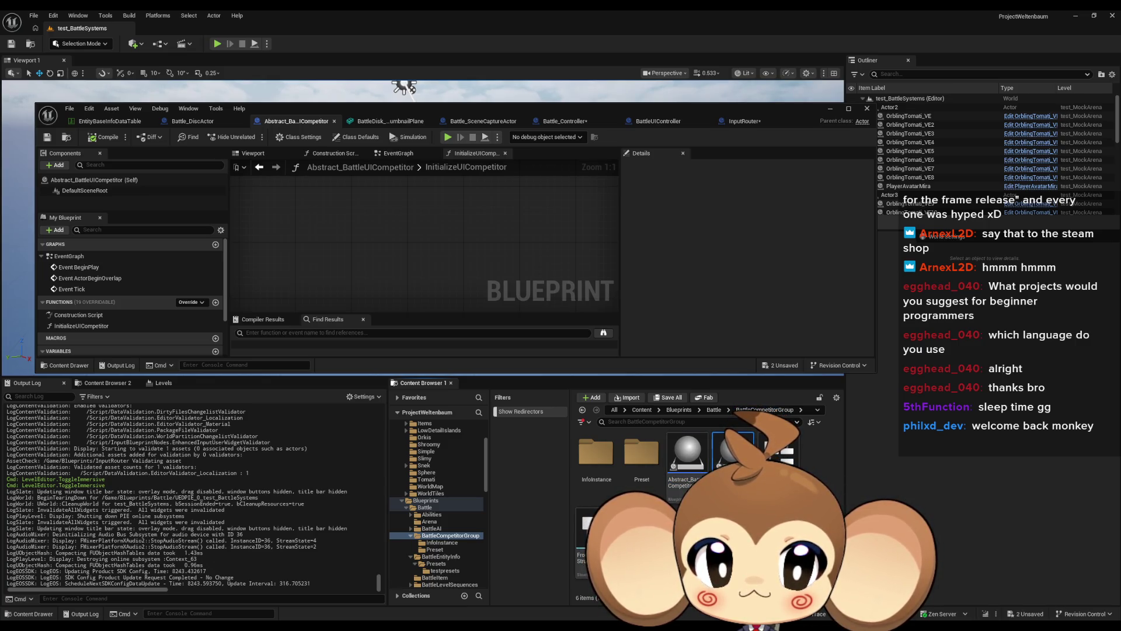
double_click(733, 453)
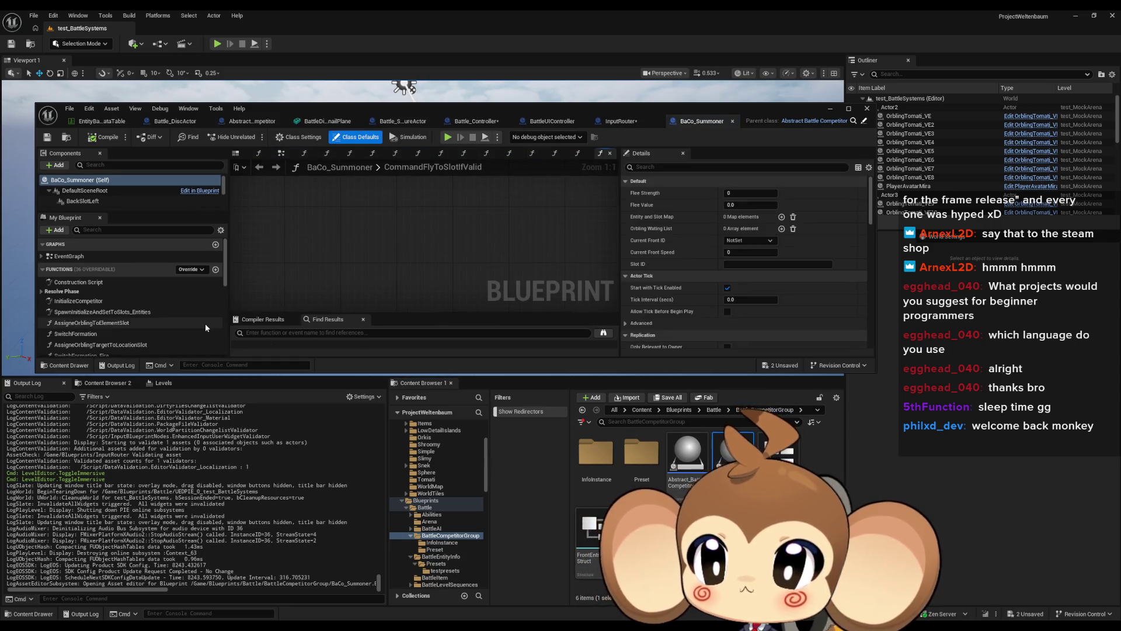
Open BaCo_Summoner's SwitchFormation function graph and maximize the blueprint editor.
scroll(173, 325, down, 2)
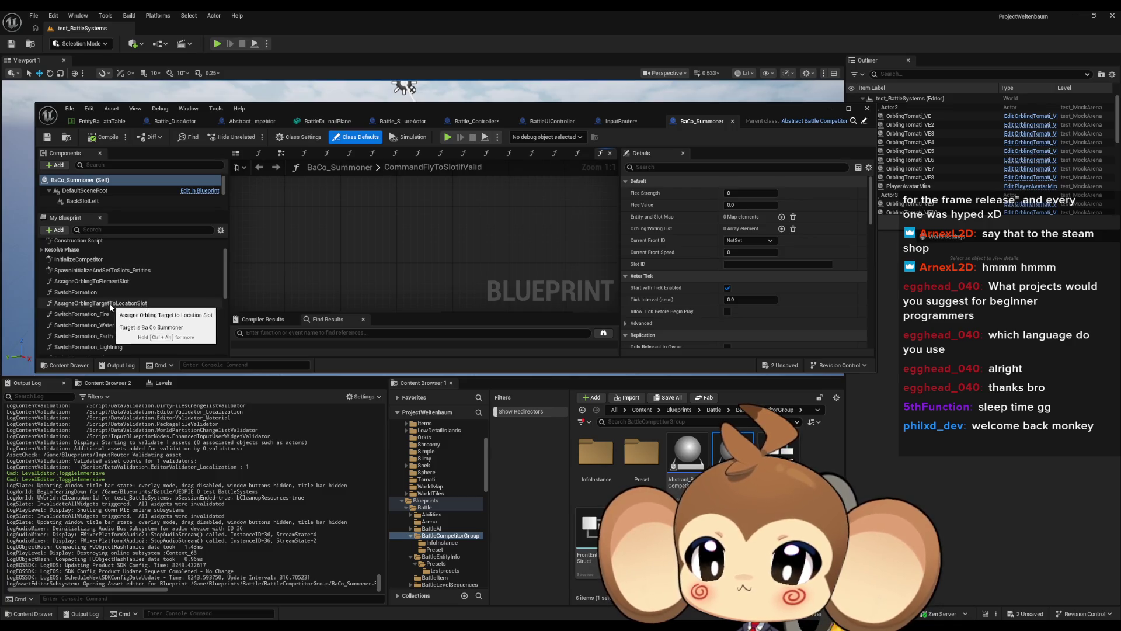
scroll(116, 309, down, 1)
click(88, 278)
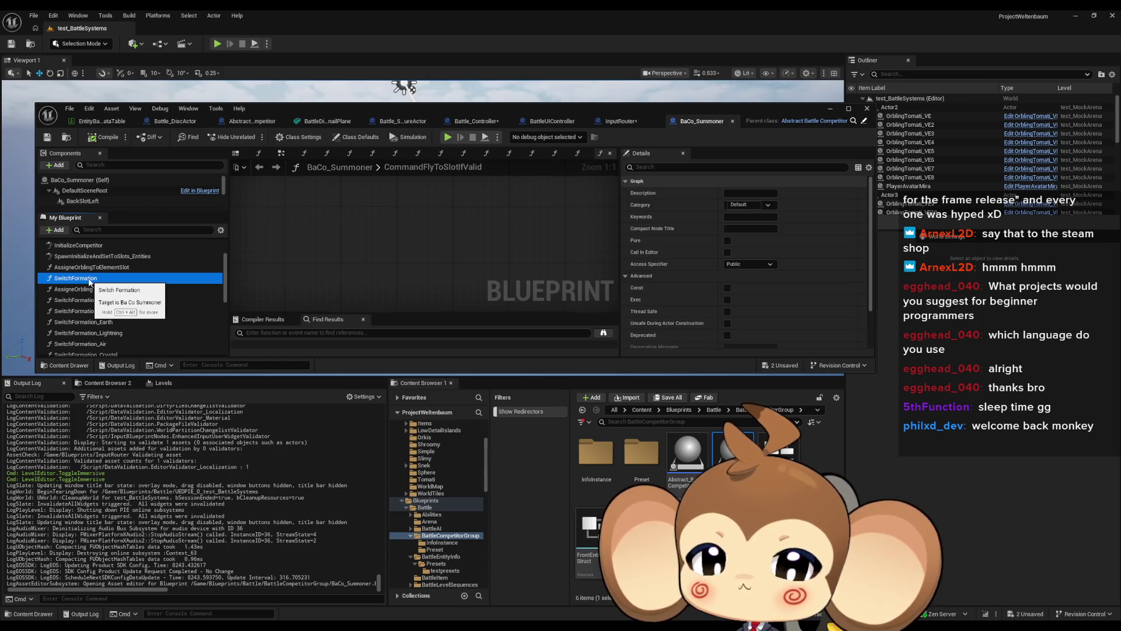
double_click(88, 278)
double_click(304, 109)
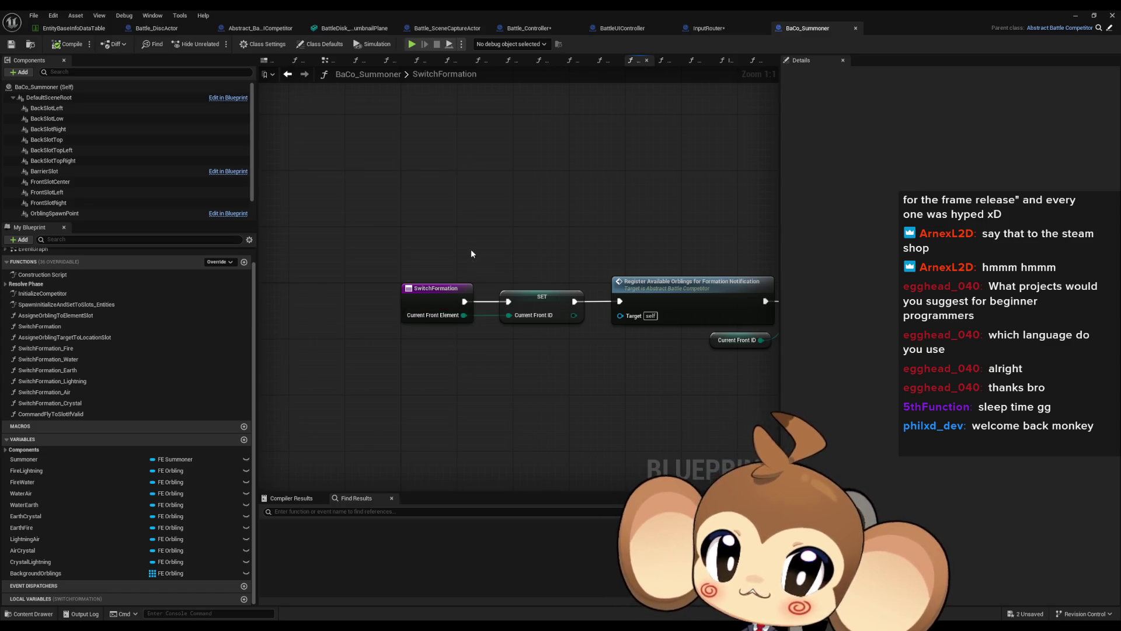
Pan the SwitchFormation graph slightly to look over its nodes.
mouse_move(402, 258)
mouse_down()
mouse_move(453, 257)
mouse_move(446, 287)
mouse_move(413, 304)
mouse_up()
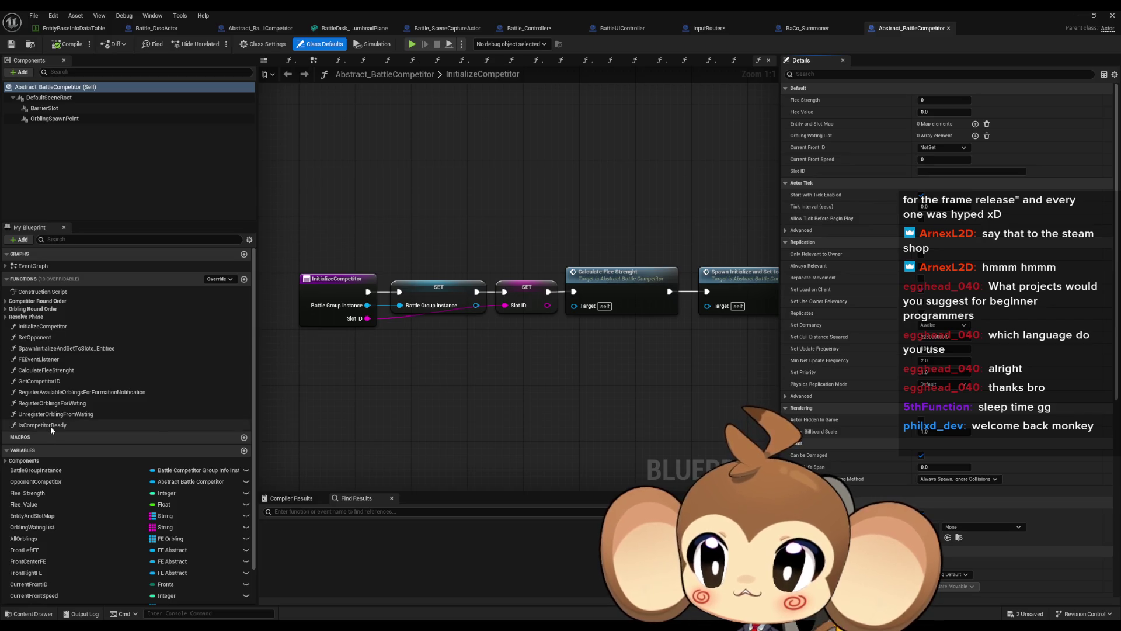
Browse the Resolve Phase and Competitor Round Order function categories in My Blueprint.
click(7, 320)
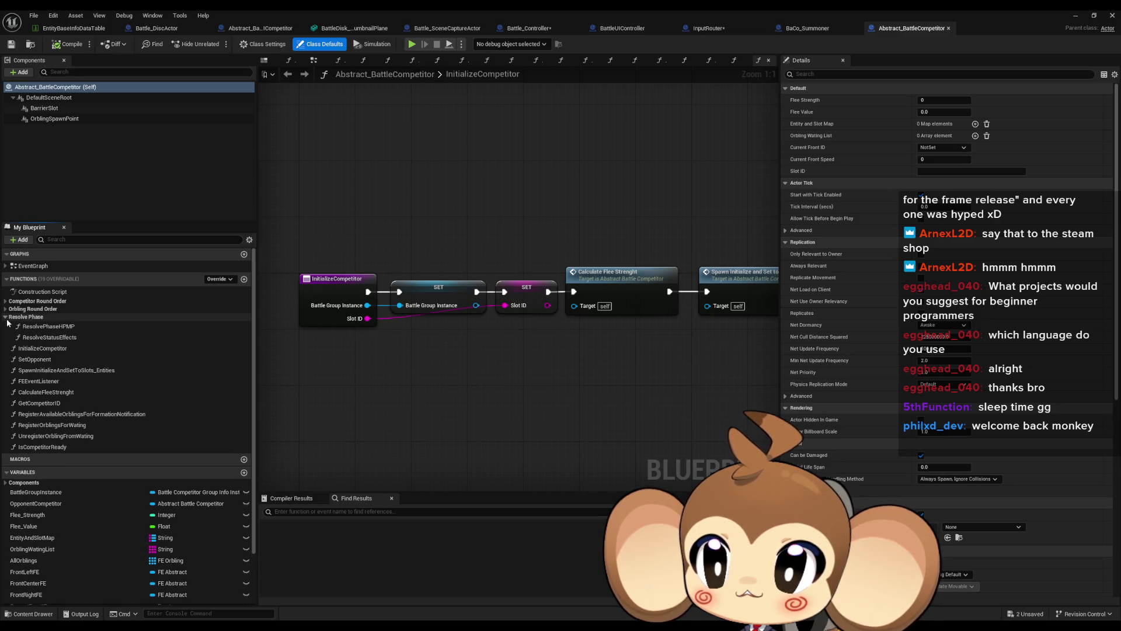
click(7, 317)
click(7, 309)
click(7, 309)
click(7, 301)
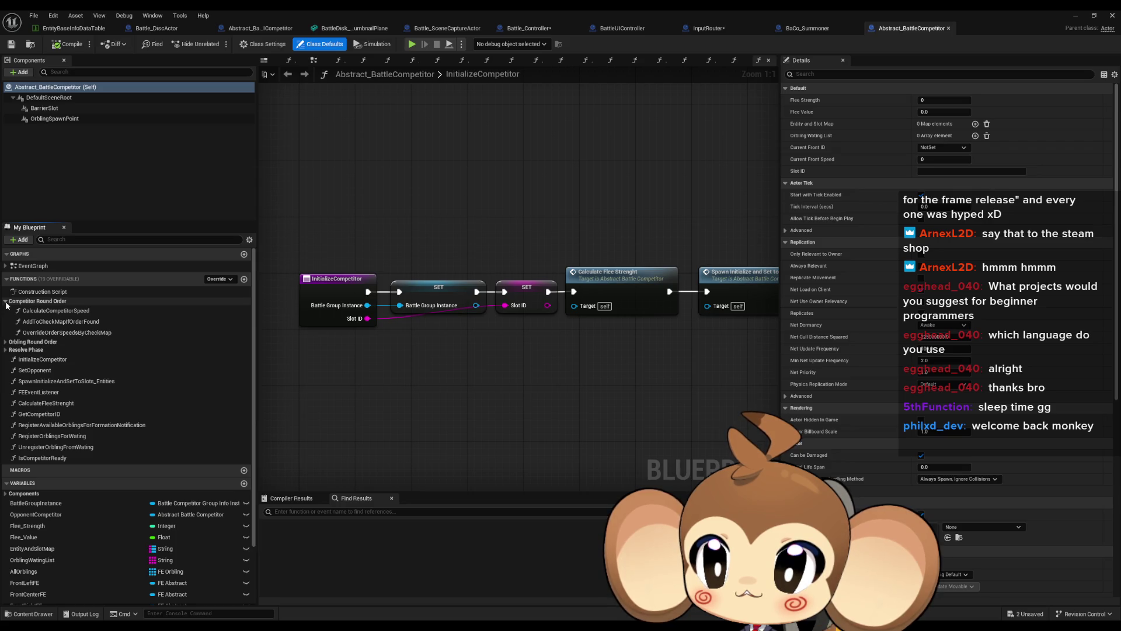
click(6, 301)
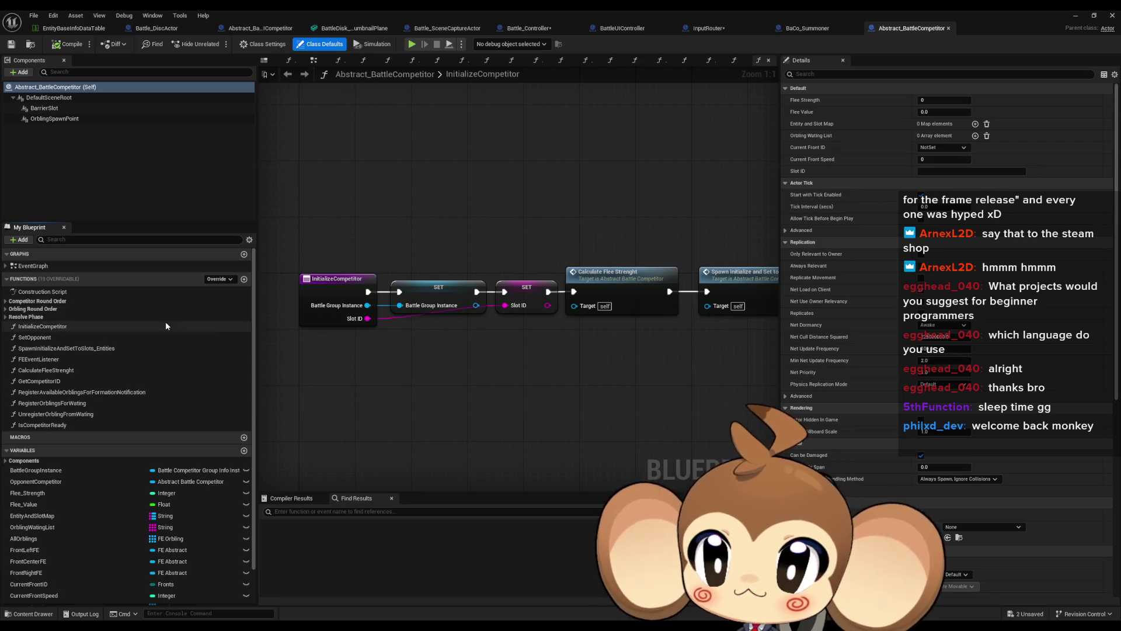
Add a new function named UpdateFront and compile Abstract_BattleCompetitor.
click(244, 279)
text(SetFr)
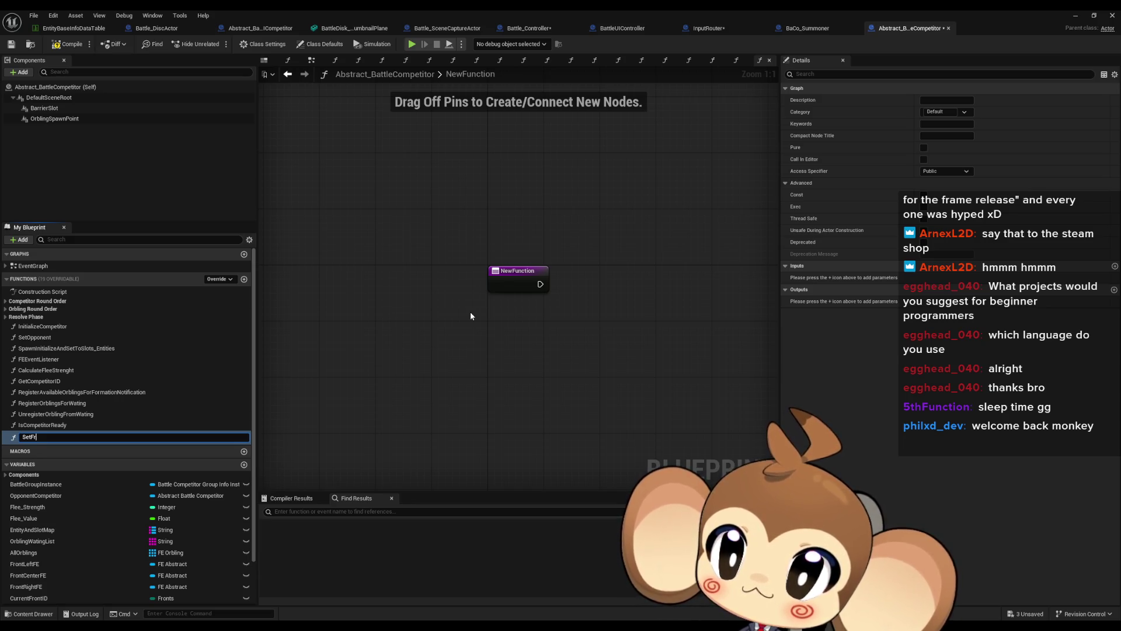
key(ctrl+a)
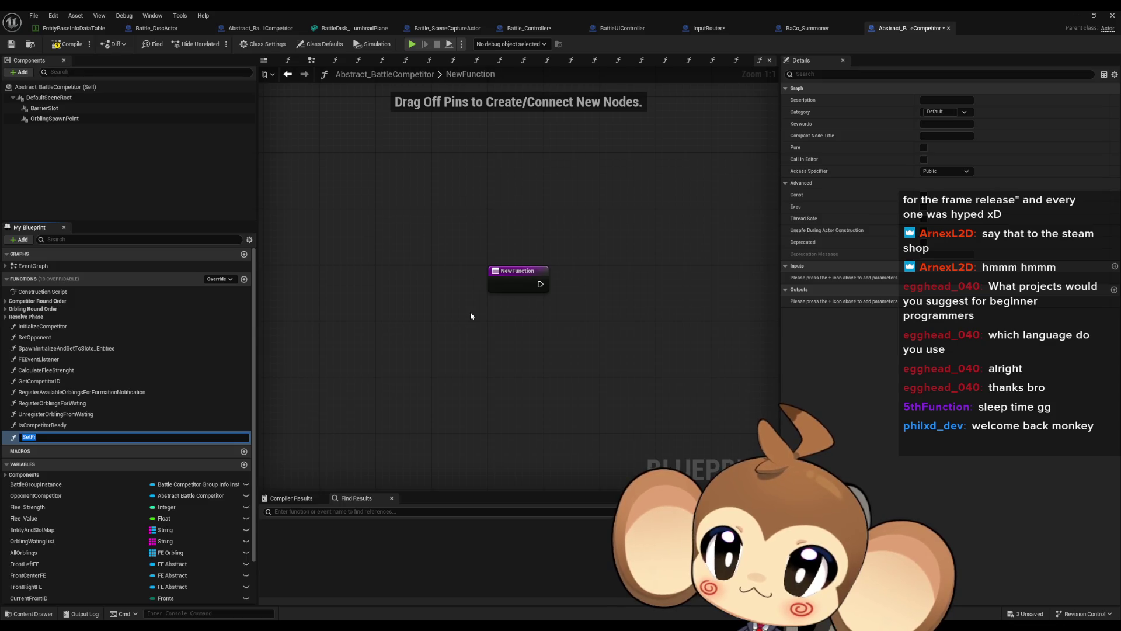
text(Up)
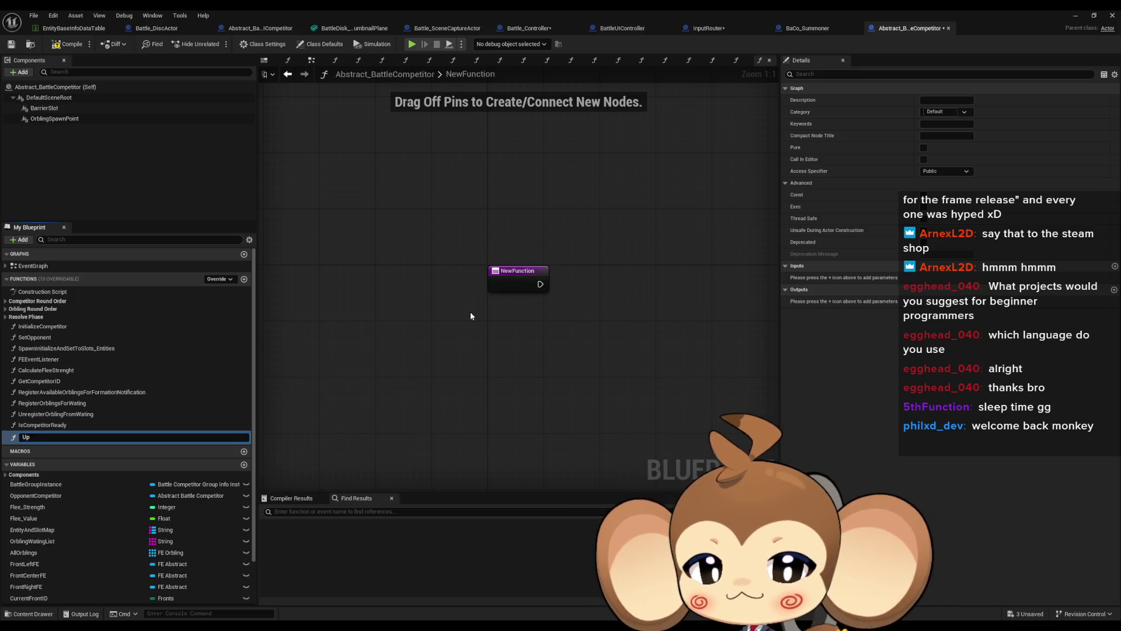
text(dateFront)
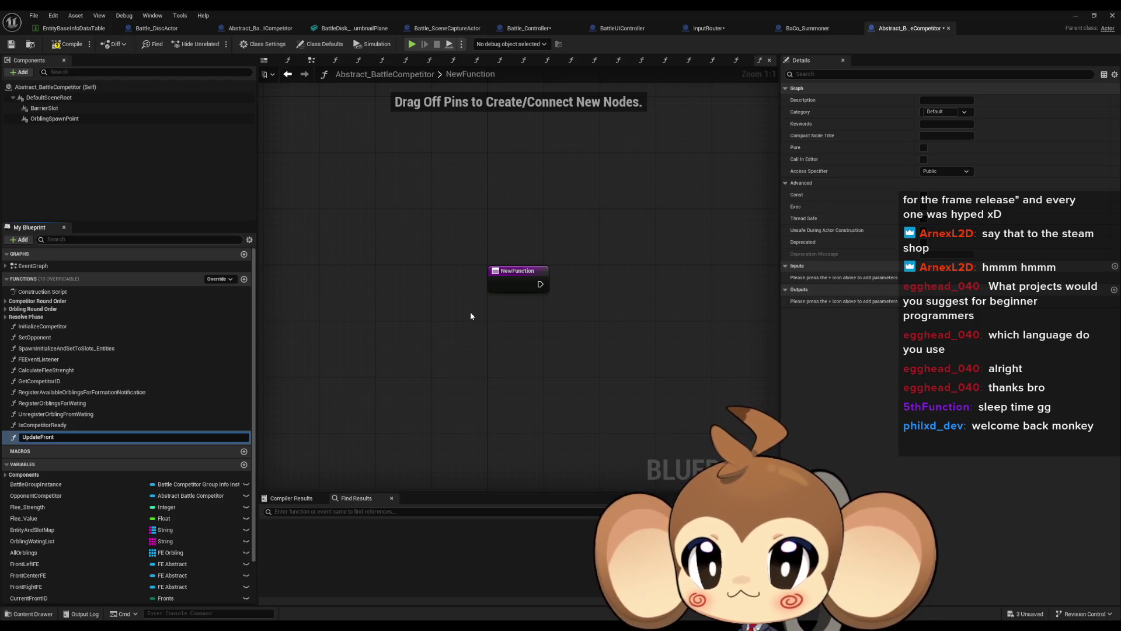
key(Return)
mouse_move(472, 316)
mouse_down()
mouse_move(440, 342)
mouse_move(363, 355)
mouse_move(447, 353)
mouse_up()
click(67, 43)
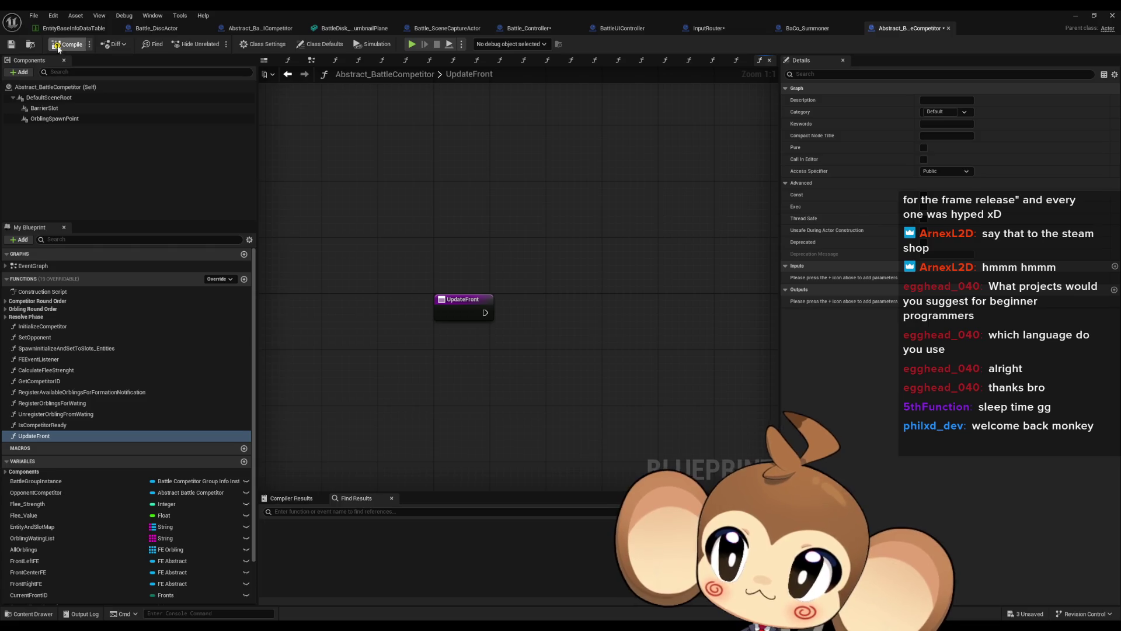
click(797, 28)
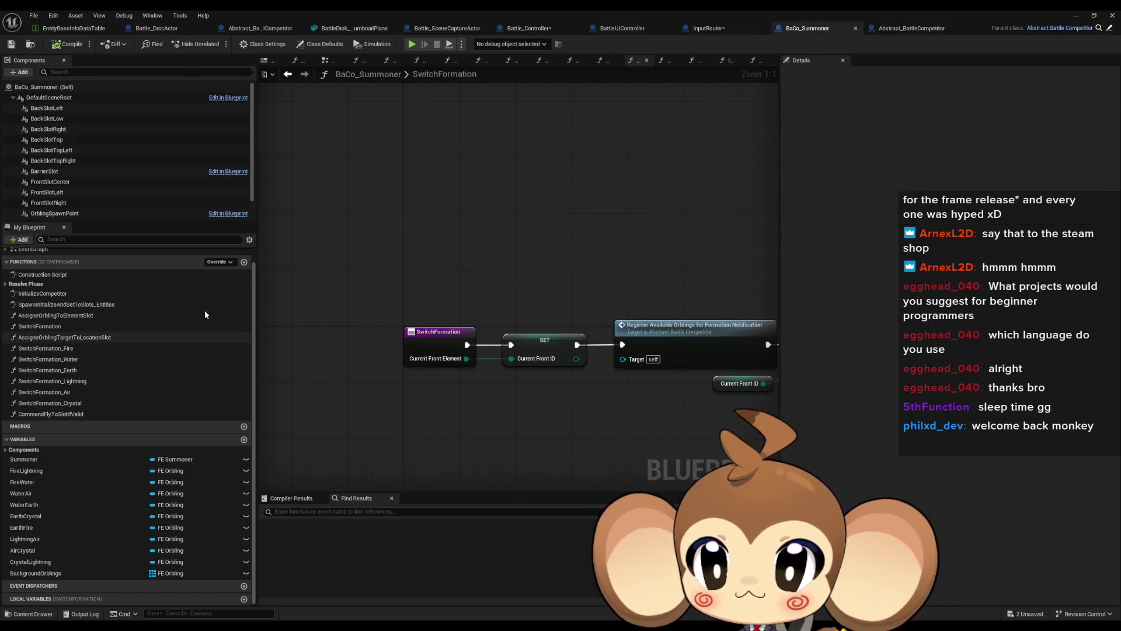
Override UpdateFront in BaCo_Summoner, giving an entry wired to Parent: UpdateFront.
click(214, 261)
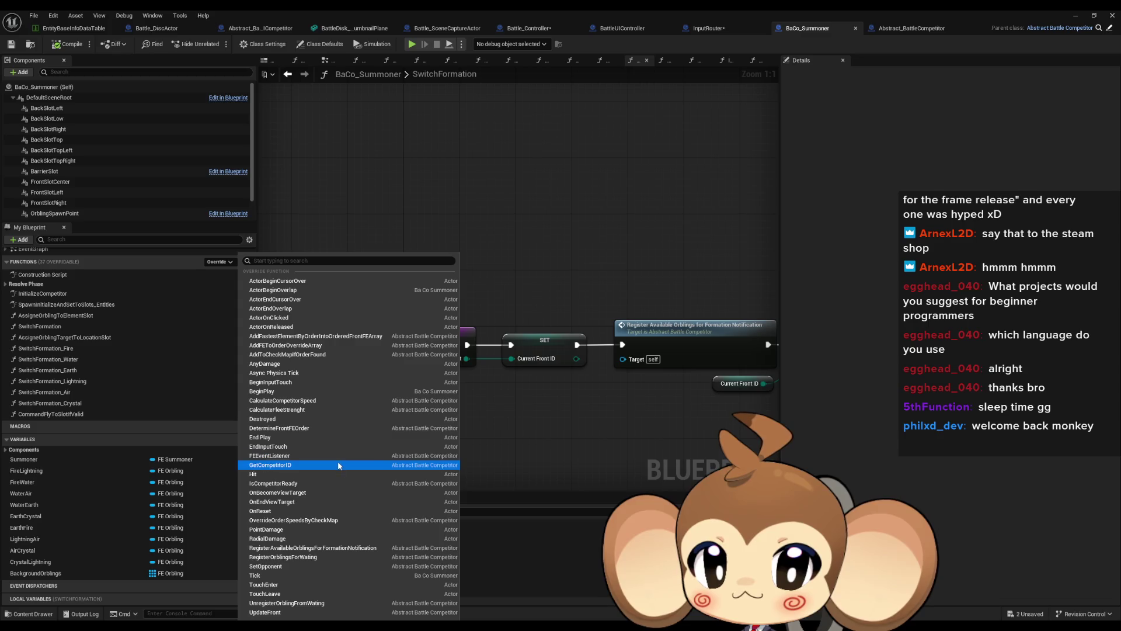
click(327, 612)
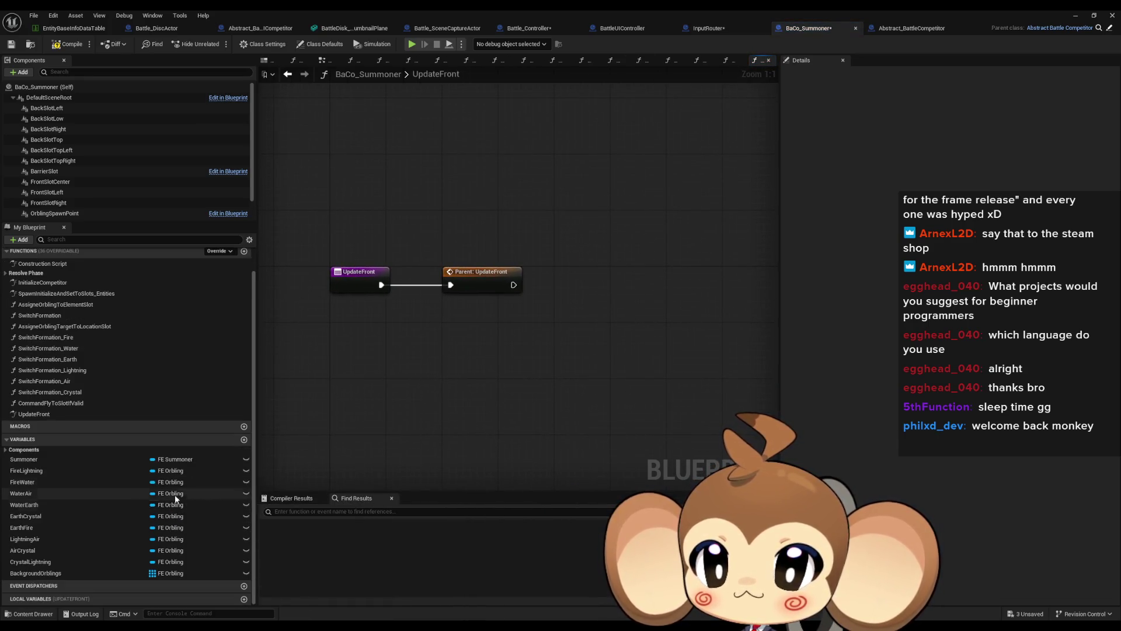
click(288, 74)
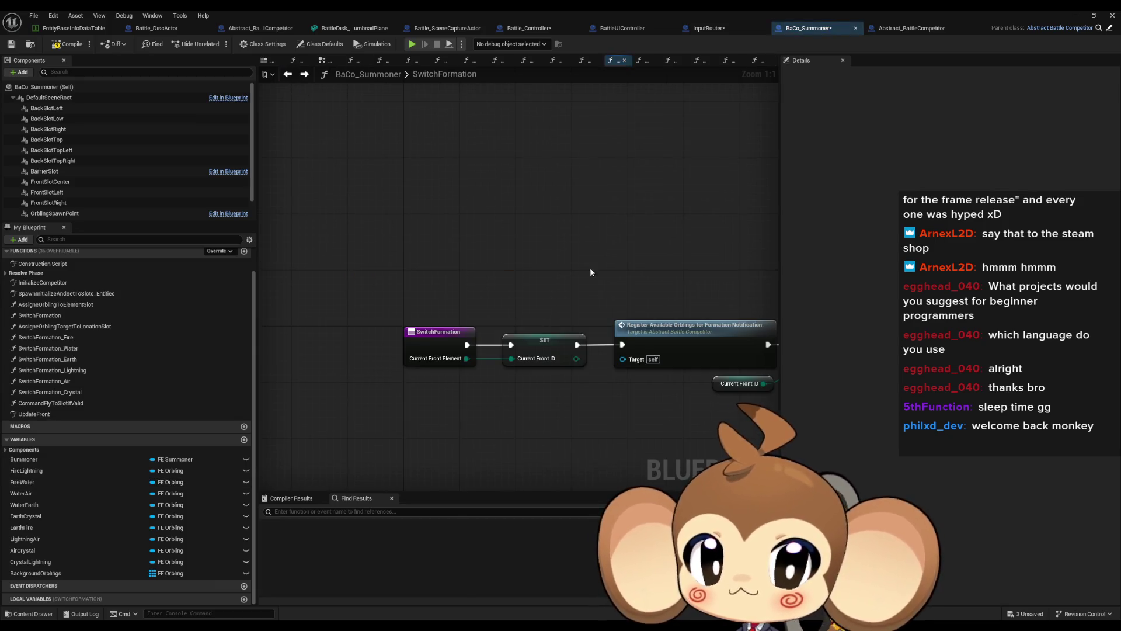
drag(446, 114, 364, 111)
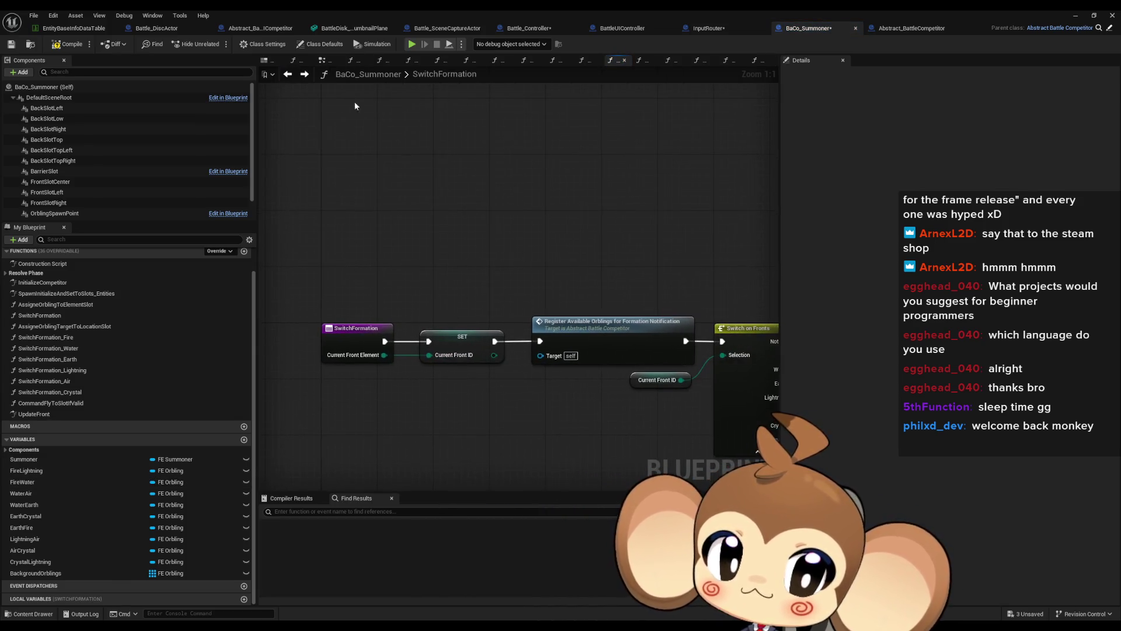
click(304, 74)
right_click(511, 354)
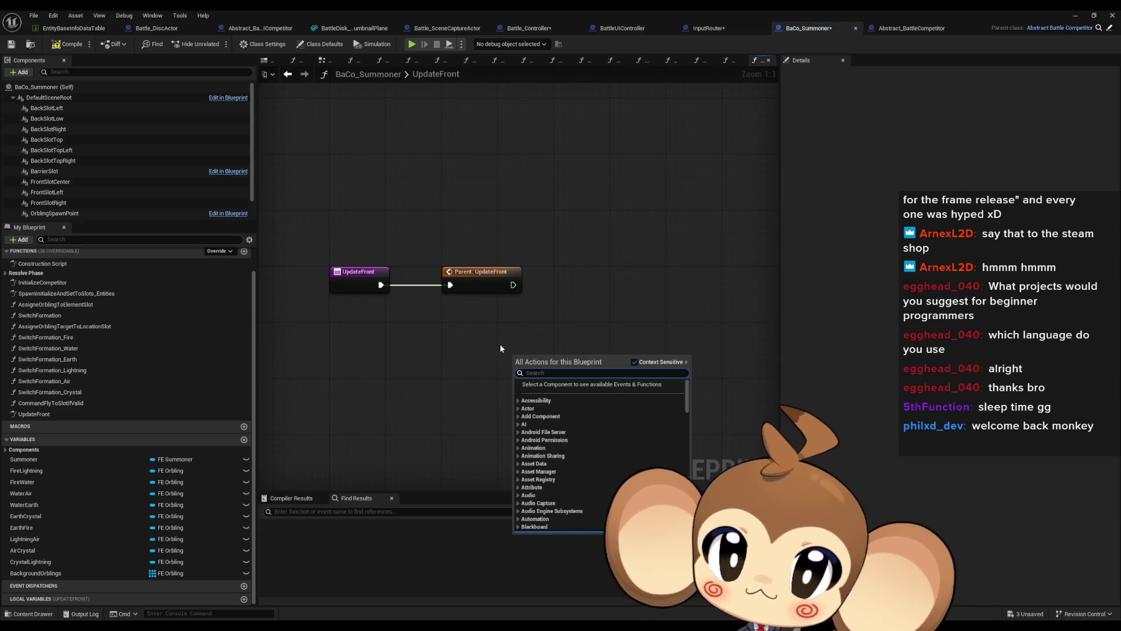
click(460, 337)
mouse_move(463, 347)
mouse_down()
mouse_move(450, 358)
mouse_move(524, 365)
mouse_move(489, 372)
mouse_up()
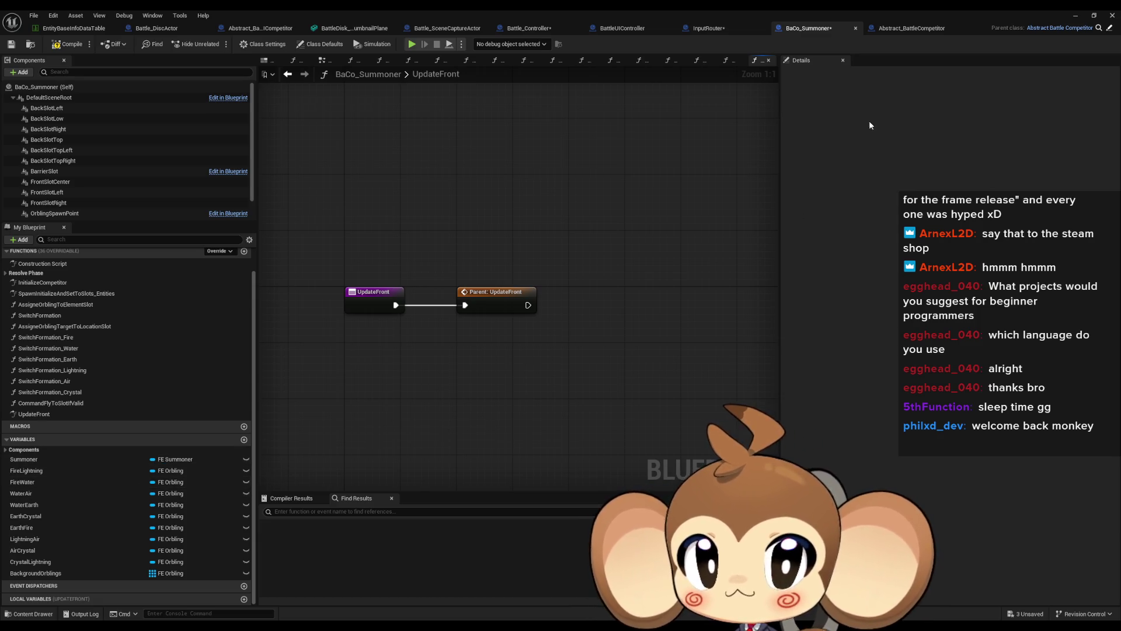
click(901, 33)
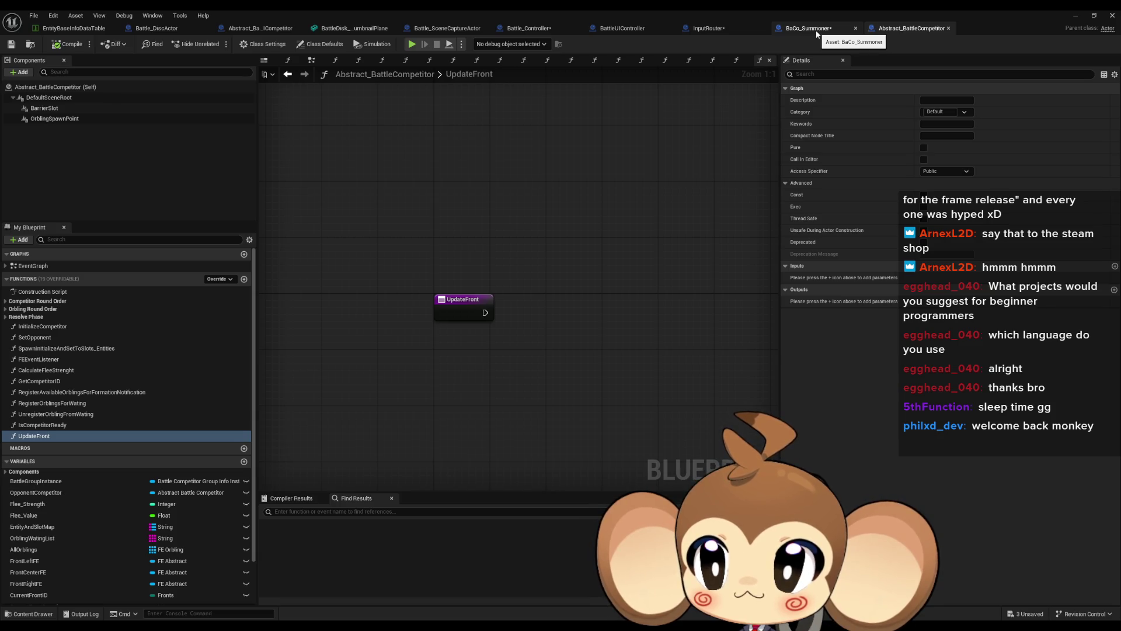
click(816, 35)
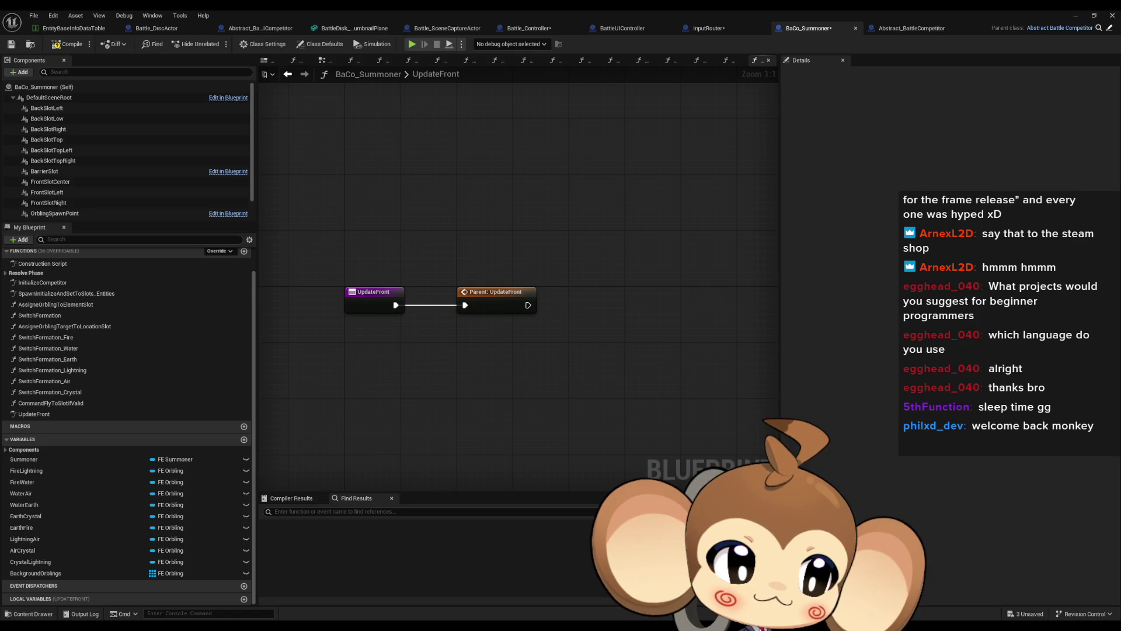
mouse_move(632, 311)
mouse_down()
mouse_move(638, 367)
mouse_move(622, 326)
mouse_up()
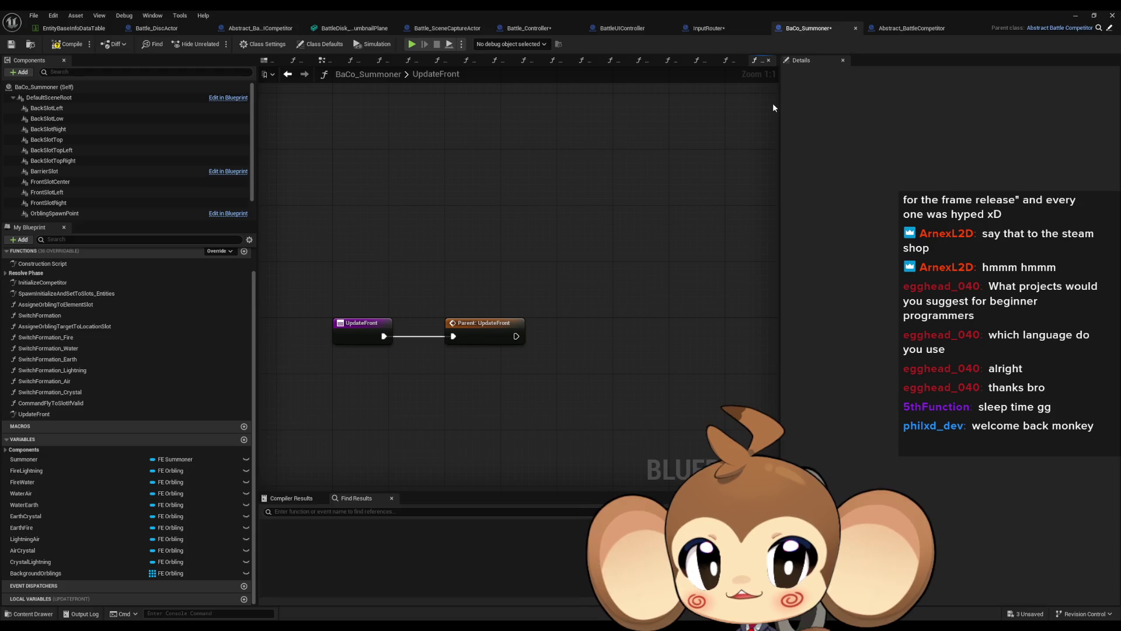
drag(436, 307, 458, 293)
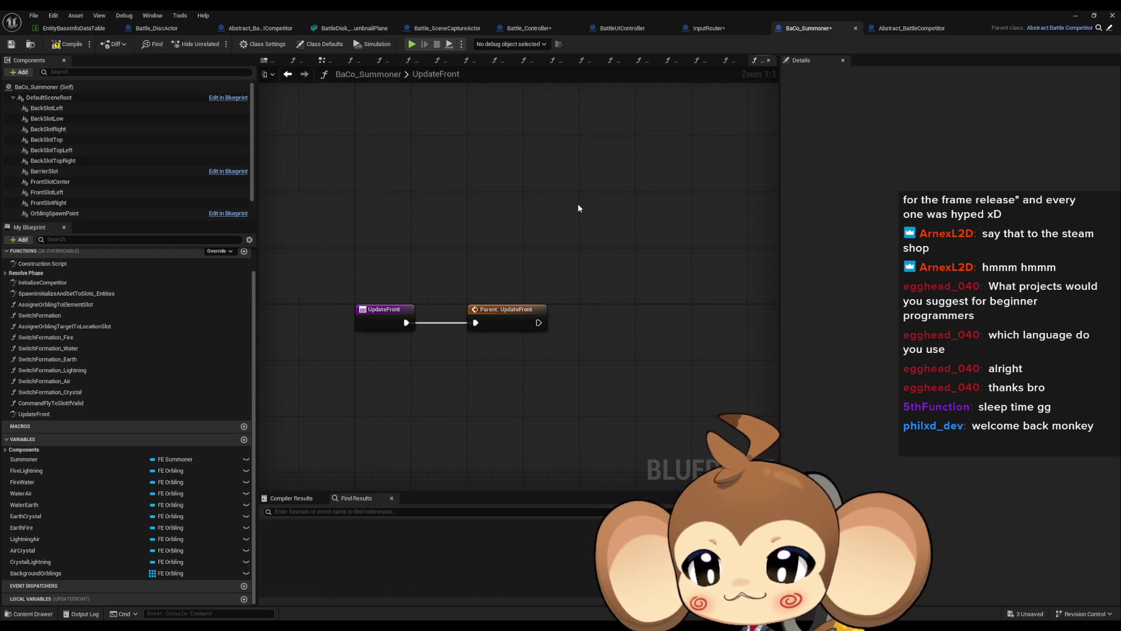
Drop a Switch Formation call into BaCo_Summoner's UpdateFront graph.
drag(606, 212, 582, 232)
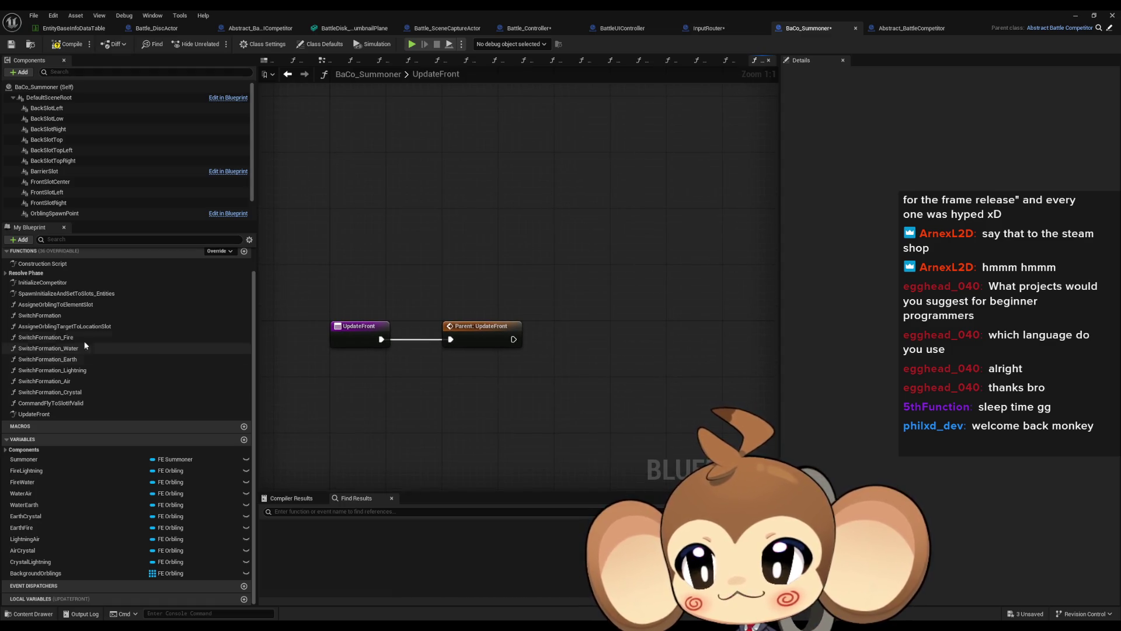
drag(40, 315, 634, 318)
drag(664, 272, 629, 265)
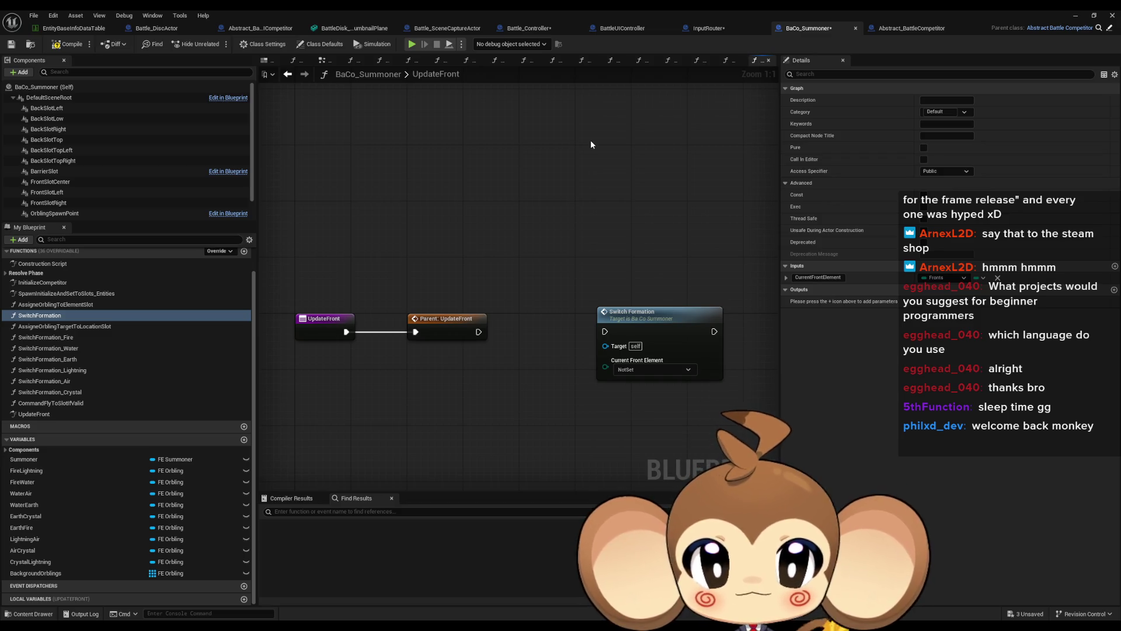
click(170, 33)
scroll(126, 498, down, 3)
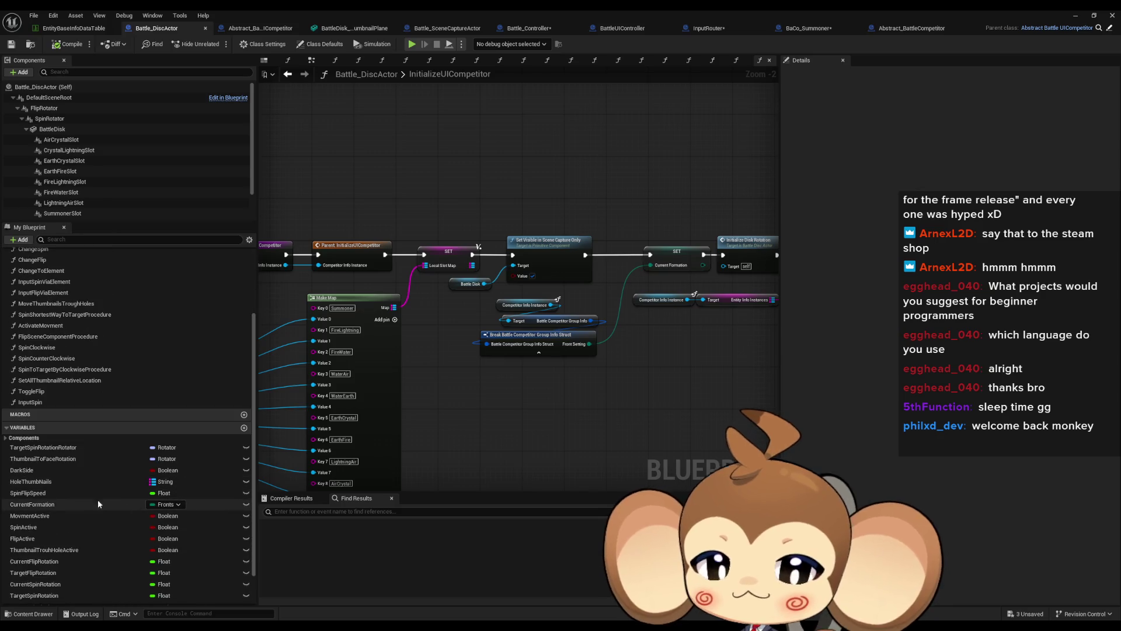
click(49, 505)
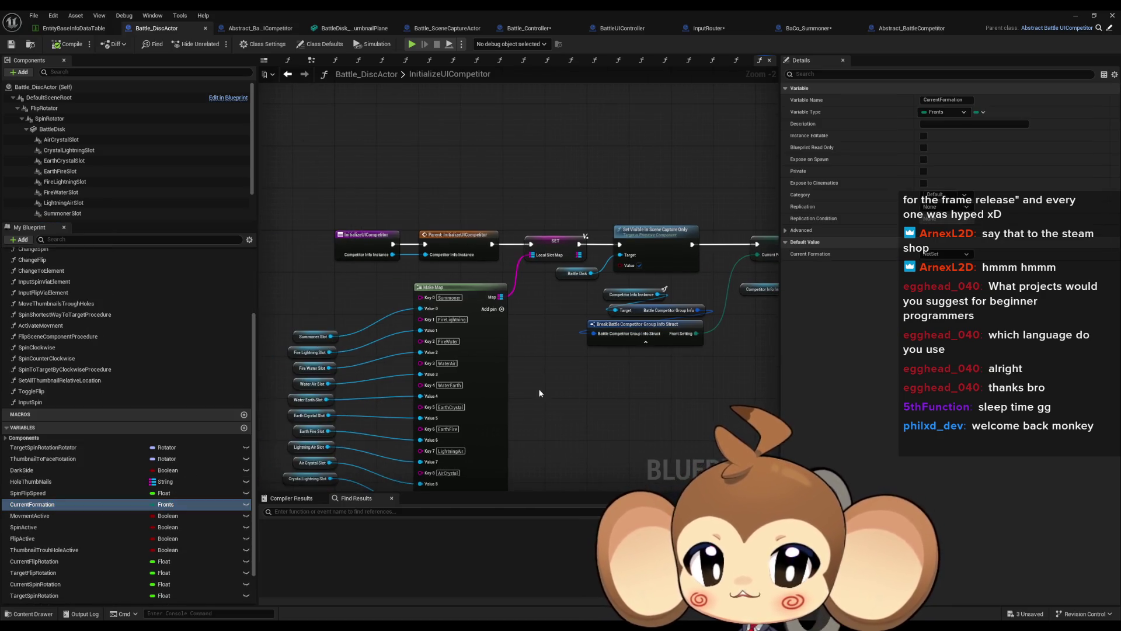
right_click(46, 506)
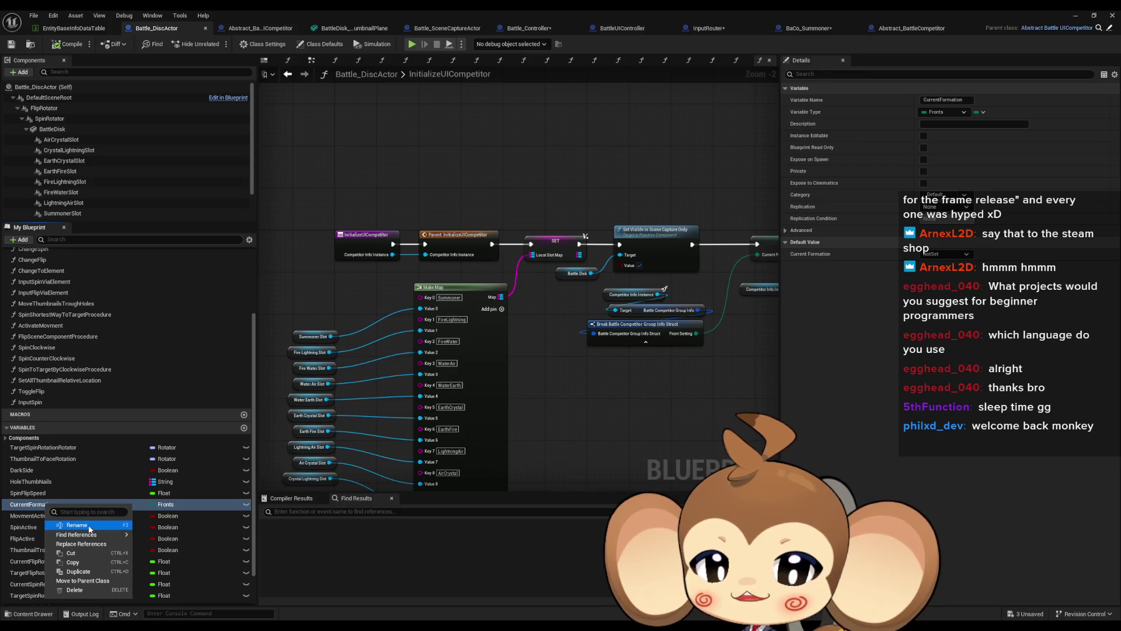
mouse_move(125, 536)
click(166, 556)
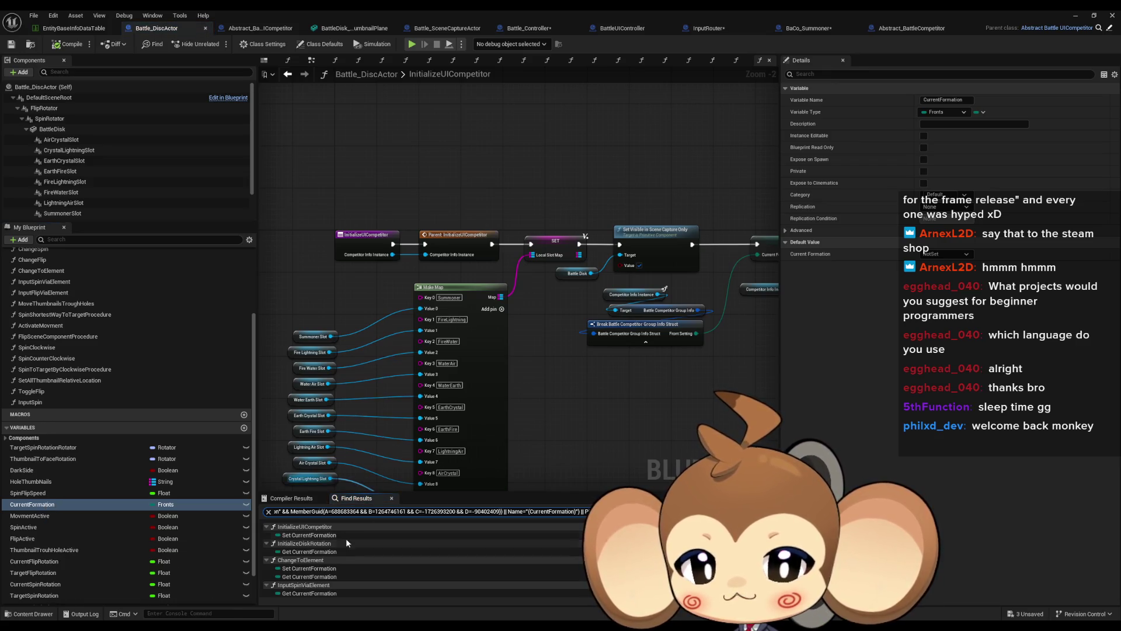
click(311, 536)
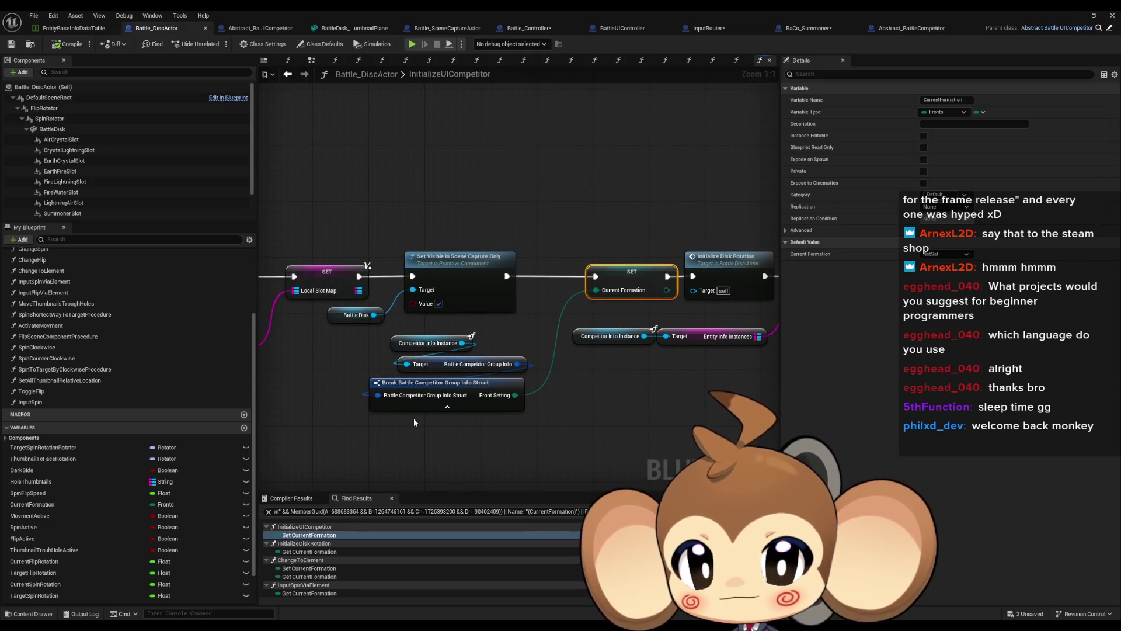
drag(414, 418, 701, 467)
scroll(526, 409, down, 1)
scroll(352, 567, down, 2)
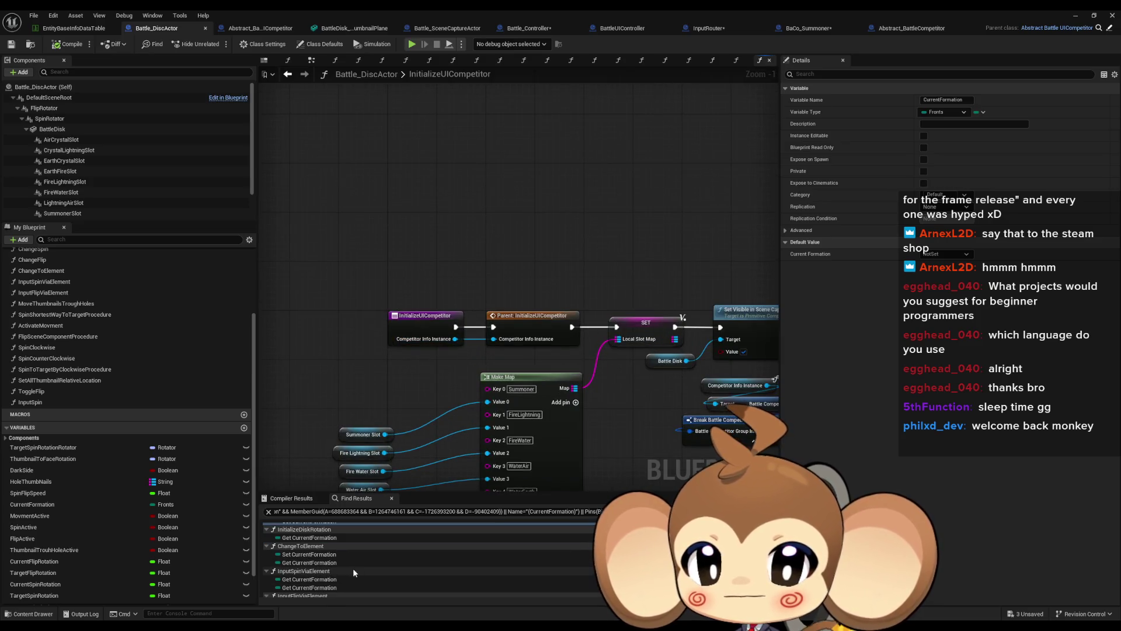
click(309, 554)
scroll(329, 559, down, 1)
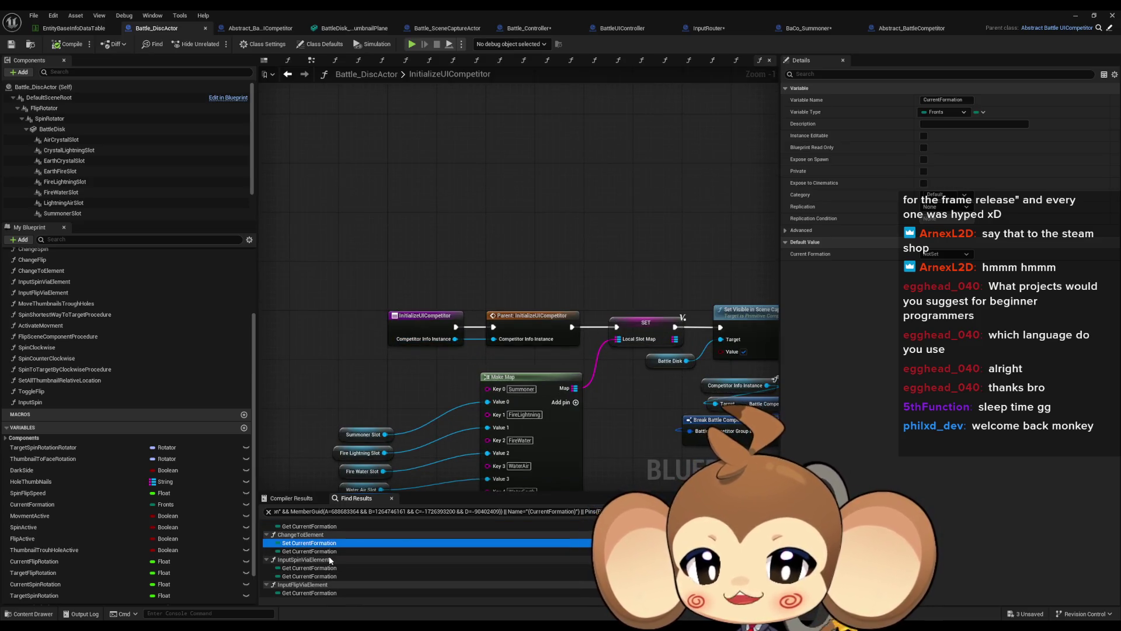
scroll(330, 560, up, 3)
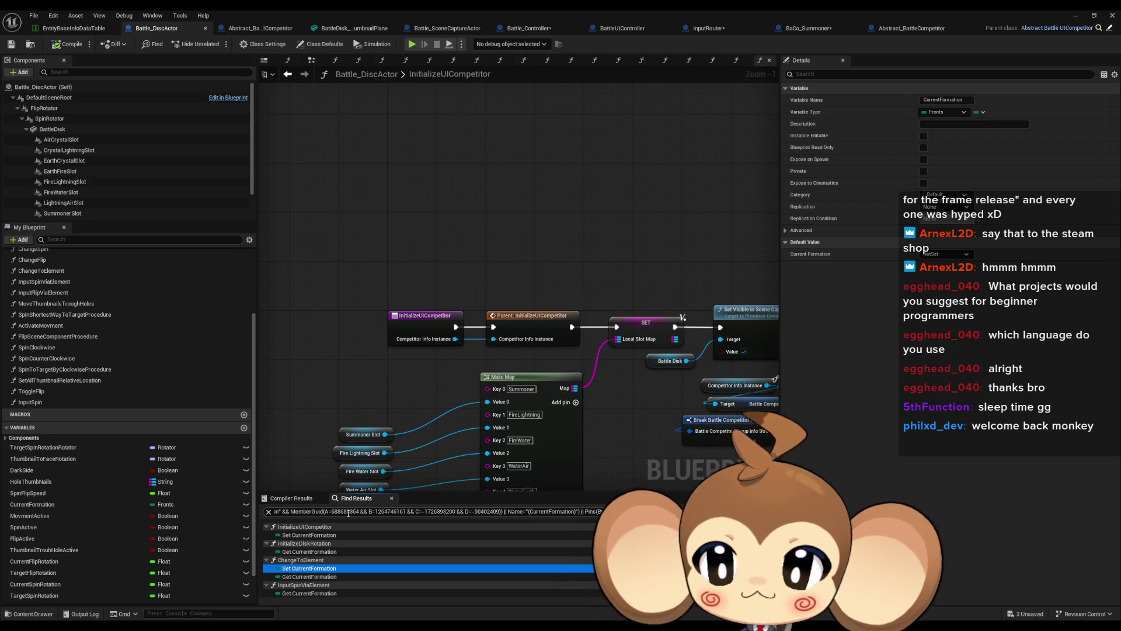
scroll(181, 307, up, 5)
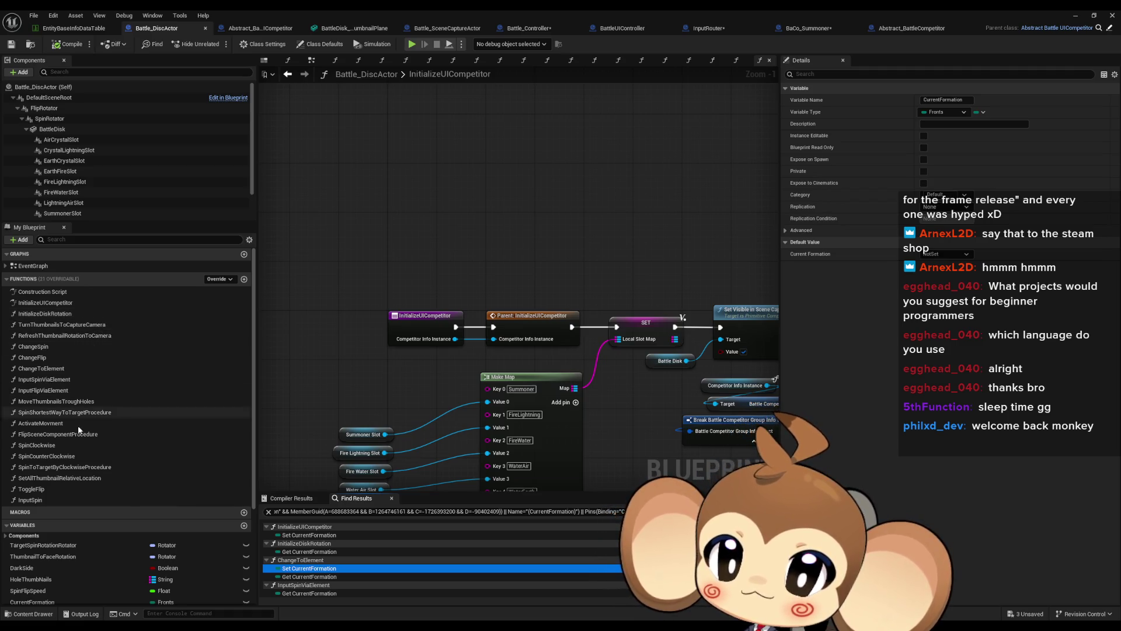
Open SpinClockwise and pan through its Branch and SET nodes.
double_click(60, 447)
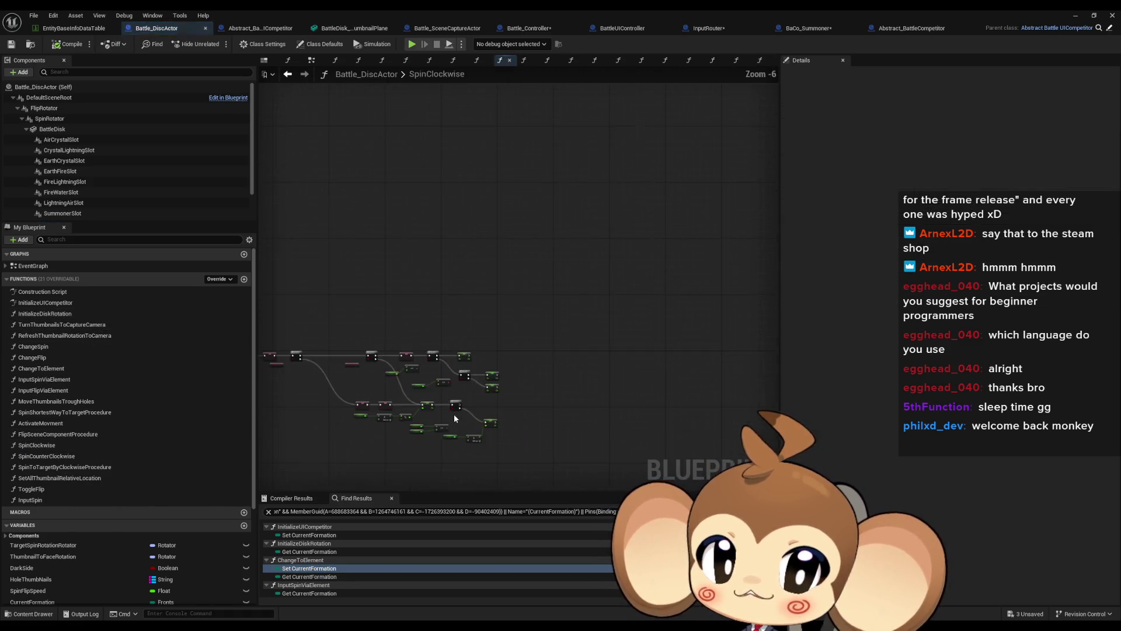
drag(514, 385, 636, 358)
drag(550, 357, 261, 344)
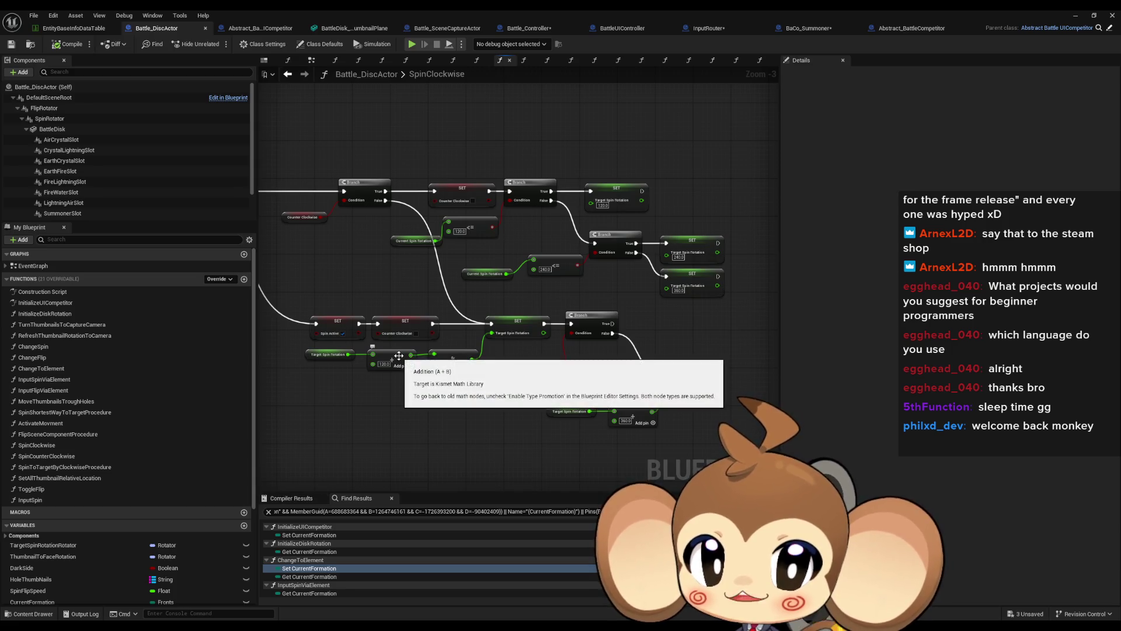
drag(572, 342, 465, 354)
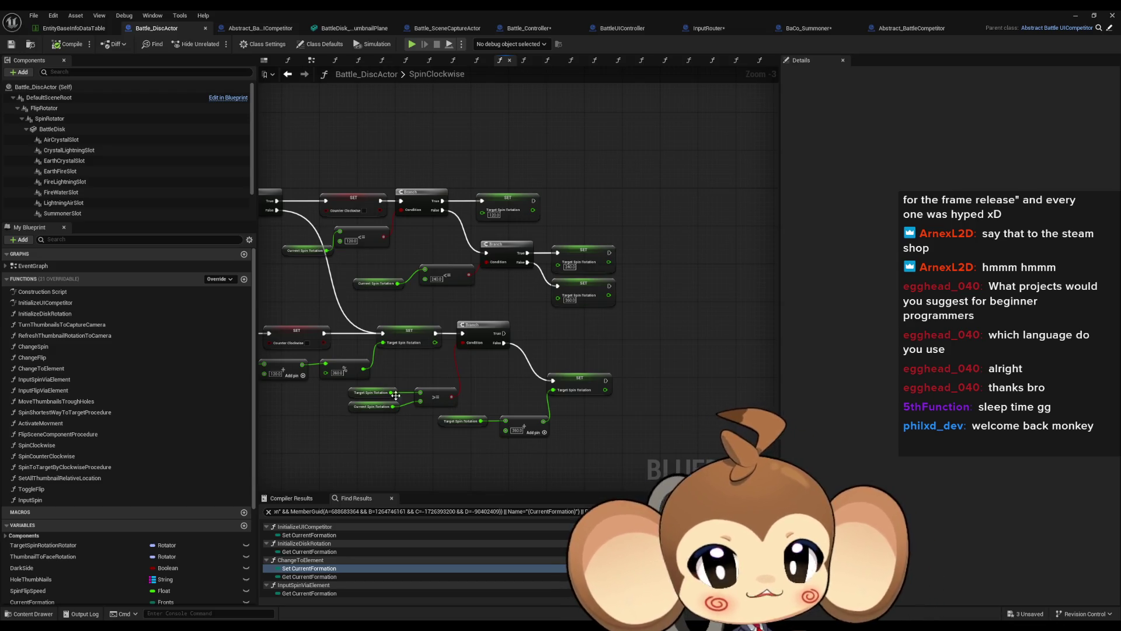
drag(269, 266, 771, 327)
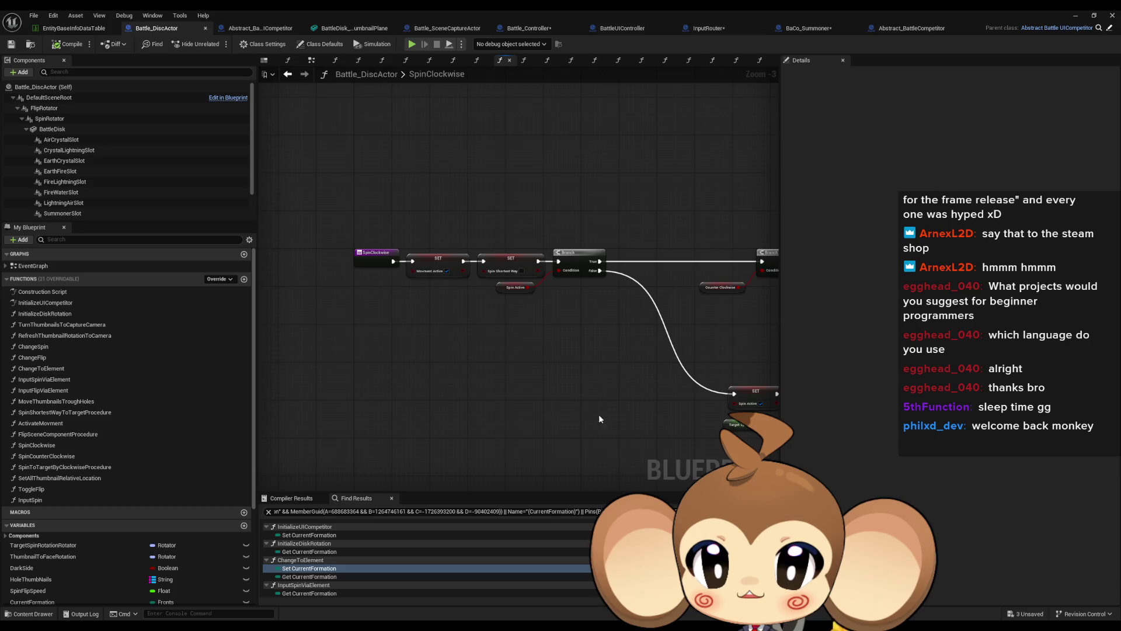
mouse_move(567, 327)
mouse_down()
mouse_move(482, 405)
mouse_move(513, 408)
mouse_move(362, 299)
mouse_move(339, 329)
mouse_up()
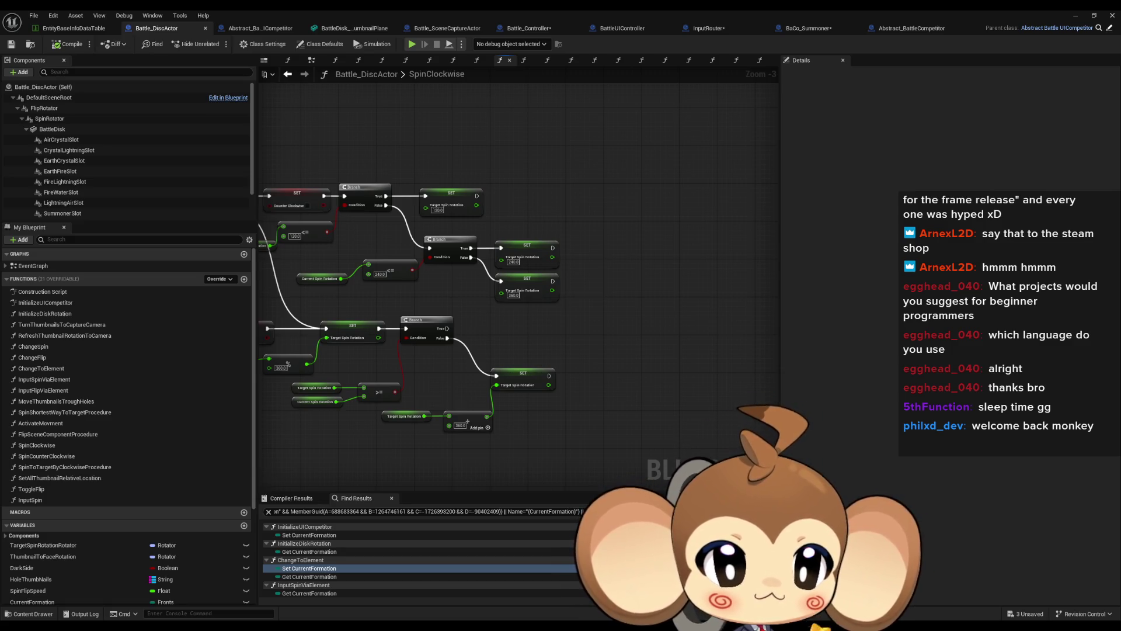
Zoom in on the spin-rotation angle comparisons, then add a new empty function.
drag(504, 460, 703, 457)
drag(498, 424, 498, 380)
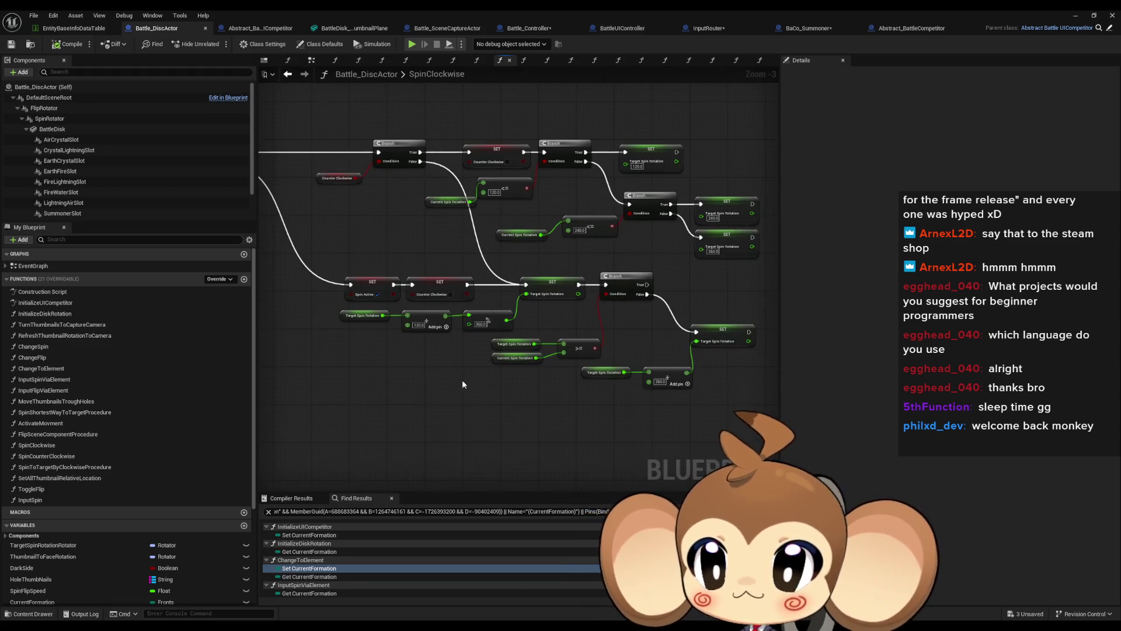
mouse_move(740, 322)
mouse_down()
mouse_move(580, 344)
mouse_move(578, 405)
mouse_move(594, 388)
mouse_up()
scroll(581, 345, up, 1)
scroll(581, 339, up, 1)
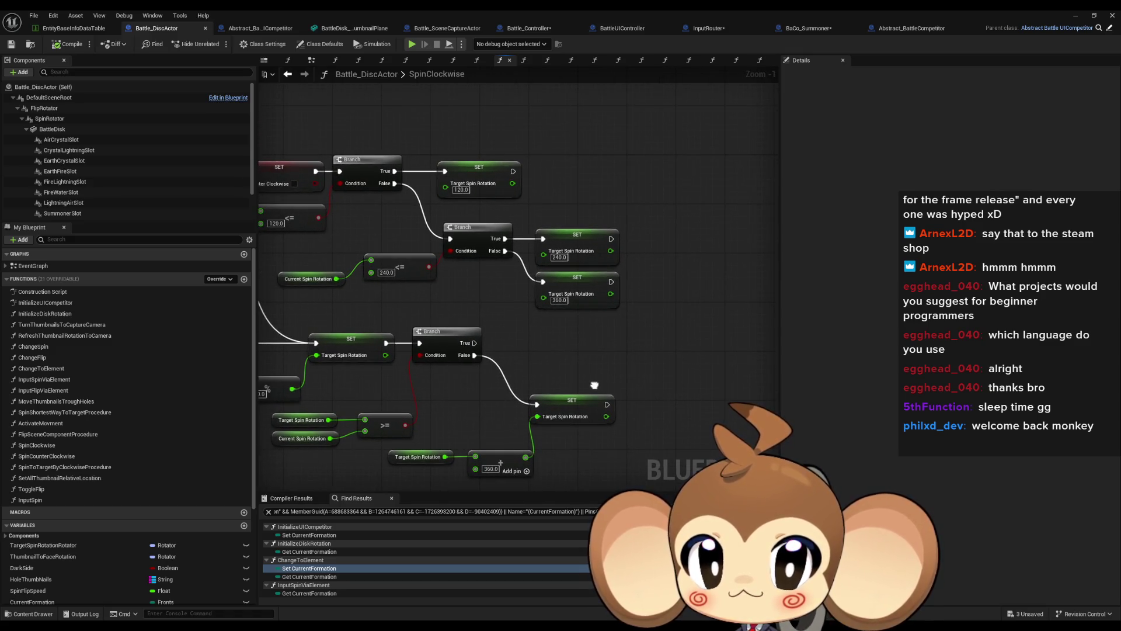
drag(594, 384, 619, 332)
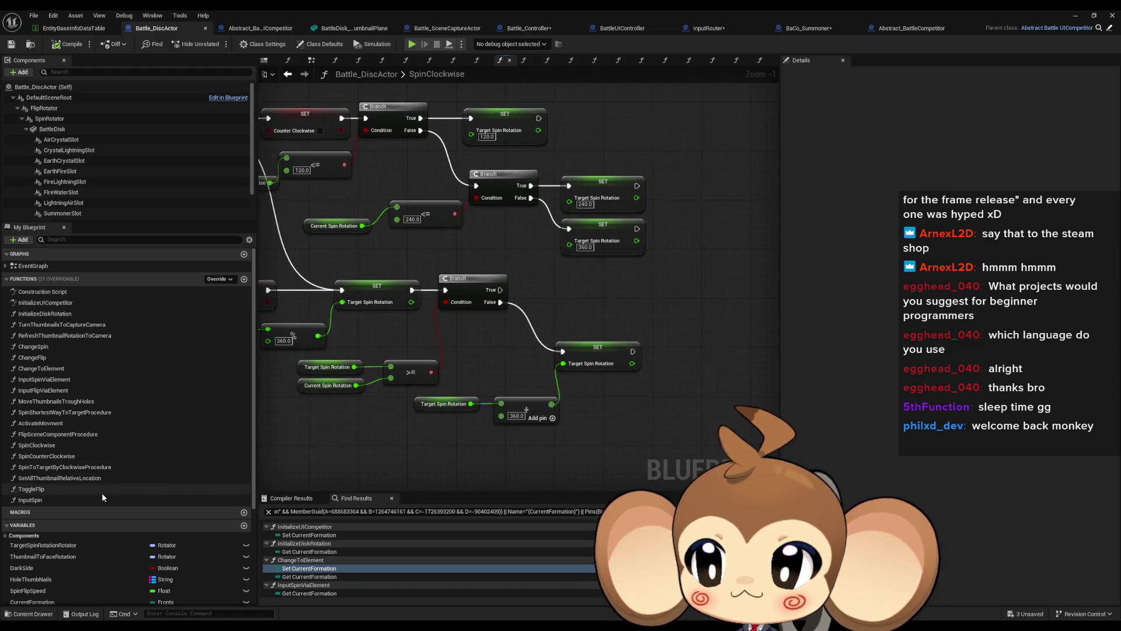
click(244, 280)
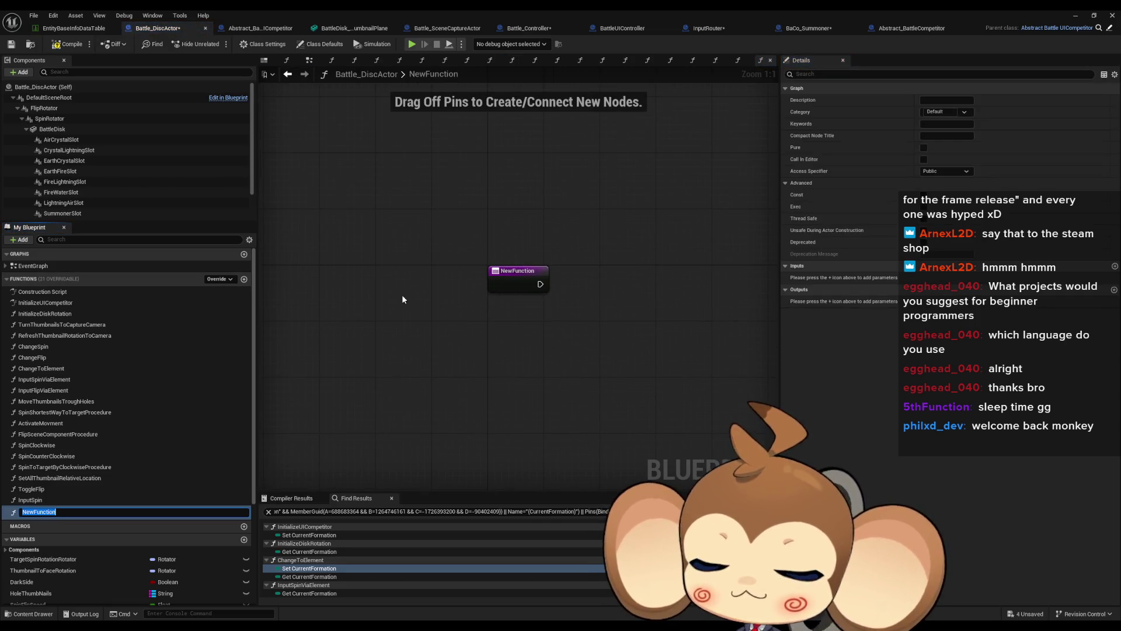
Name the function SetElementByAngle and place Target Flip Rotation and Target Spin Rotation getters.
text(SetElemen)
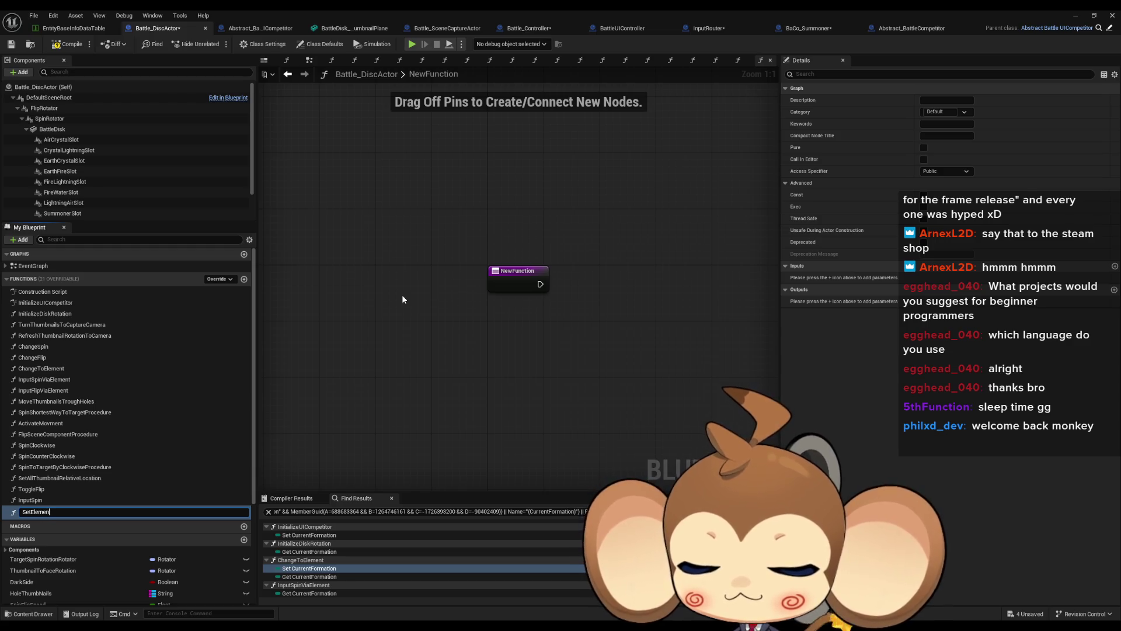
text(tBy)
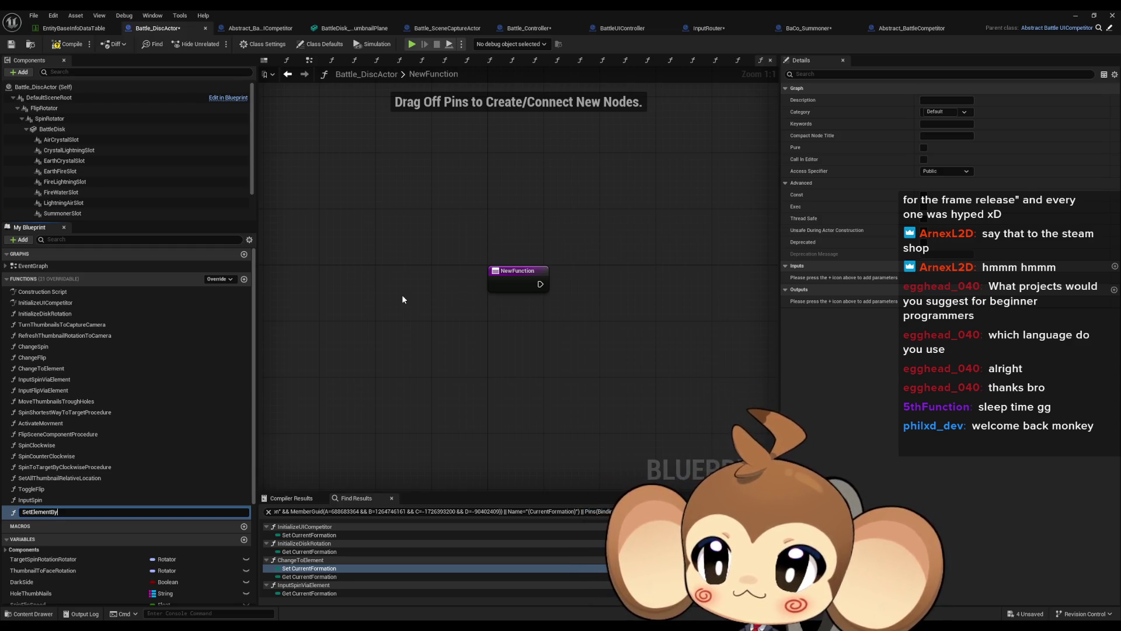
text(Angle)
key(Return)
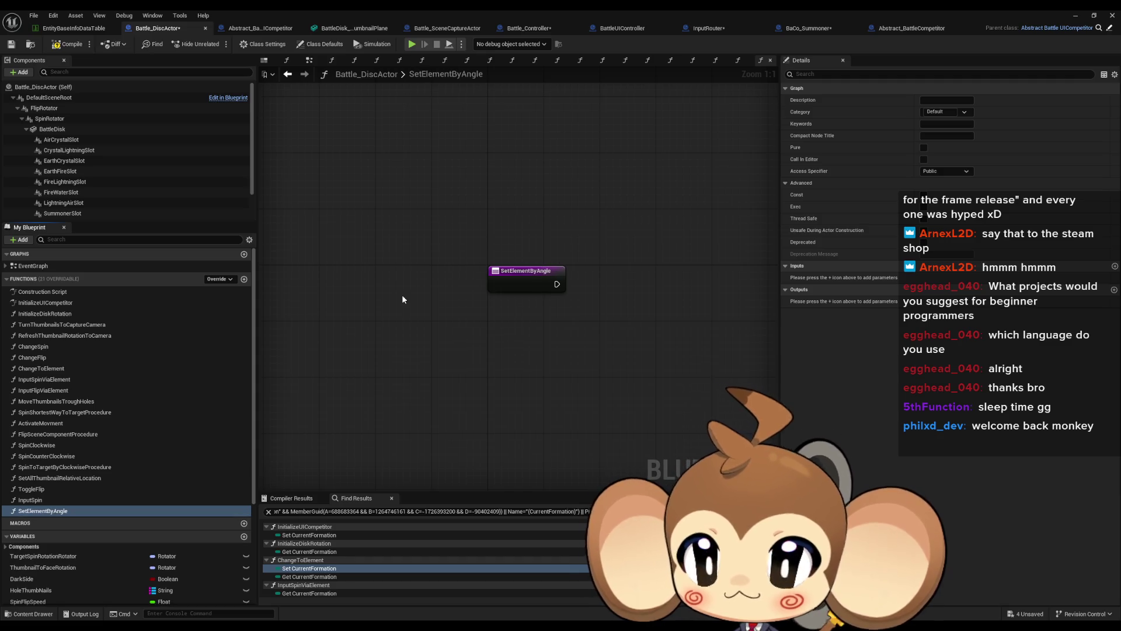
scroll(224, 514, down, 5)
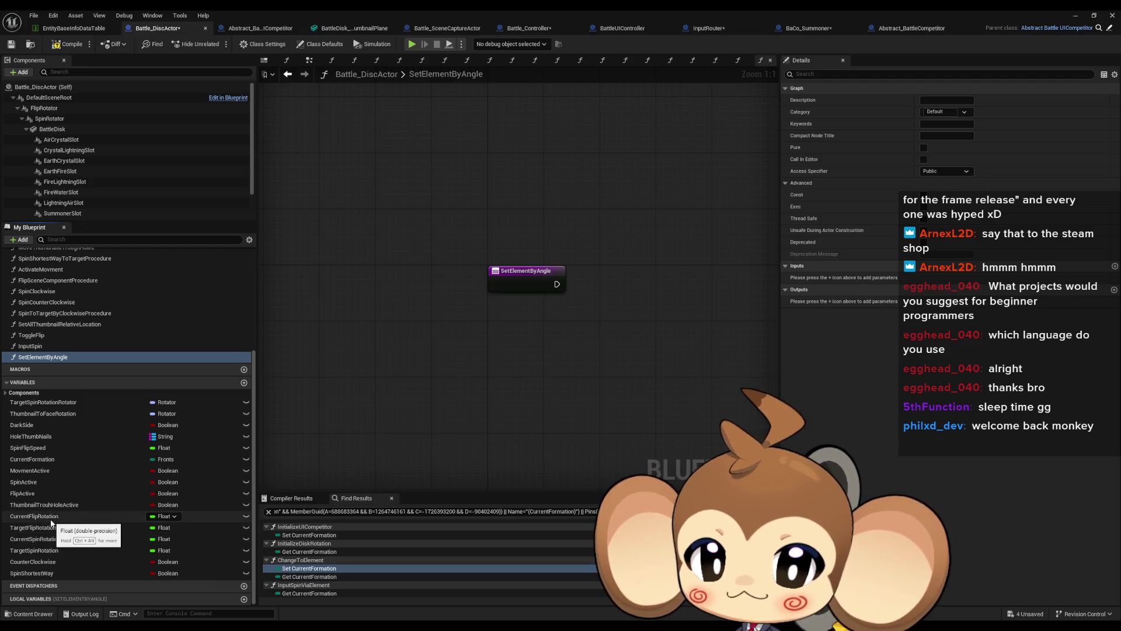
mouse_move(46, 524)
mouse_down()
mouse_move(488, 405)
mouse_move(476, 373)
mouse_up()
click(502, 377)
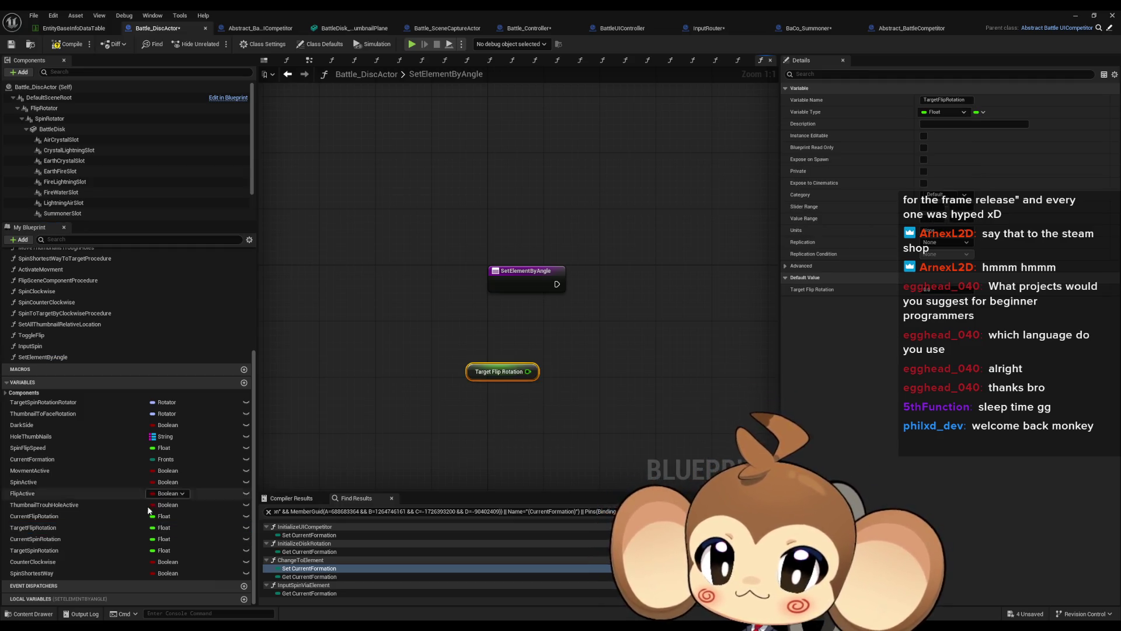
drag(35, 553, 464, 397)
click(503, 416)
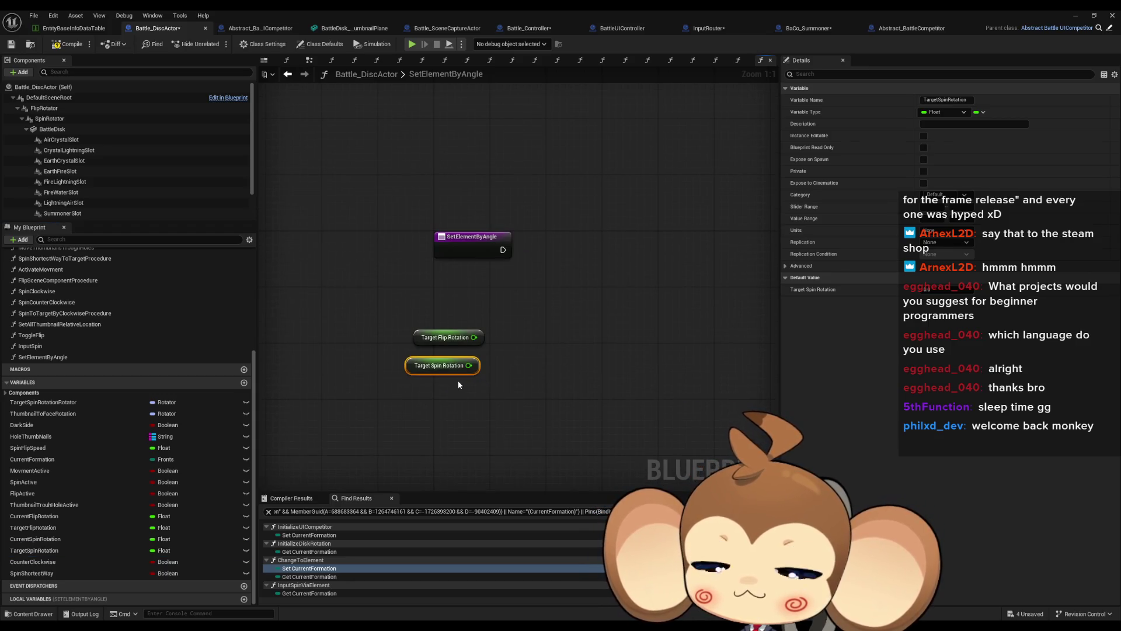
mouse_move(448, 338)
mouse_down()
mouse_move(474, 337)
mouse_move(441, 394)
mouse_move(524, 327)
mouse_move(482, 306)
mouse_move(513, 311)
mouse_move(542, 290)
mouse_move(553, 299)
mouse_up()
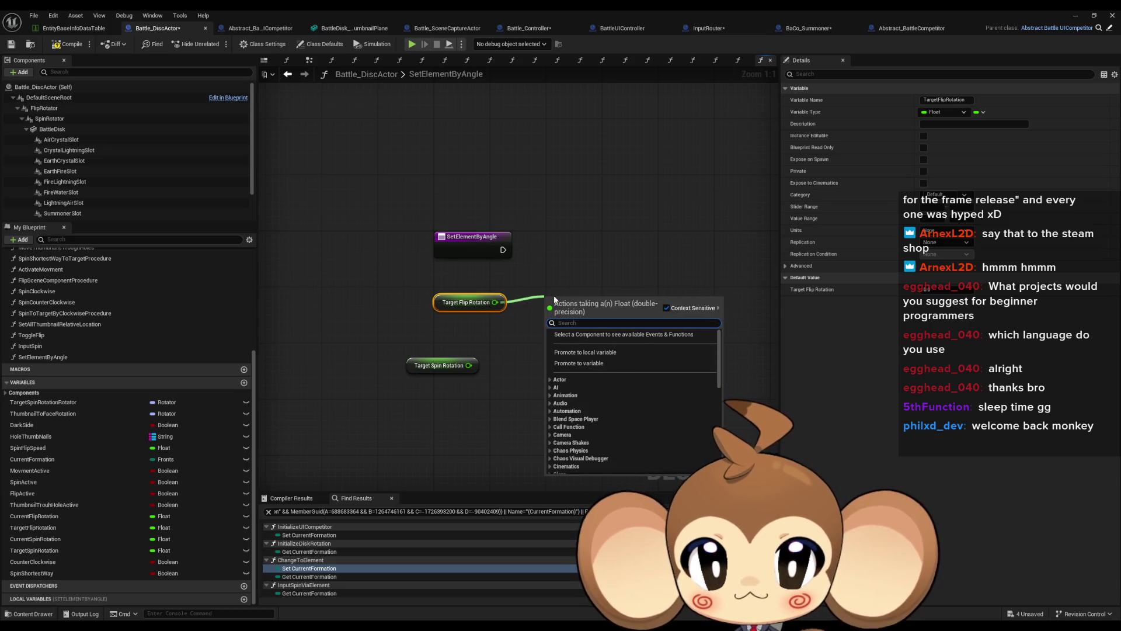
Compare Target Flip Rotation to 180 with an Equal node.
text(<)
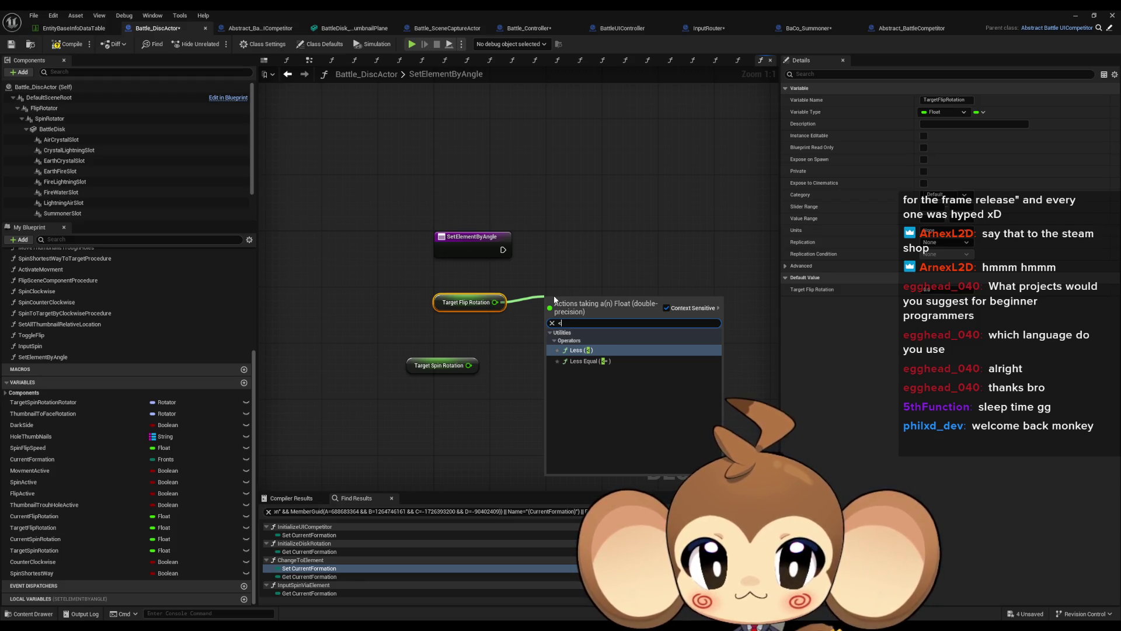
key(BackSpace)
text(==)
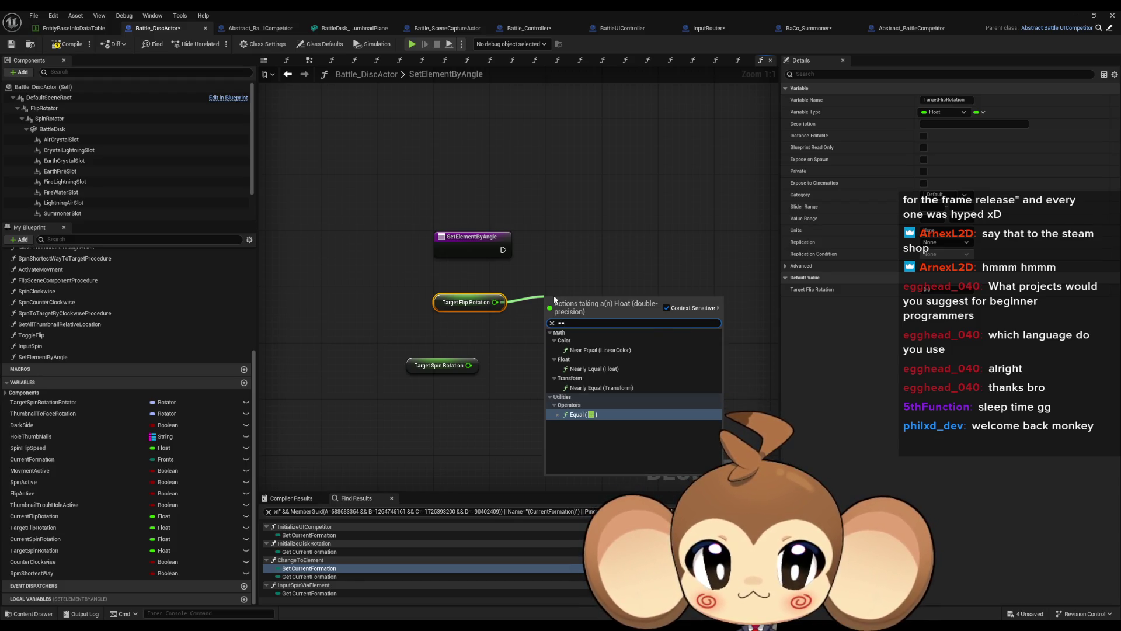
key(Return)
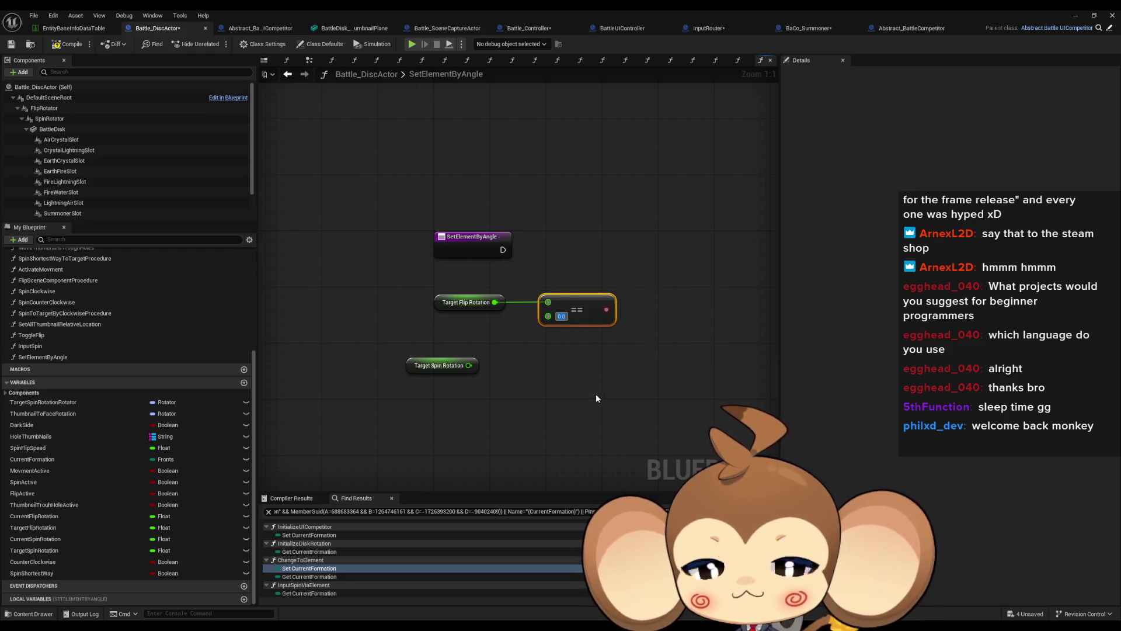
text(180)
click(586, 393)
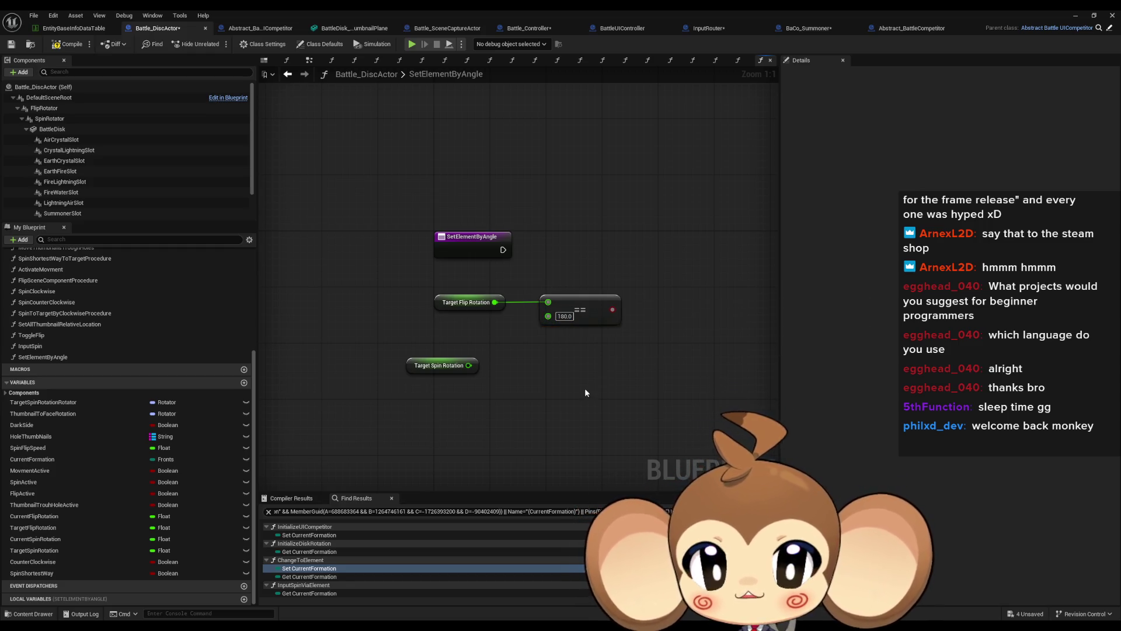
Move the Target Spin Rotation getter lower and feed it into a new Equal node.
click(377, 351)
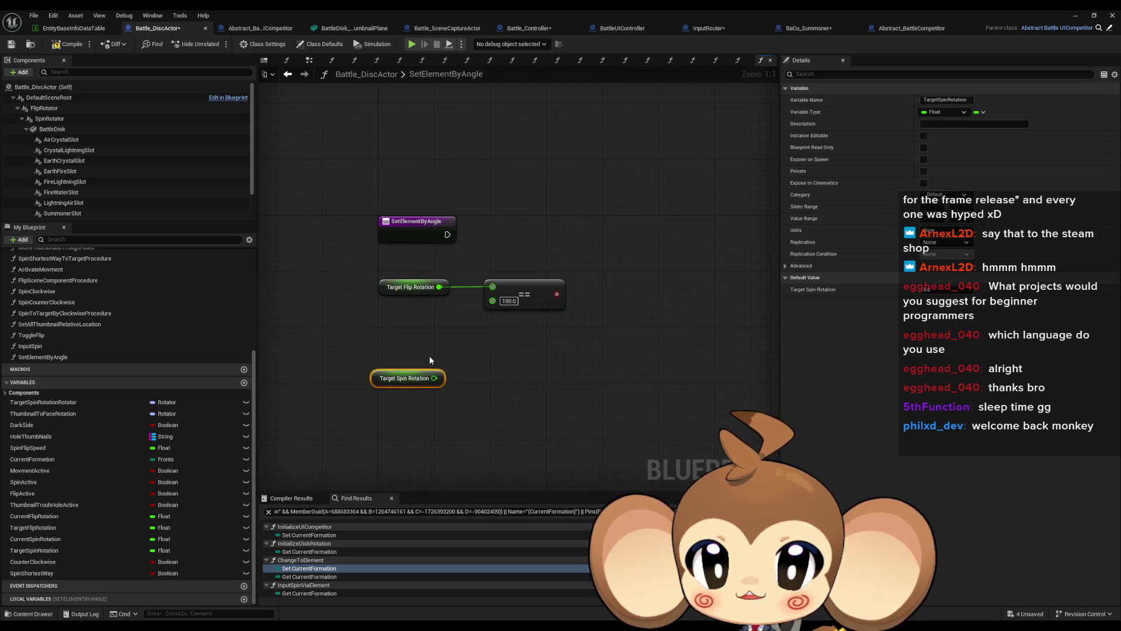
mouse_move(426, 272)
mouse_down()
mouse_move(510, 286)
mouse_move(446, 304)
mouse_move(490, 298)
mouse_up()
click(377, 379)
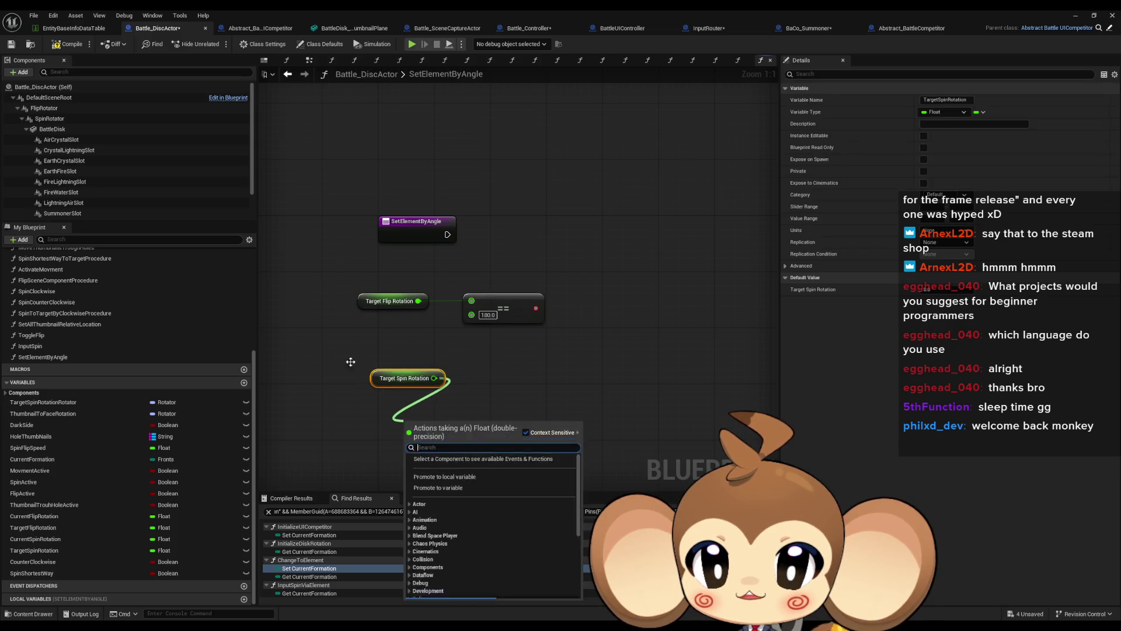
mouse_move(377, 377)
mouse_down()
mouse_move(353, 428)
mouse_move(461, 425)
mouse_up()
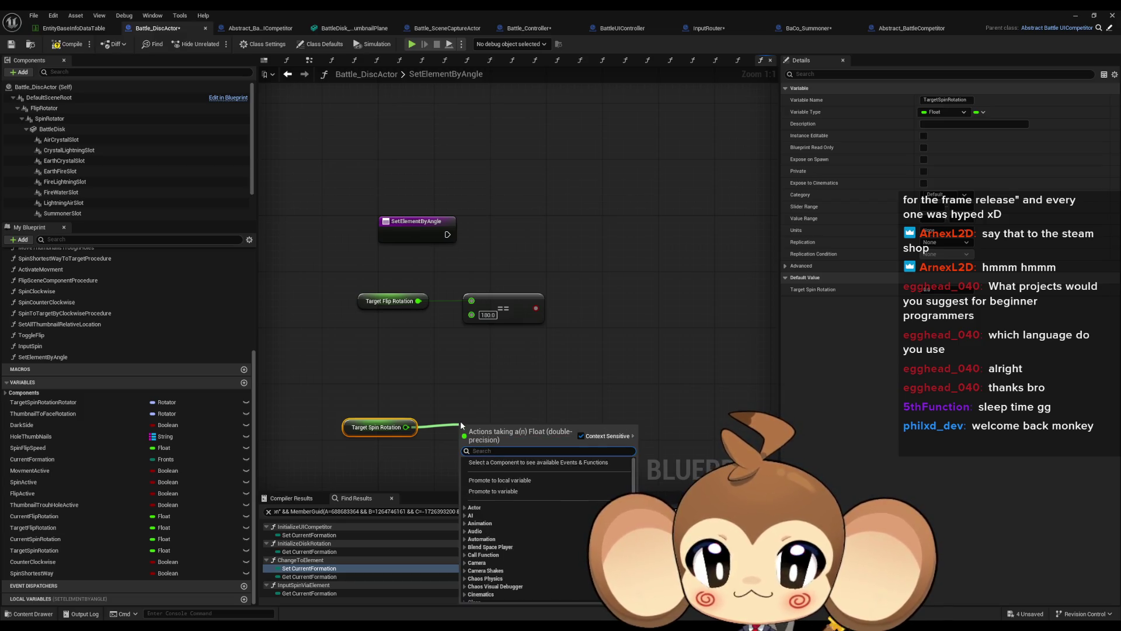
text(==)
key(Return)
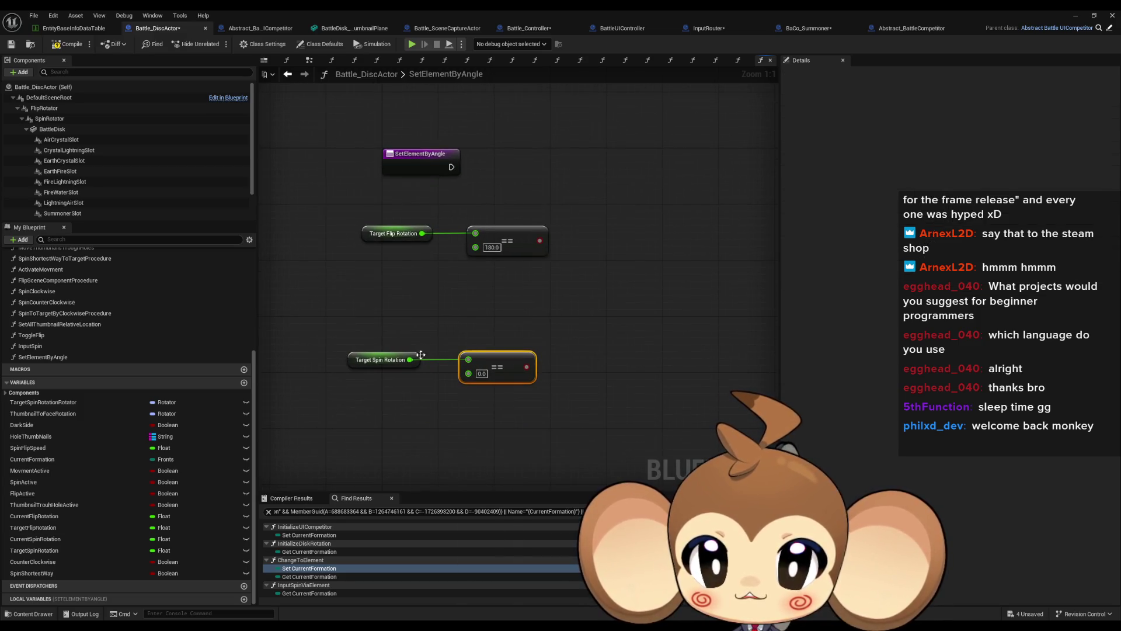
Duplicate the spin getter and Equal node, setting the comparison values to 120 and 240.
key(ctrl+c)
key(ctrl+v)
click(378, 297)
key(ctrl+c)
key(ctrl+v)
drag(487, 366, 429, 368)
click(480, 311)
text(120)
key(Return)
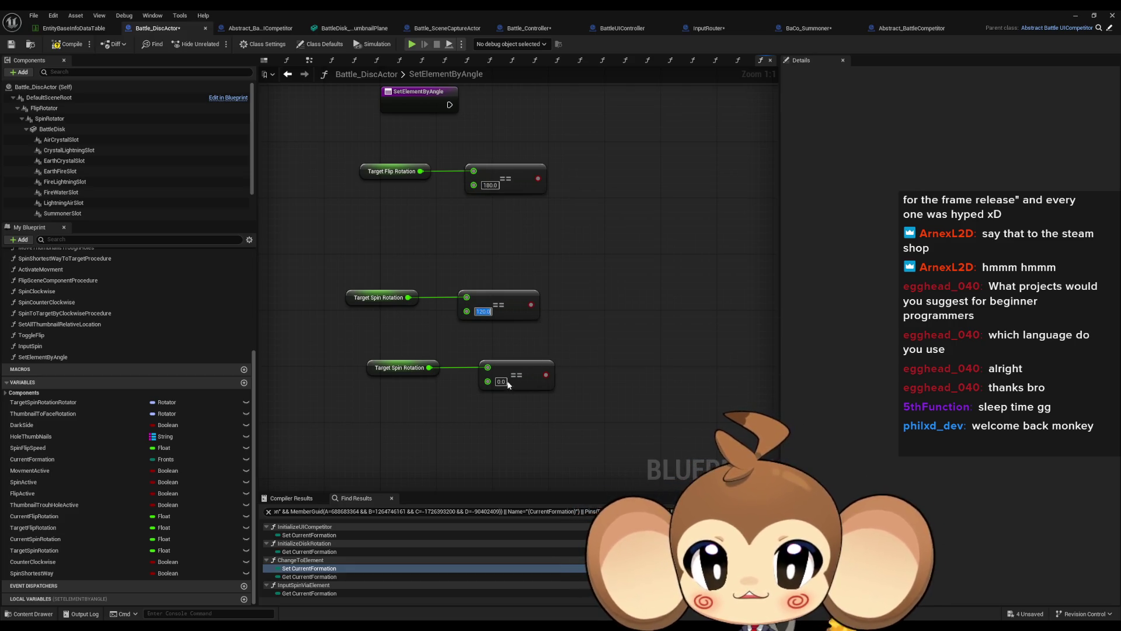
text(240)
key(Return)
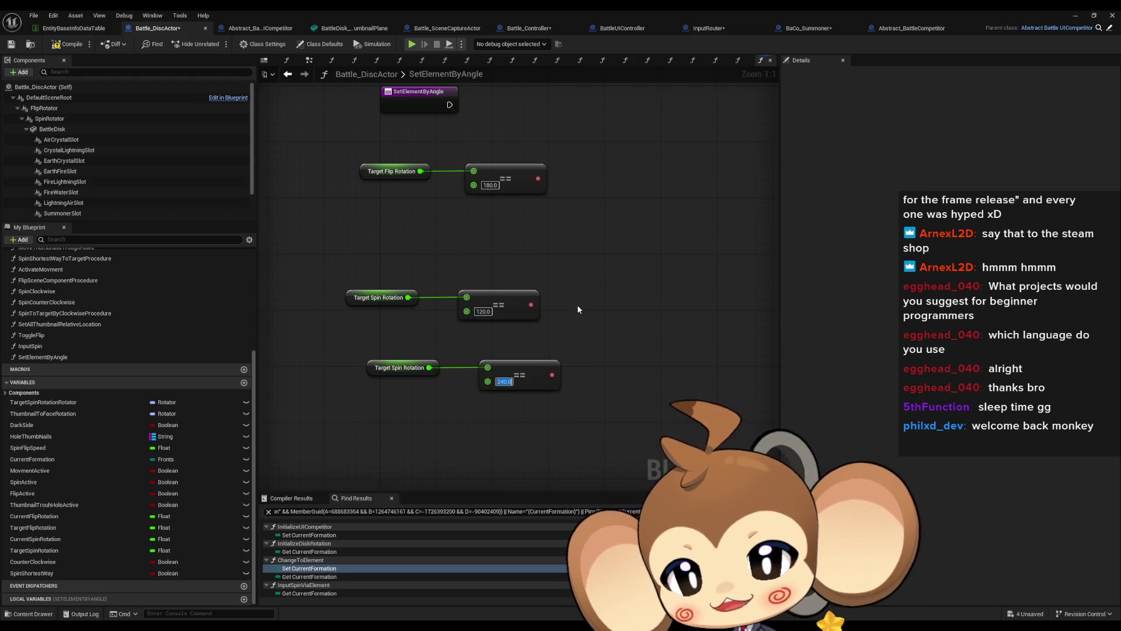
Back in the SpinClockwise graph, delete the old SetElementByAngle function.
click(288, 75)
mouse_move(416, 394)
mouse_down()
mouse_move(624, 475)
mouse_move(695, 485)
mouse_move(711, 373)
mouse_up()
click(713, 373)
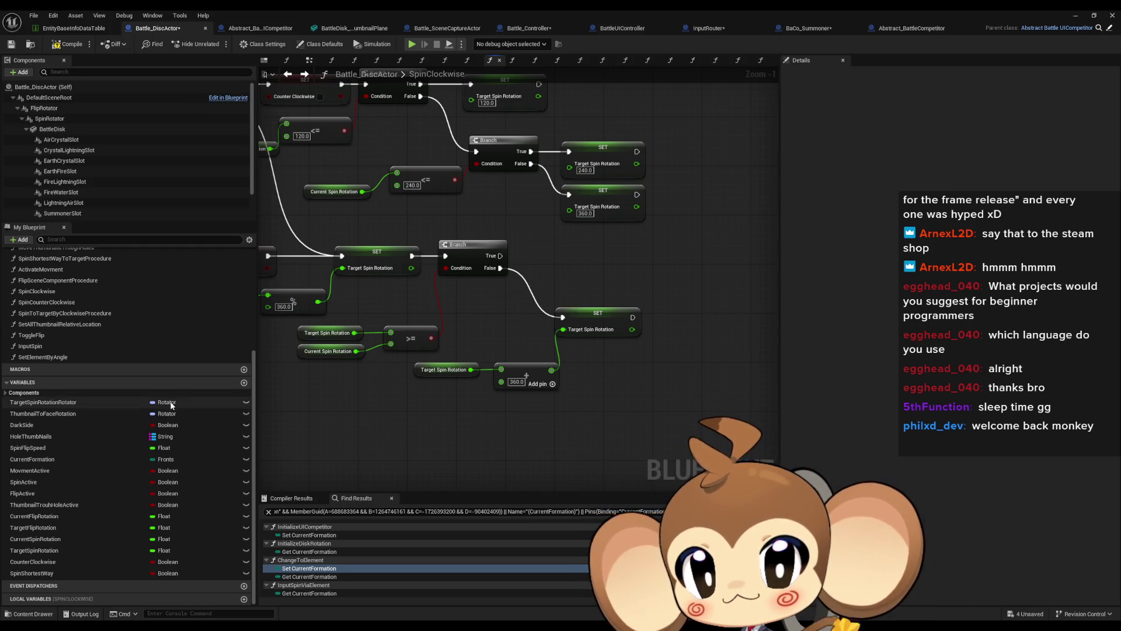
double_click(60, 361)
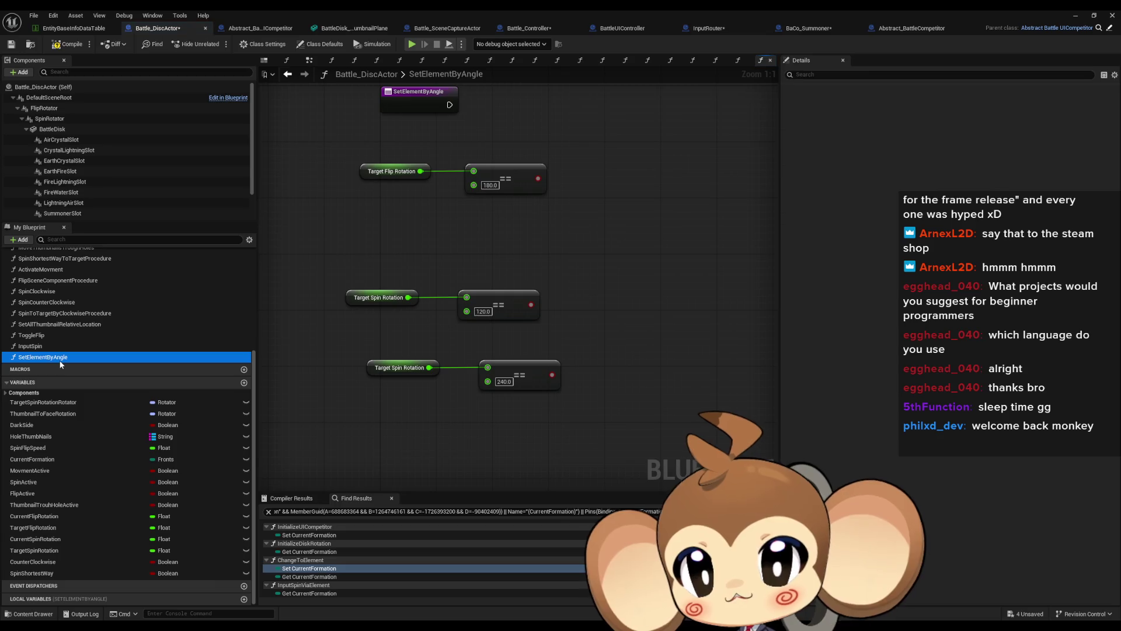
key(Delete)
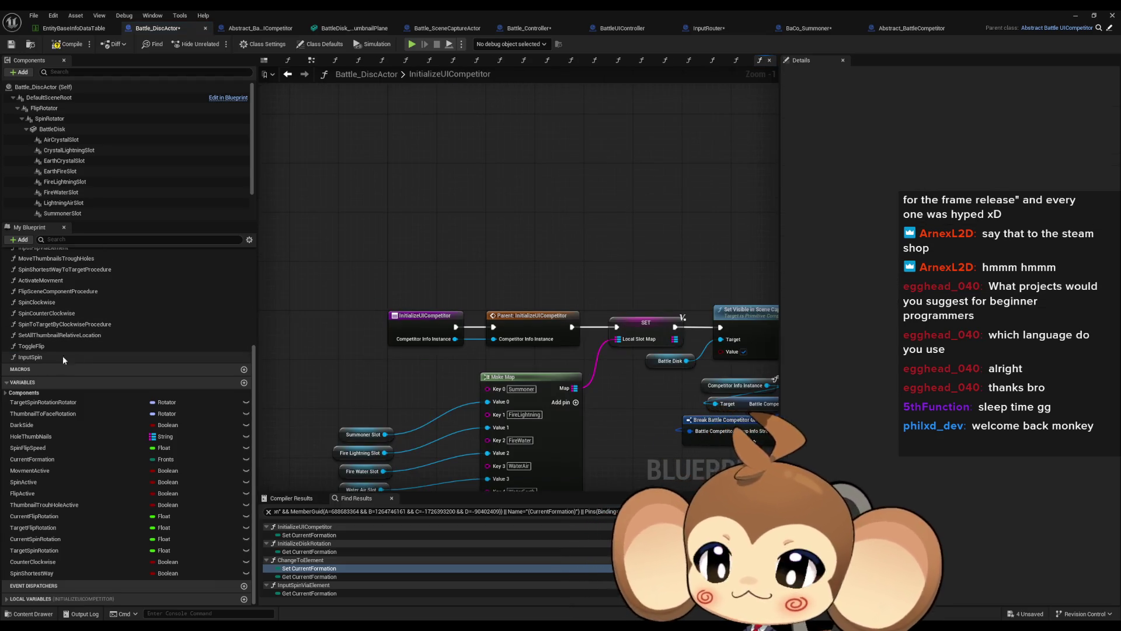
Pan the InputSpin graph to review its Counter Clockwise and Dark Side branches.
scroll(60, 349, up, 5)
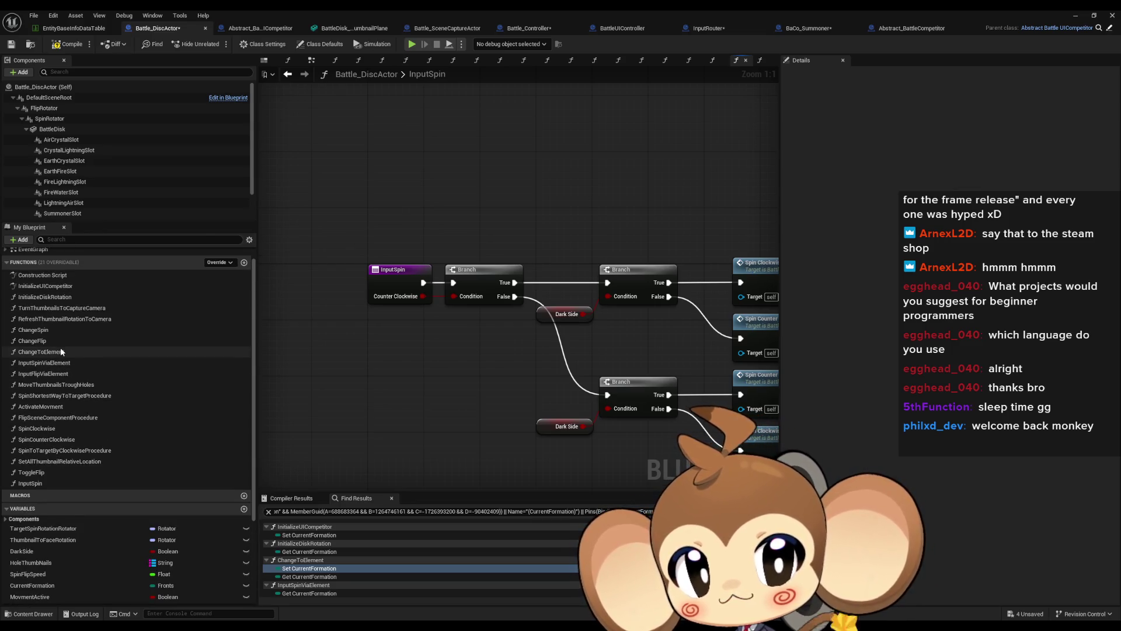
drag(472, 395, 383, 380)
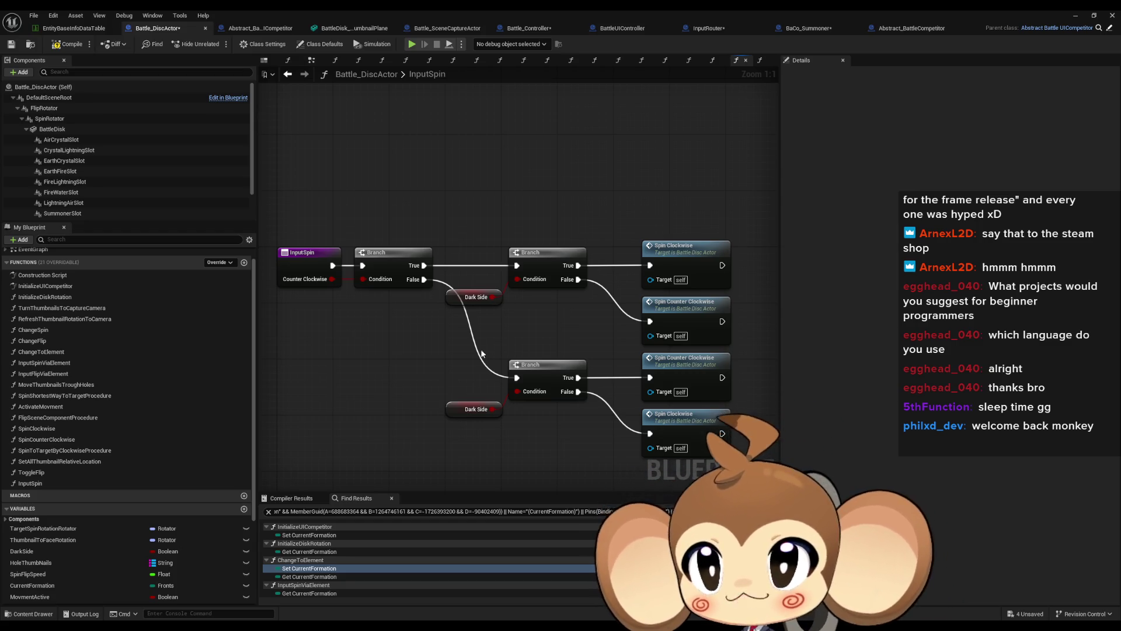
drag(501, 415, 505, 370)
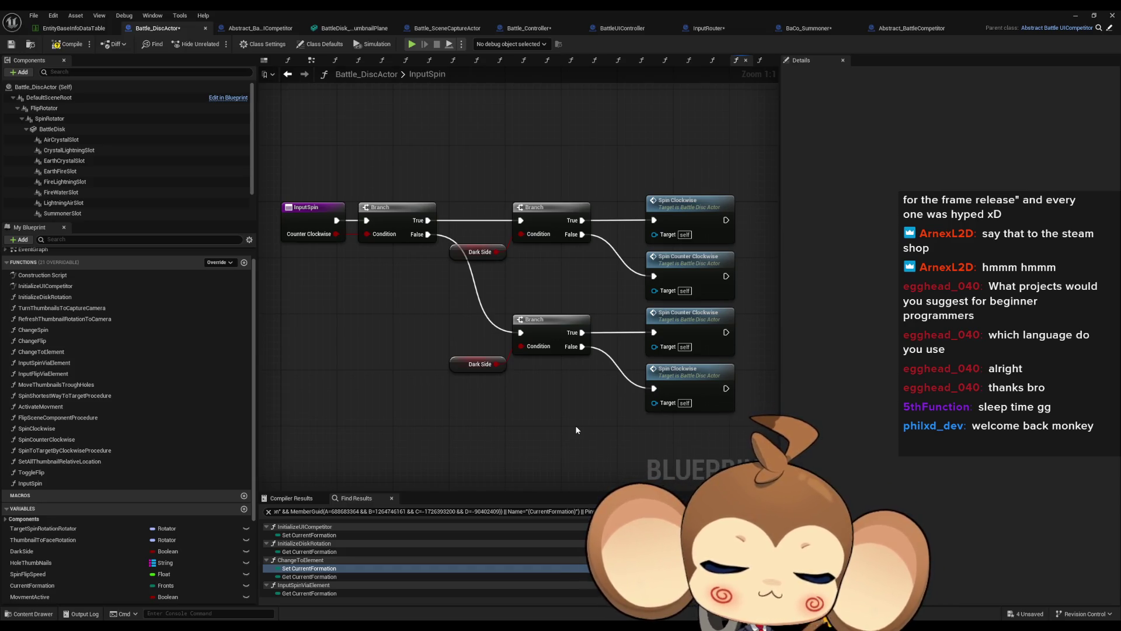
click(288, 74)
click(301, 75)
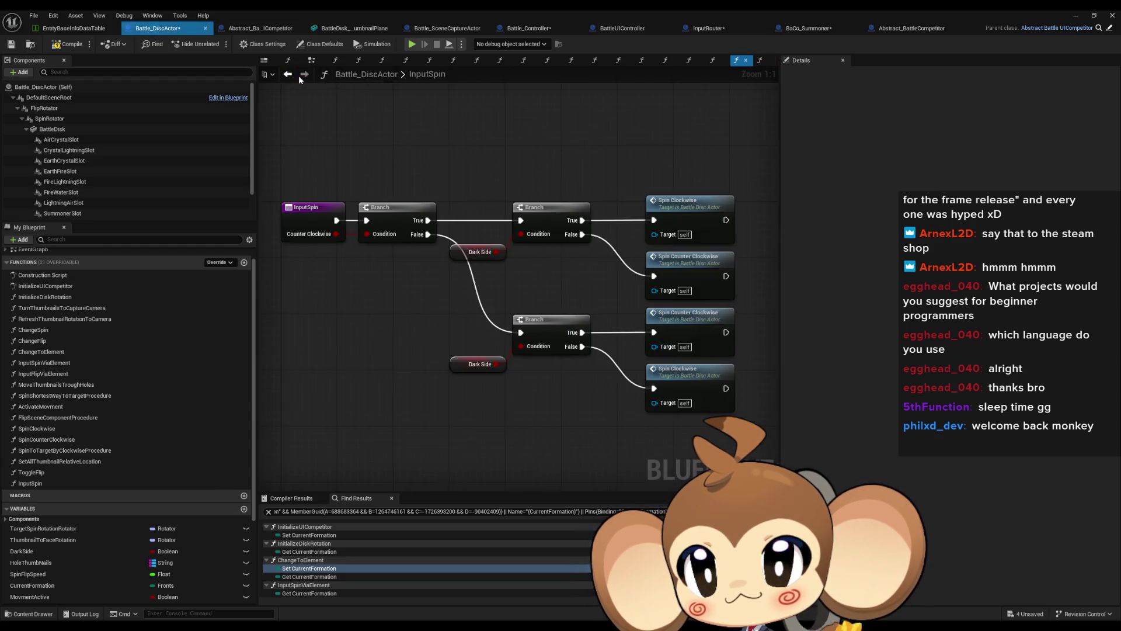
Inspect SpinCounterClockwise's final SET, getter and add nodes.
double_click(618, 304)
scroll(437, 287, up, 4)
drag(568, 396, 402, 366)
drag(510, 308, 634, 385)
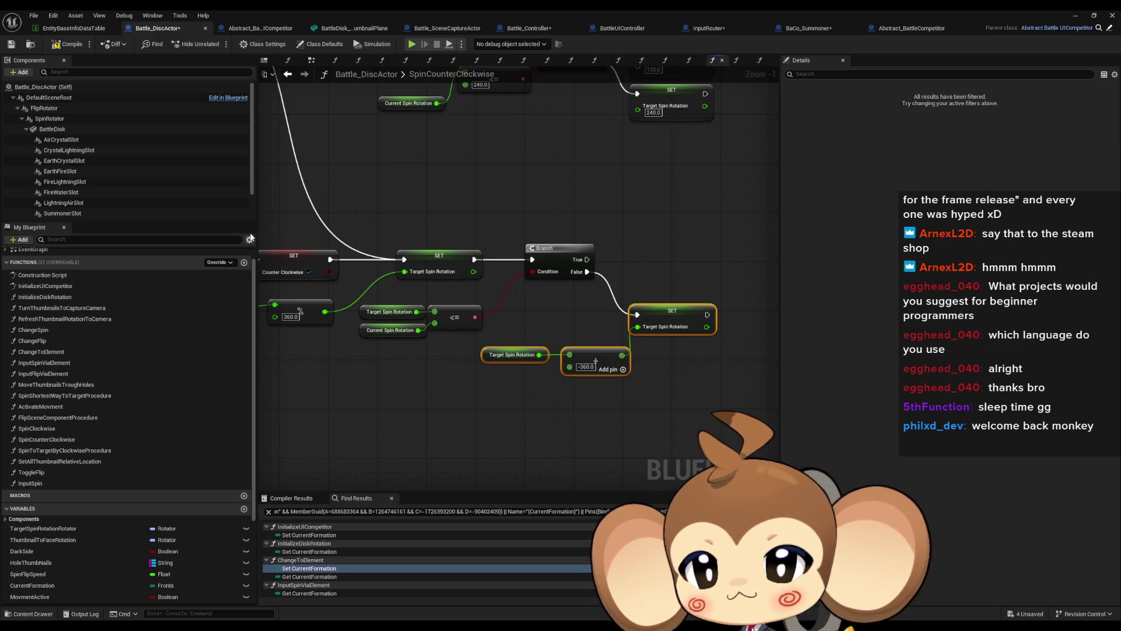
Review SpinClockwise's branches setting Target Spin Rotation to 120, 240 or 360.
double_click(66, 428)
drag(692, 336, 528, 417)
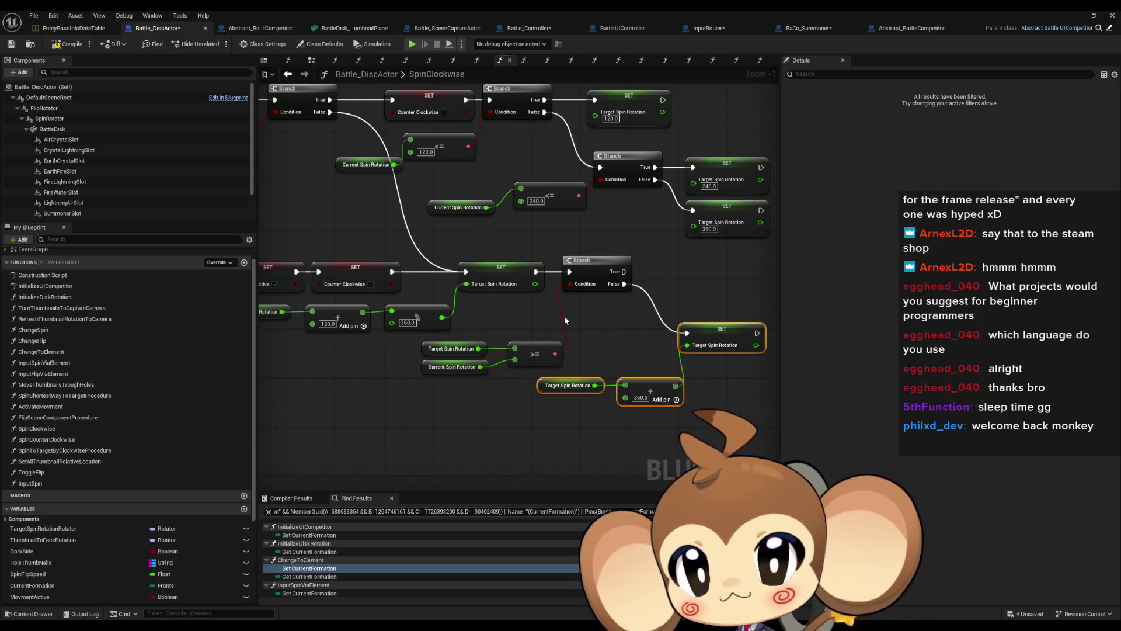
scroll(665, 353, down, 1)
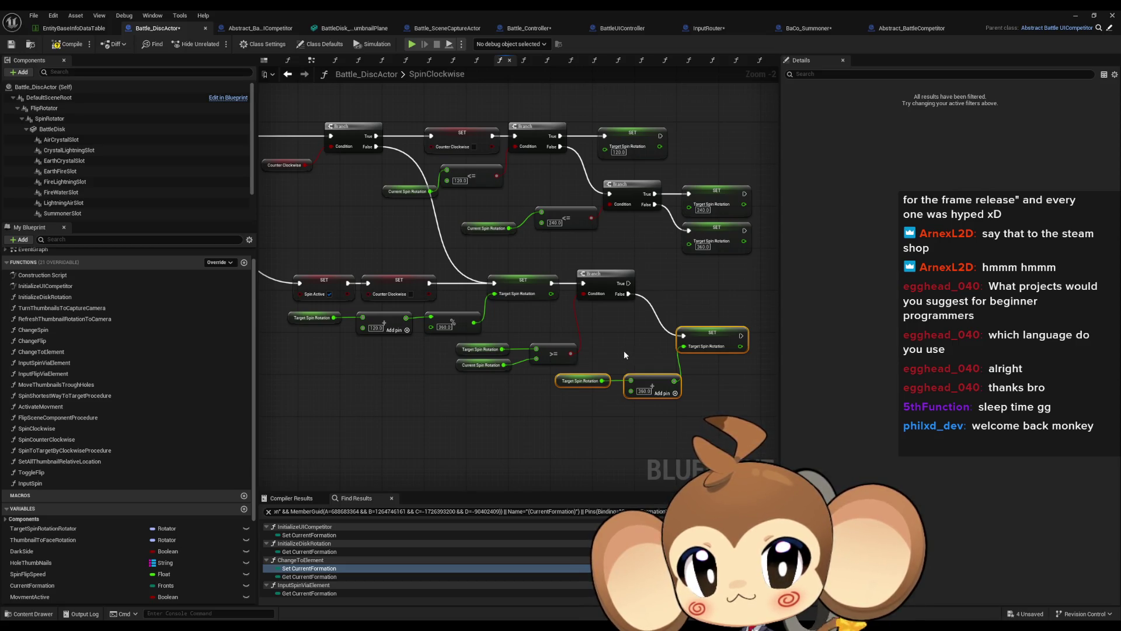
drag(691, 243, 647, 339)
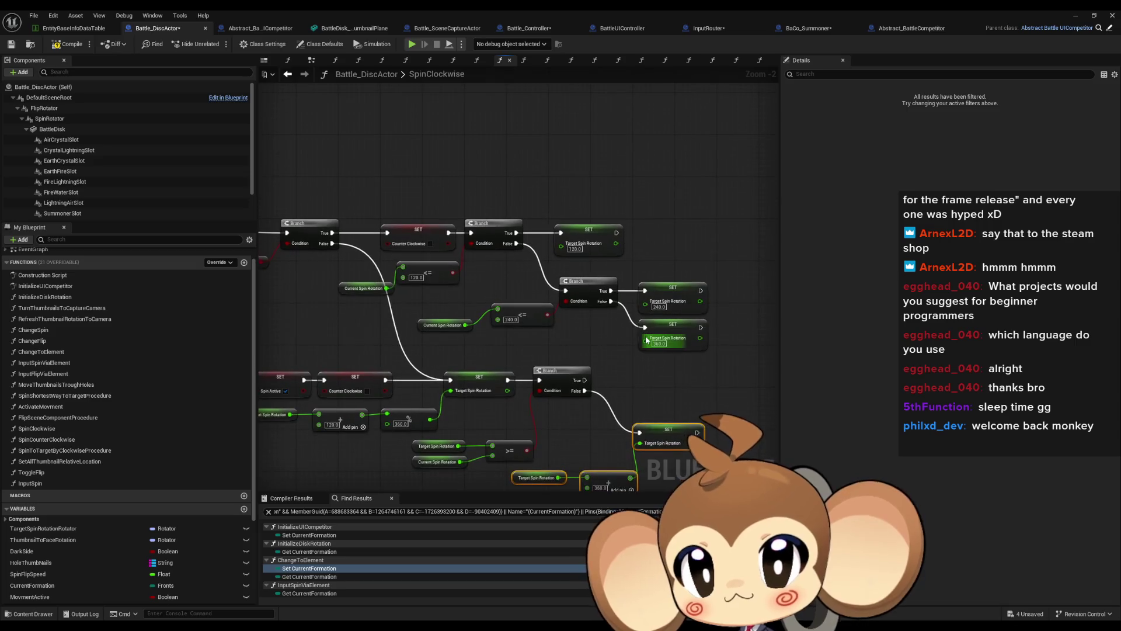
mouse_move(720, 353)
mouse_down()
mouse_move(930, 343)
mouse_move(776, 334)
mouse_move(701, 312)
mouse_move(746, 298)
mouse_up()
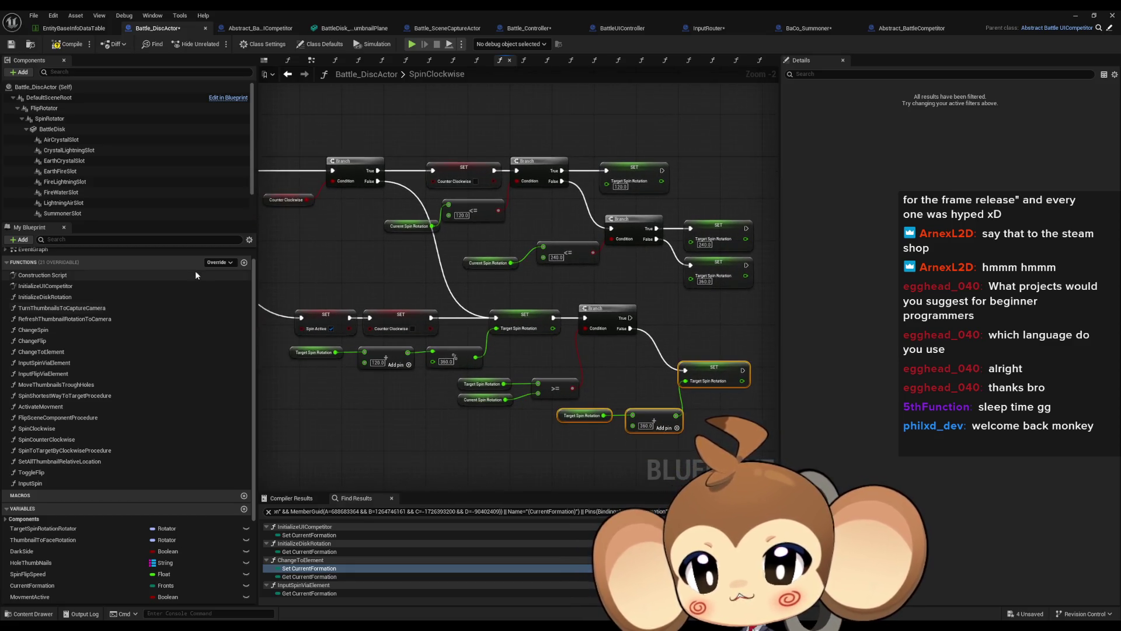
Add a new function named SetElementByAngle to Battle_DiscActor.
click(244, 262)
text(Set)
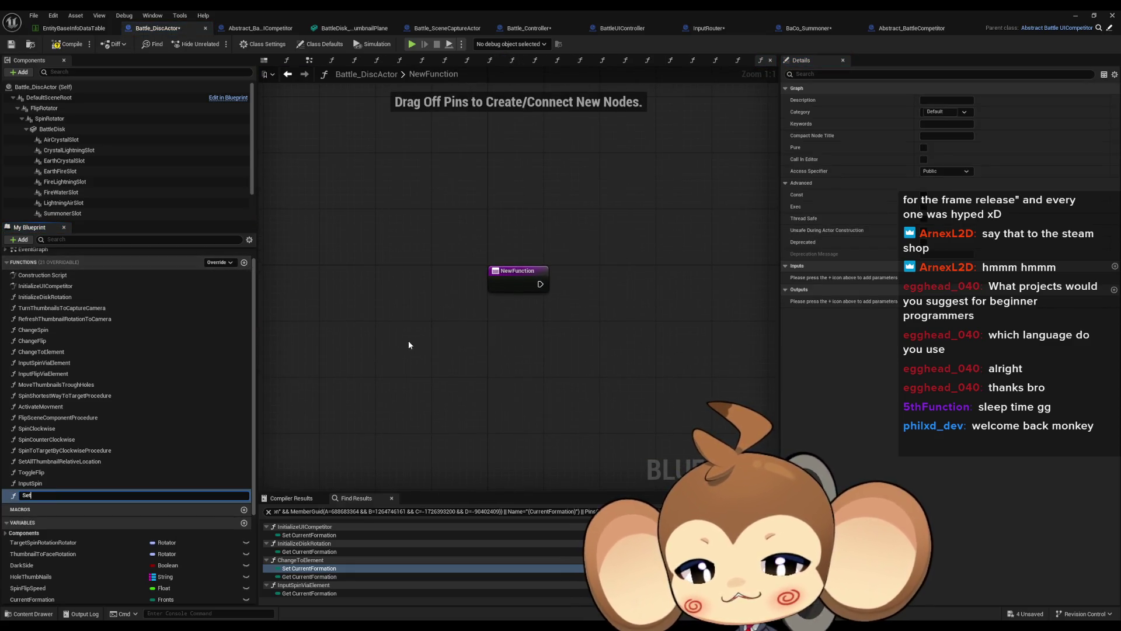
text(Element)
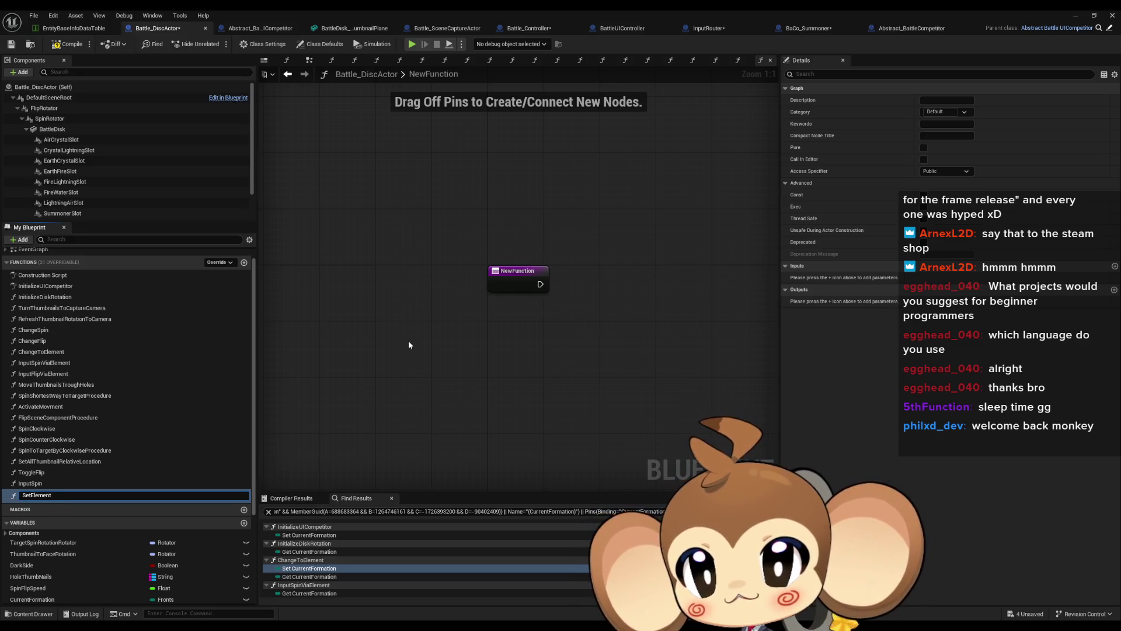
text(ByAngle)
key(Return)
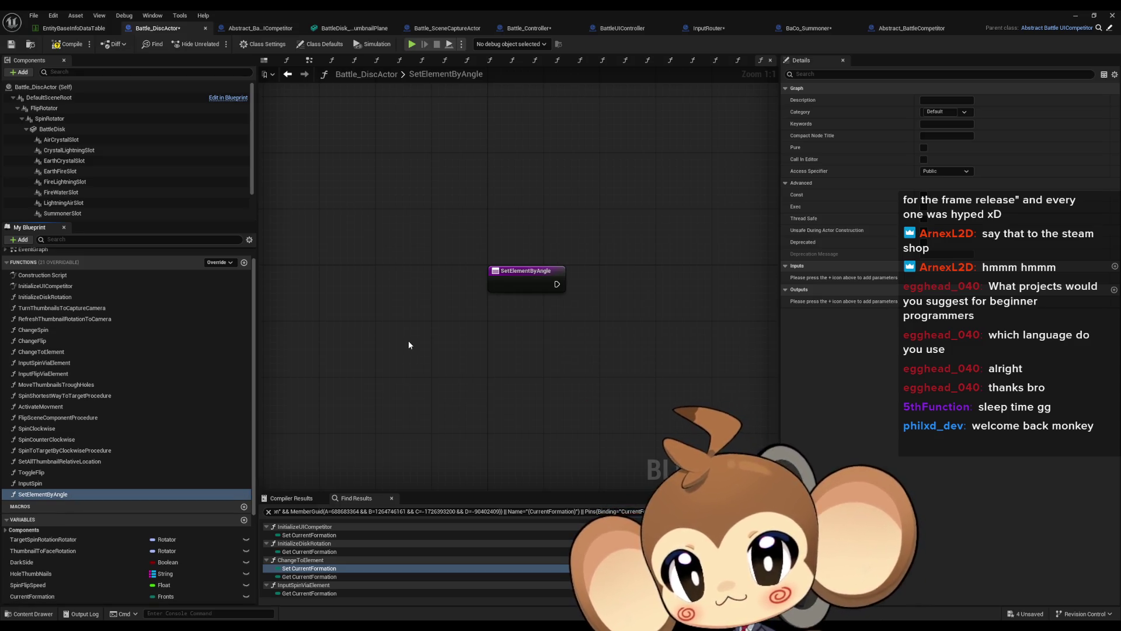
scroll(176, 569, down, 5)
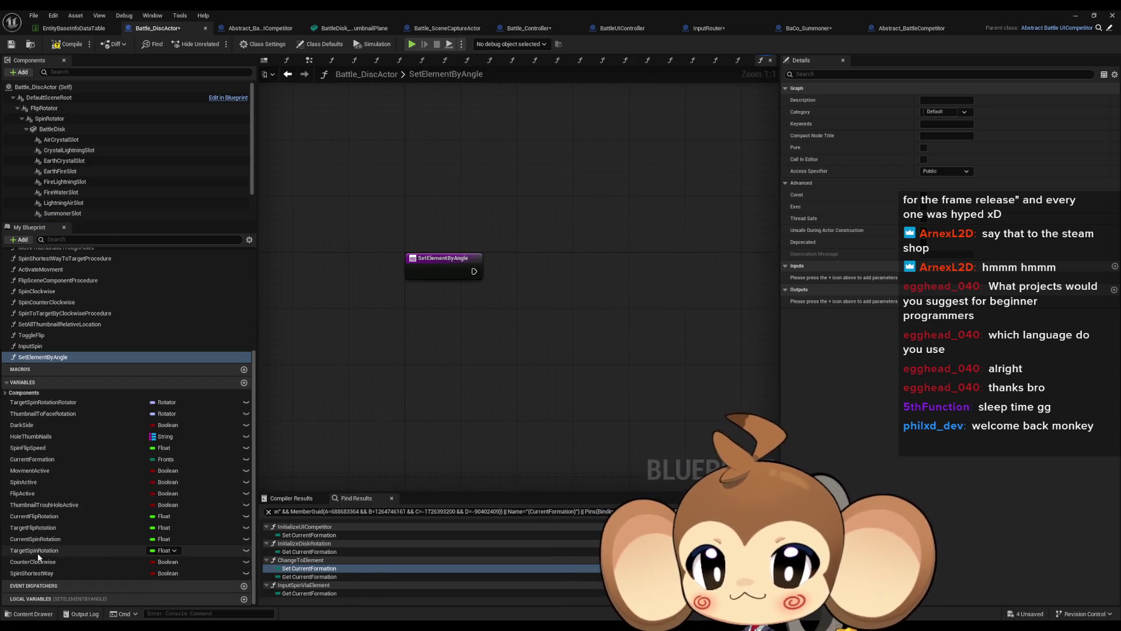
Place Target Flip Rotation and Target Spin Rotation getters in its graph.
mouse_move(33, 527)
mouse_down()
mouse_move(137, 506)
mouse_move(428, 328)
mouse_up()
click(459, 346)
mouse_move(34, 550)
mouse_down()
mouse_move(507, 423)
mouse_move(422, 416)
mouse_up()
click(459, 433)
drag(441, 330, 407, 331)
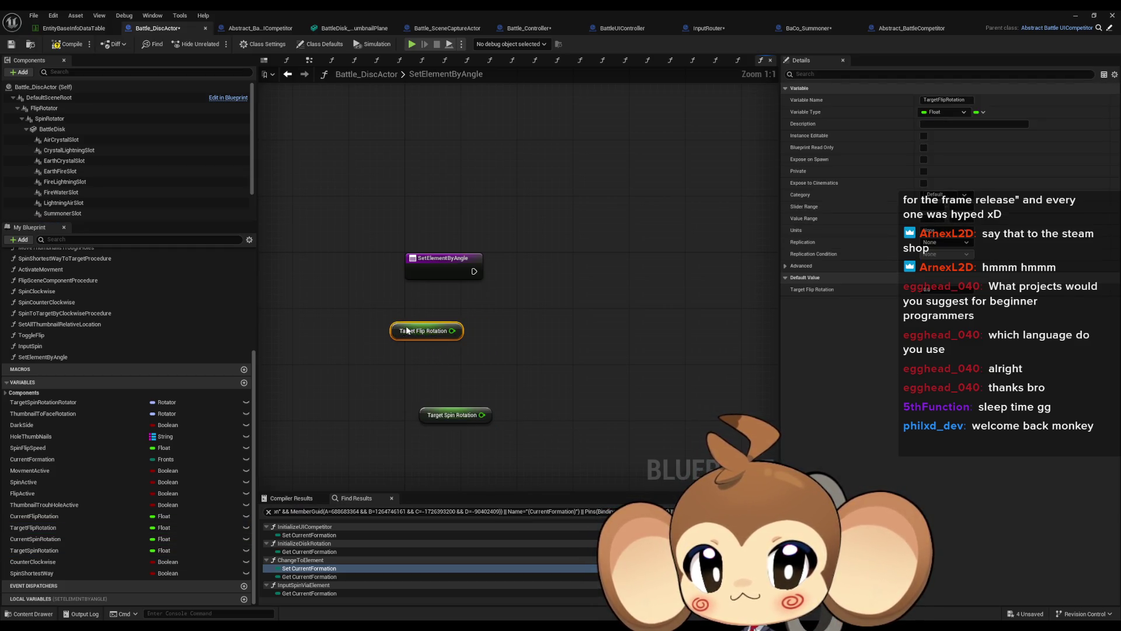
drag(474, 328, 482, 325)
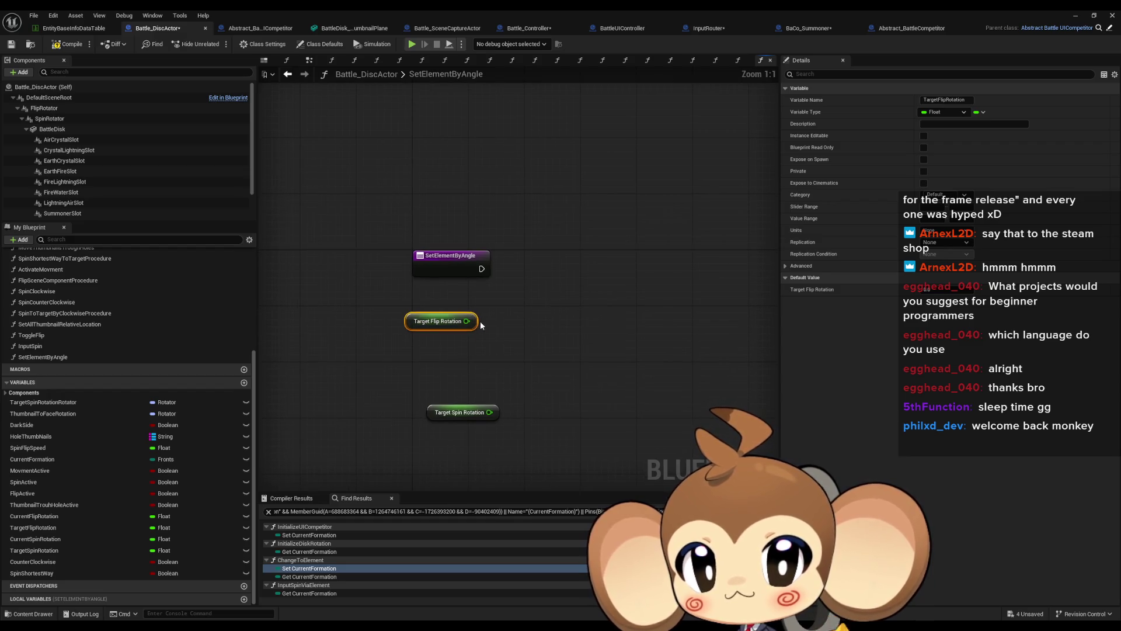
drag(466, 414, 460, 421)
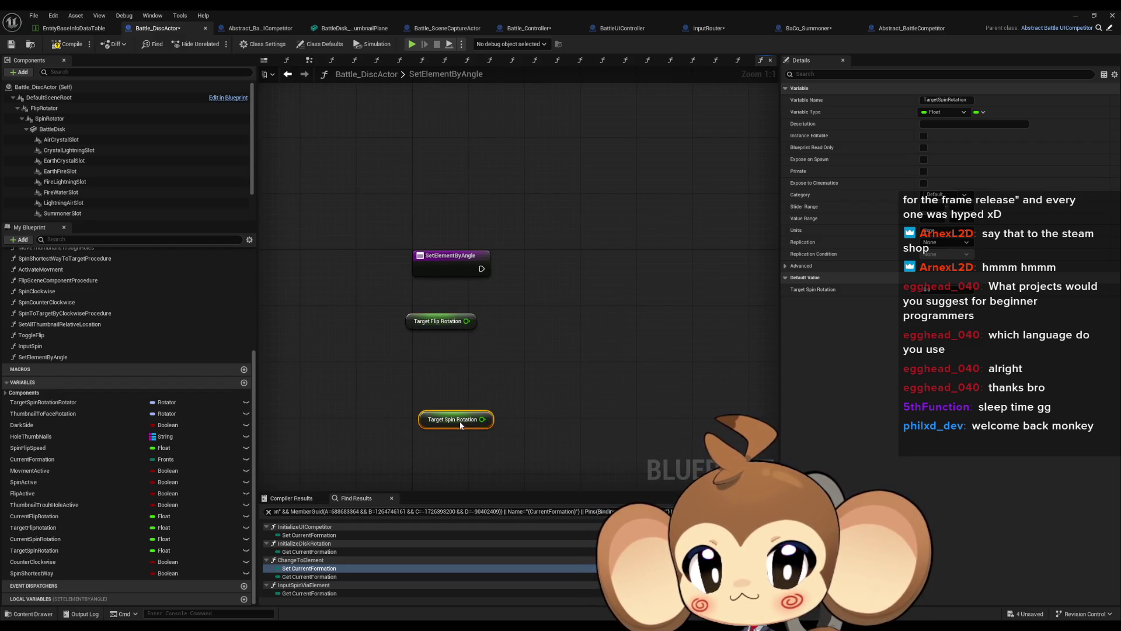
mouse_move(489, 325)
mouse_down()
mouse_move(464, 343)
mouse_move(404, 339)
mouse_move(484, 343)
mouse_up()
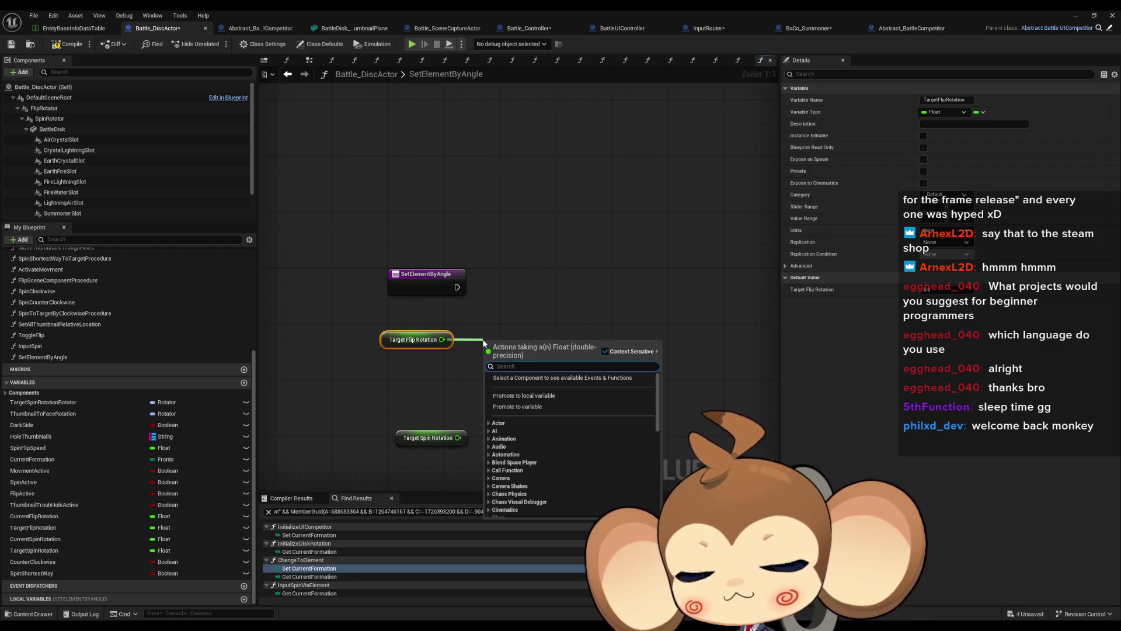
Feed a Branch from a Target Flip Rotation != 180.0 check.
text(!)
key(Return)
text(180.0)
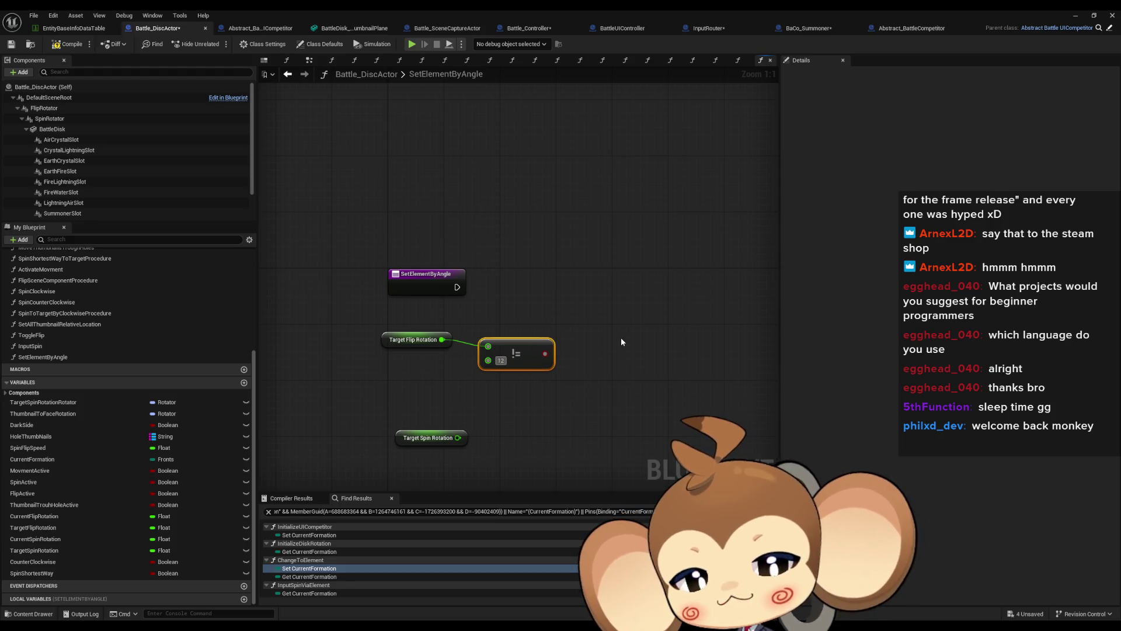
mouse_move(551, 353)
mouse_down()
mouse_move(586, 300)
mouse_move(457, 287)
mouse_up()
key(Return)
drag(611, 308, 617, 280)
Add two Target Spin Rotation getters, each driving an Equal comparison.
mouse_move(429, 437)
mouse_down()
mouse_move(536, 438)
mouse_move(557, 411)
mouse_up()
mouse_move(409, 400)
mouse_down()
mouse_move(436, 407)
mouse_move(499, 393)
mouse_up()
text(==)
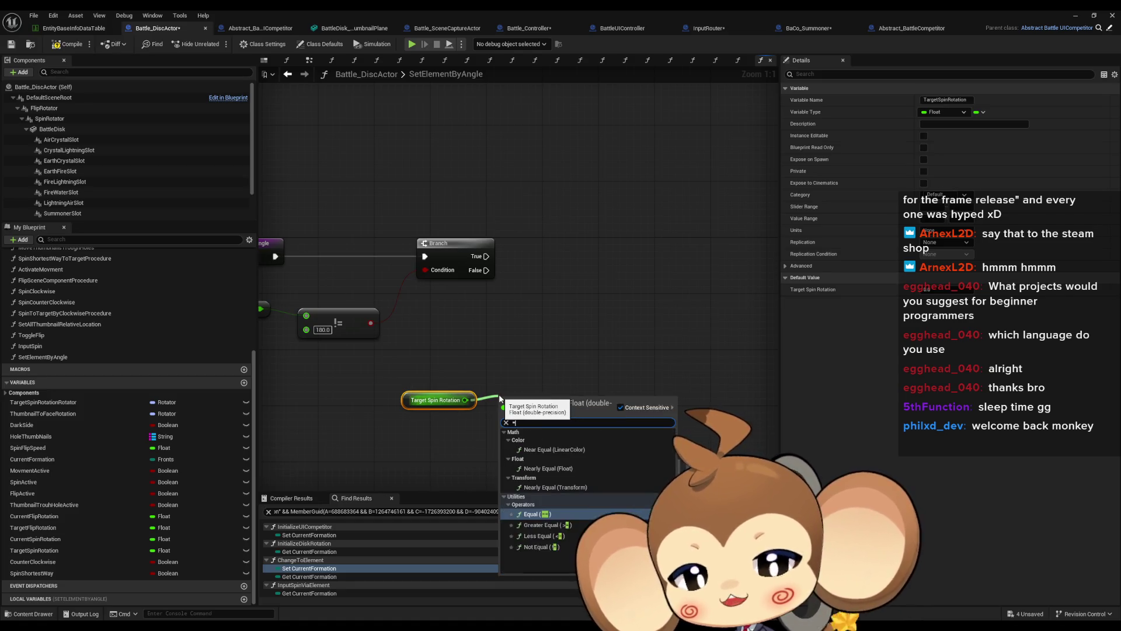
key(Return)
click(436, 400)
key(ctrl+c)
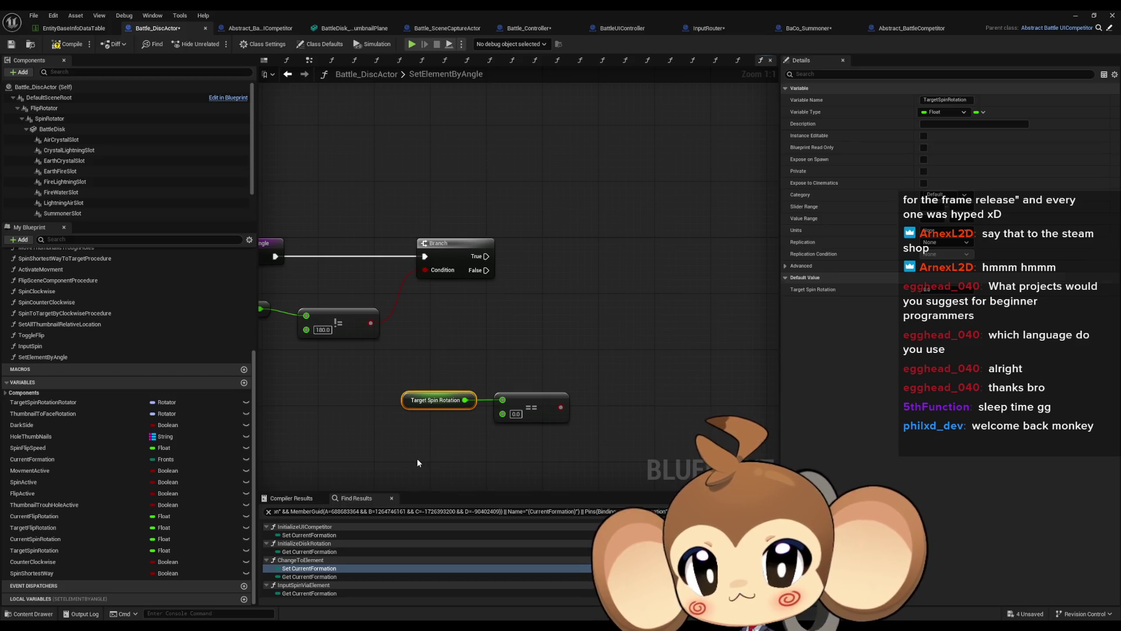
key(ctrl+v)
drag(479, 463, 505, 466)
text(==)
key(Return)
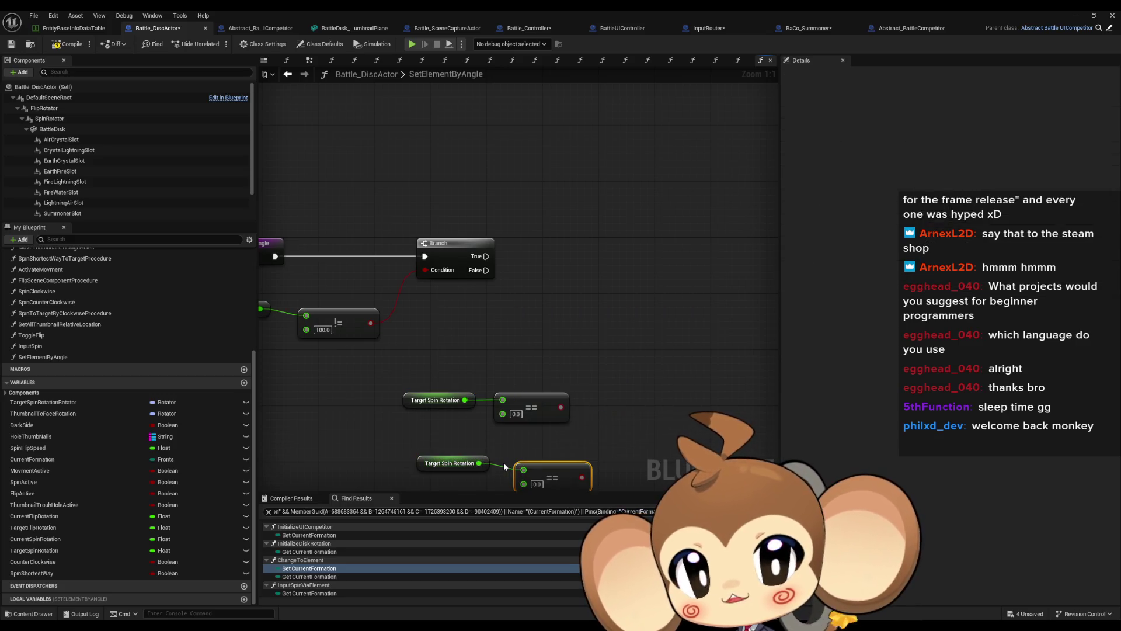
Set the Equal comparison values to 120 and 240.
click(515, 413)
text(120)
key(Return)
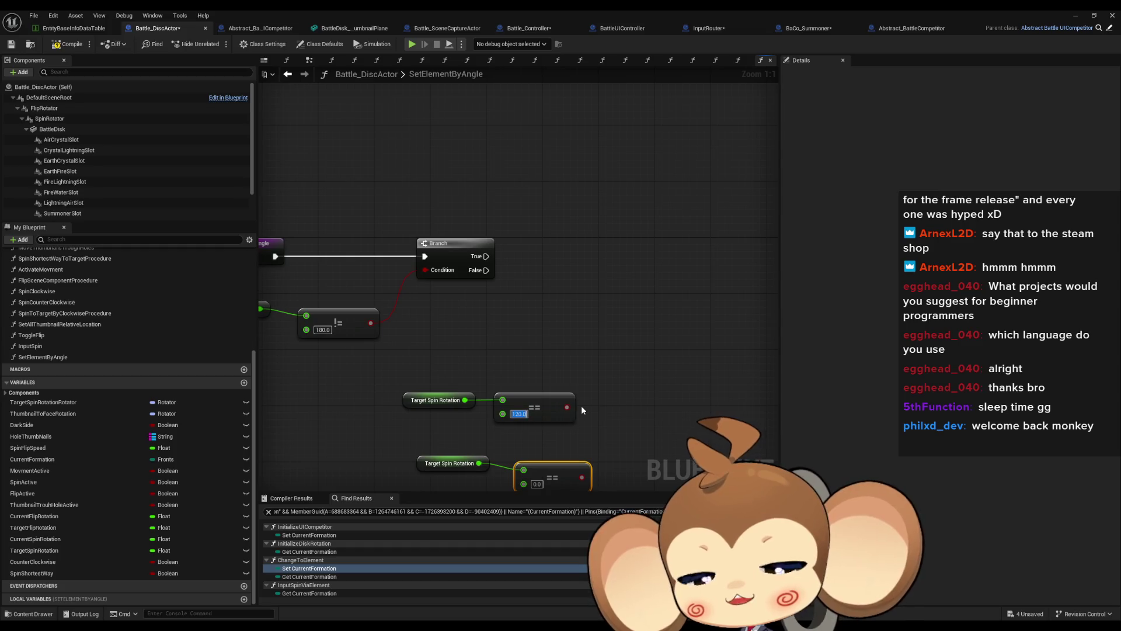
drag(536, 474, 514, 398)
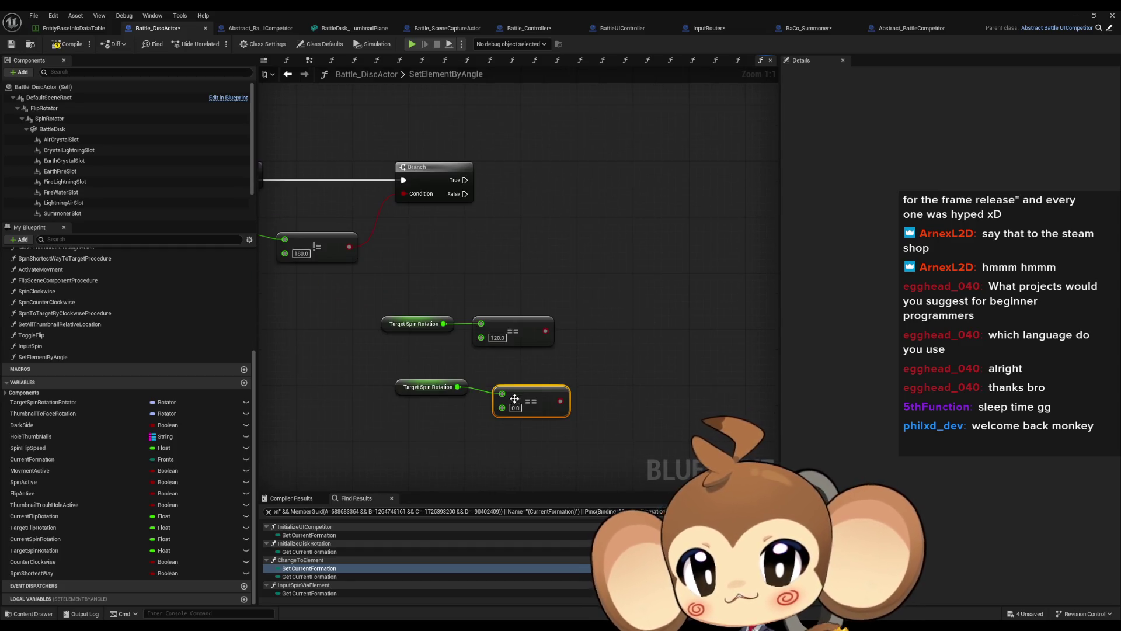
text(240)
click(622, 341)
Add a Branch driven by each of the 120 and 240 comparisons.
mouse_move(563, 338)
mouse_down()
mouse_move(538, 359)
mouse_move(580, 242)
mouse_up()
text(branch)
key(Return)
drag(542, 422, 614, 392)
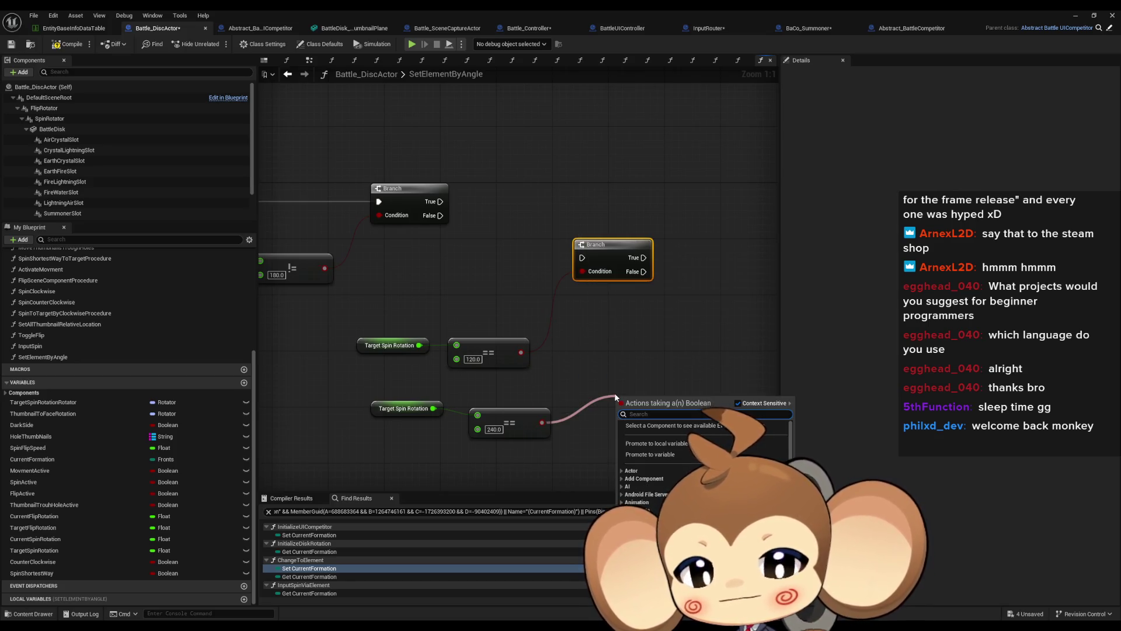
text(branch)
key(Return)
Arrange the 120 and 240 comparisons beside their stacked Branch nodes.
drag(618, 413, 654, 284)
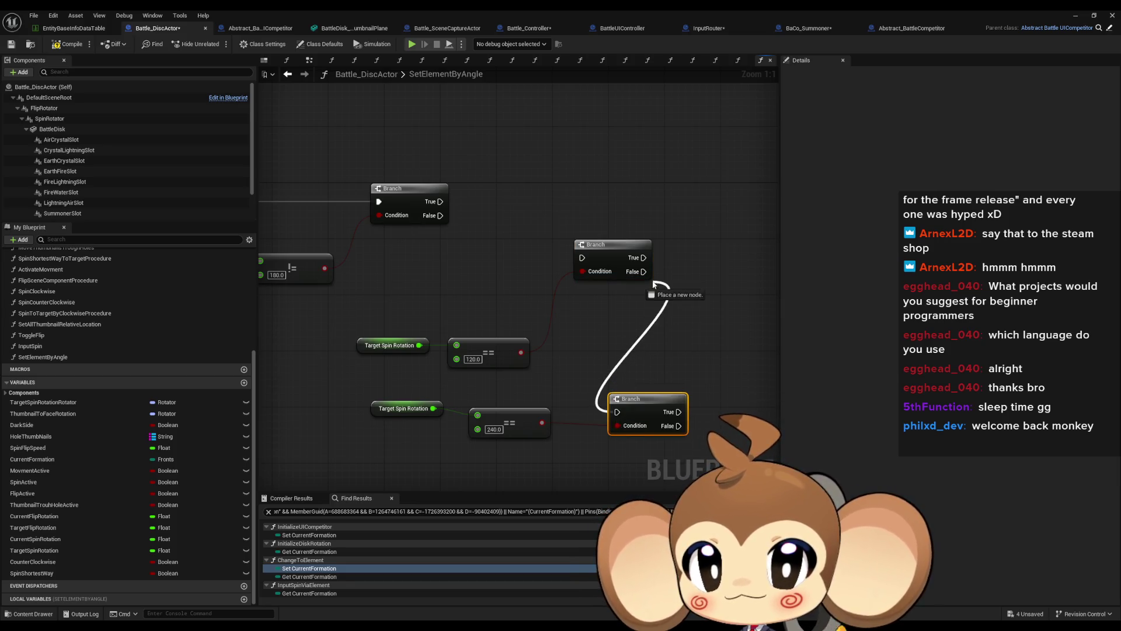
drag(645, 404, 708, 369)
mouse_move(546, 443)
mouse_down()
mouse_move(350, 397)
mouse_move(401, 367)
mouse_up()
mouse_move(596, 320)
mouse_down()
mouse_move(618, 262)
mouse_move(608, 257)
mouse_up()
drag(548, 403, 353, 351)
drag(516, 378, 621, 336)
drag(607, 246, 694, 240)
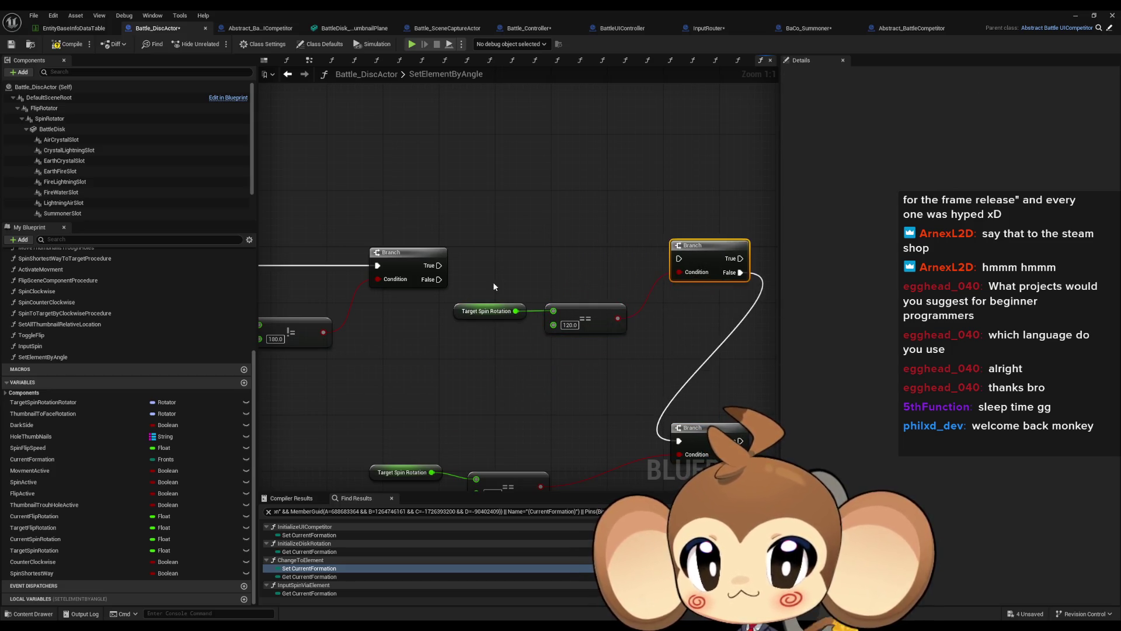
drag(584, 332, 630, 318)
drag(727, 377, 543, 372)
mouse_move(518, 424)
mouse_down()
mouse_move(643, 395)
mouse_move(608, 388)
mouse_up()
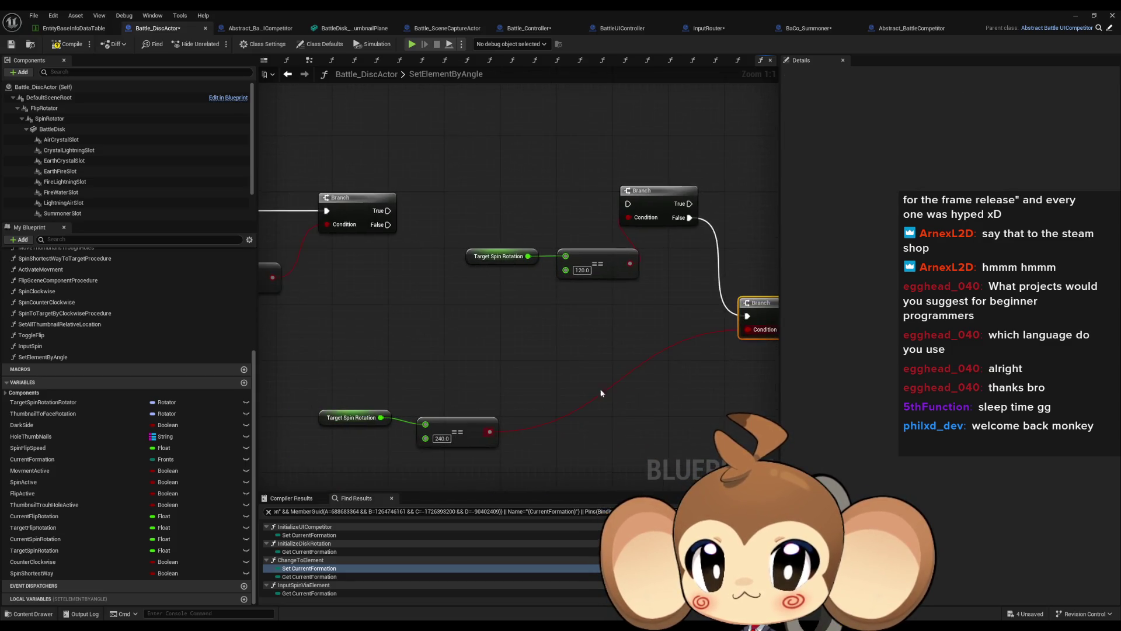
ctrl+click(351, 417)
drag(435, 418, 652, 334)
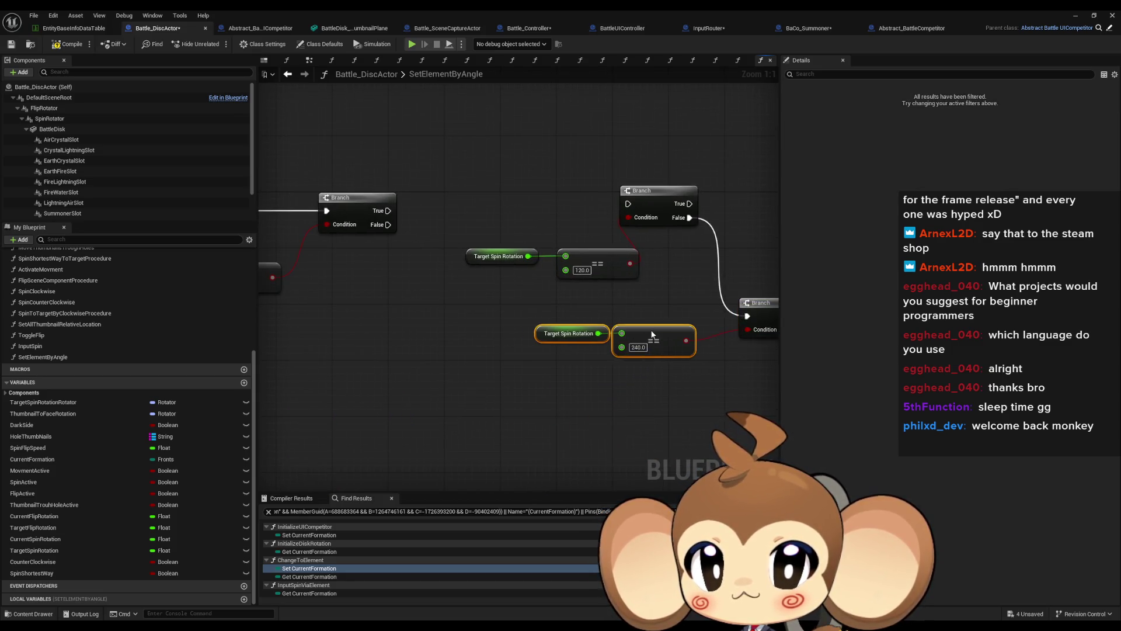
Wire the first Branch's True output into the 120 check Branch.
click(648, 190)
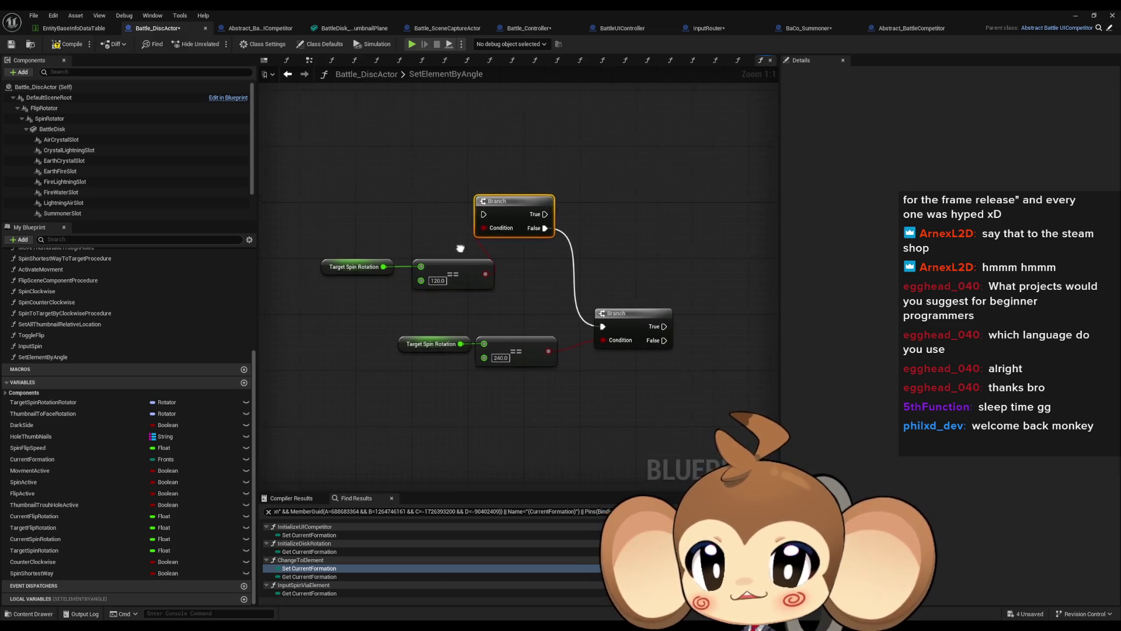
drag(363, 209, 616, 210)
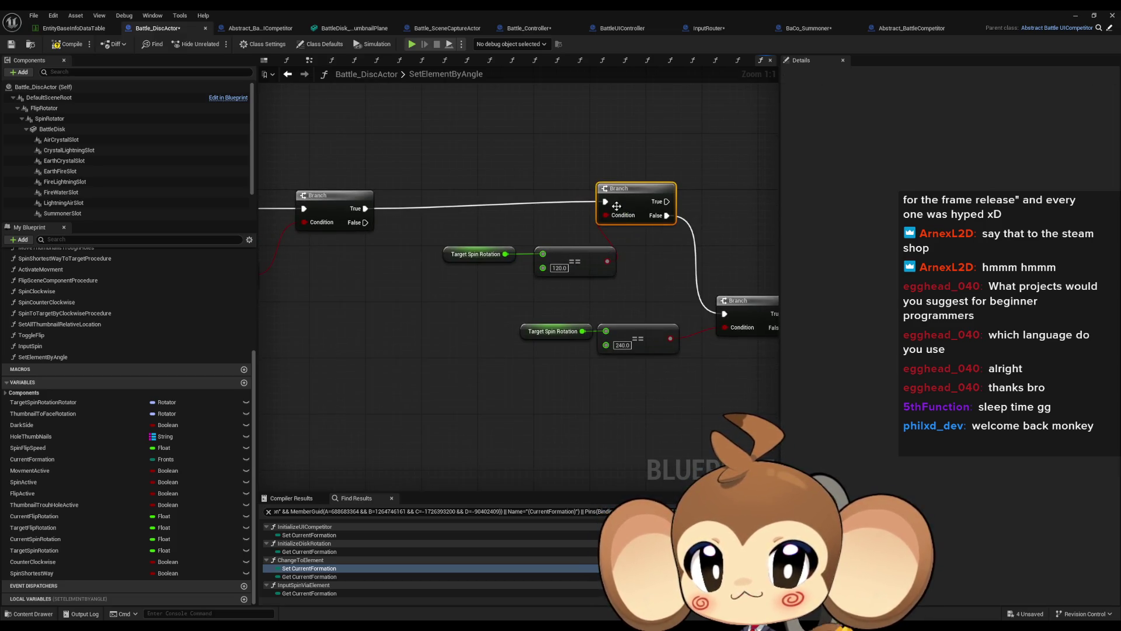
mouse_move(79, 460)
mouse_down()
mouse_move(680, 274)
mouse_move(643, 256)
mouse_up()
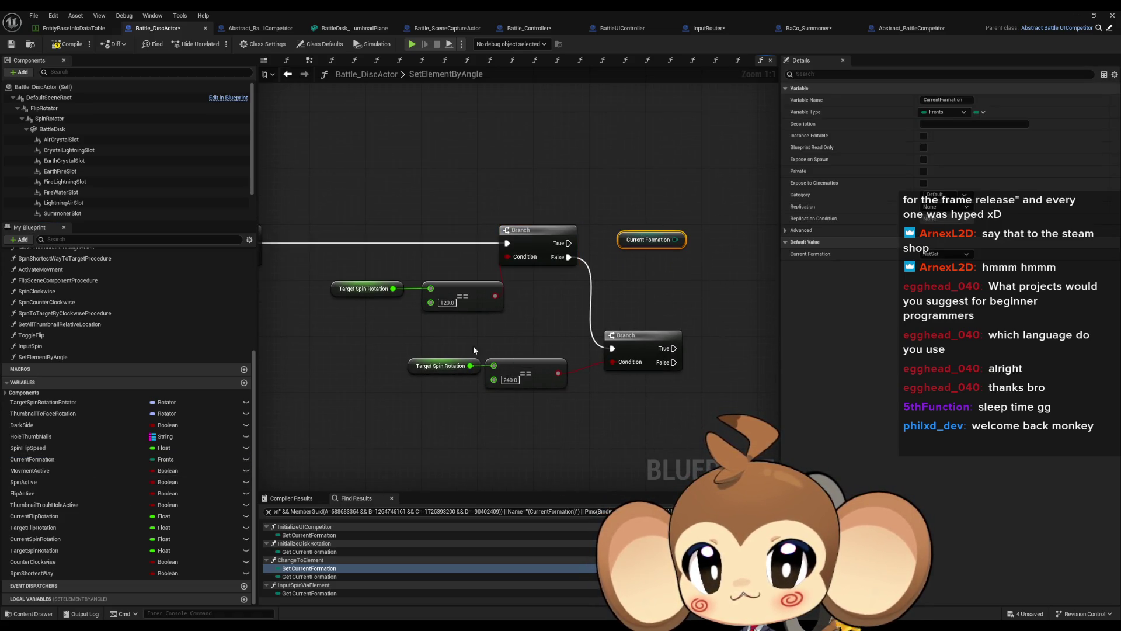
Add a SET Current Formation to Water, run from the 120 check's True.
key(Escape)
drag(28, 462, 639, 251)
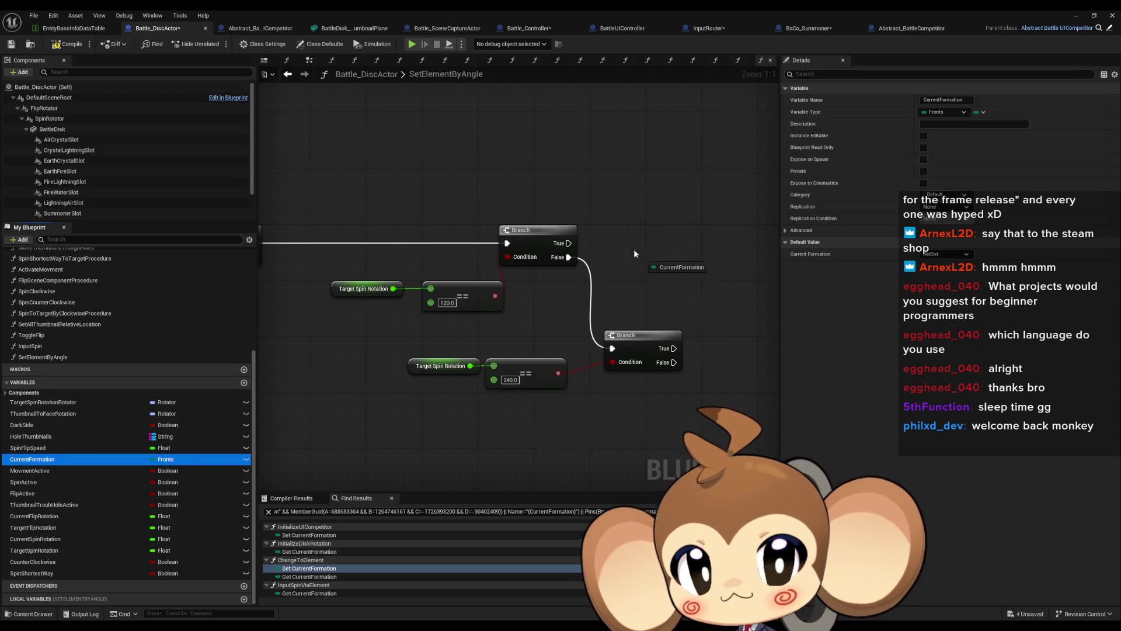
click(636, 264)
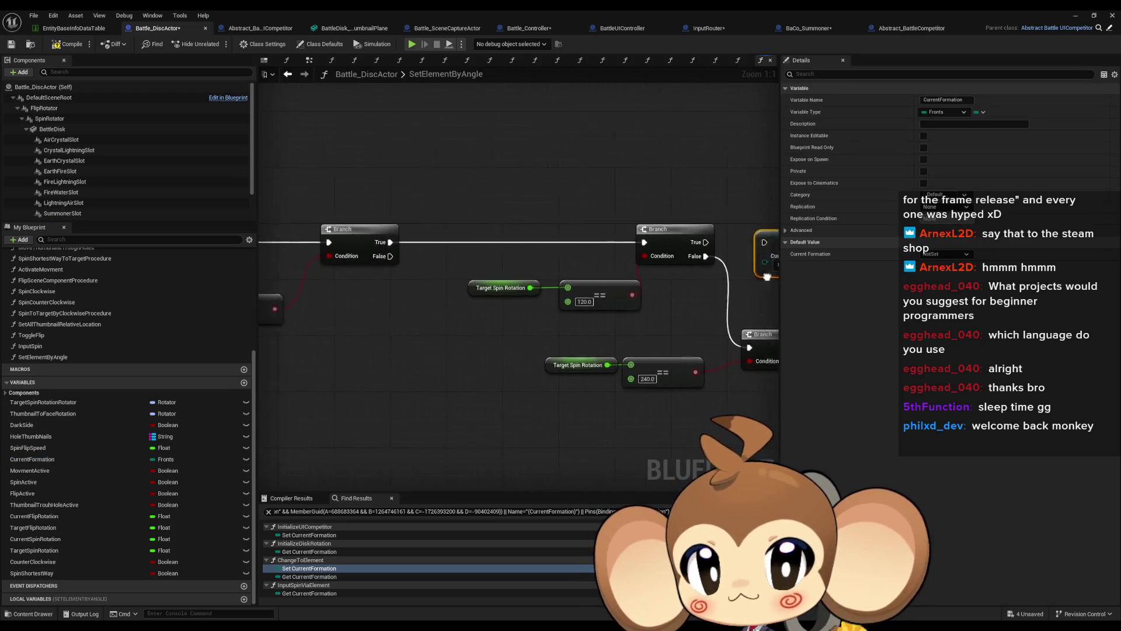
click(642, 260)
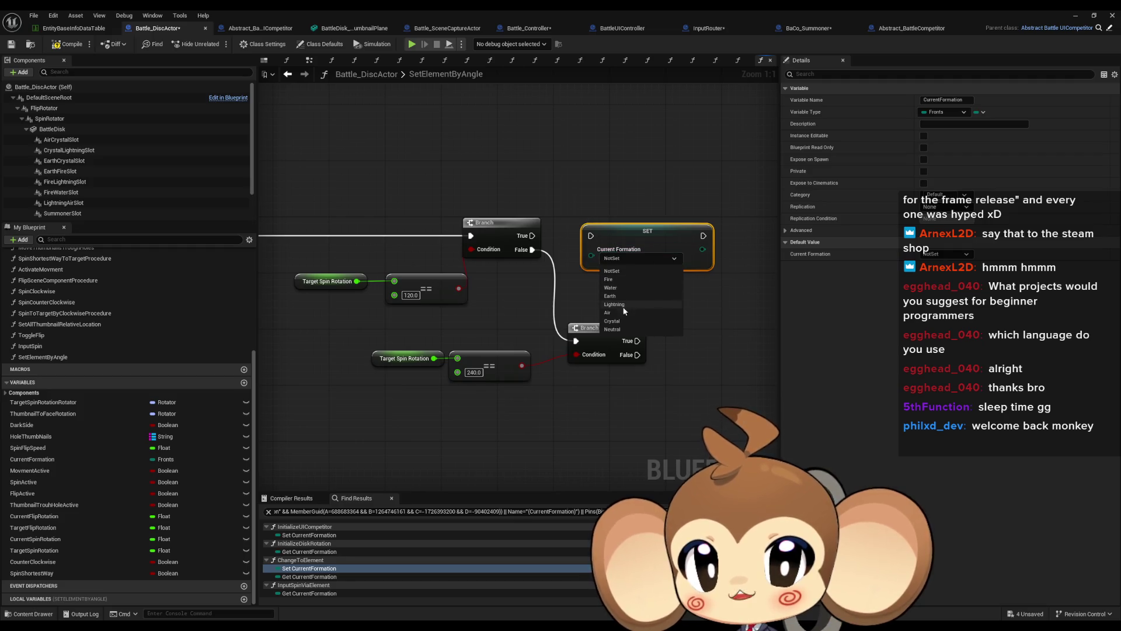
click(611, 287)
drag(543, 236, 532, 235)
Duplicate it as an Earth setter wired to the 240 check's True.
key(ctrl+c)
key(ctrl+v)
click(713, 358)
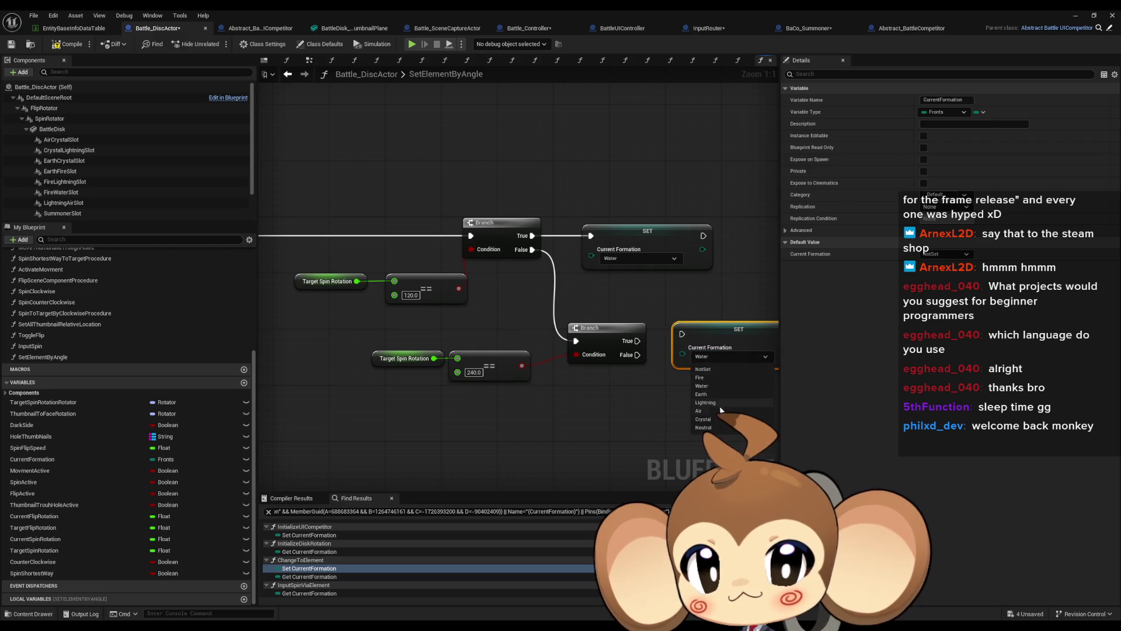
click(709, 395)
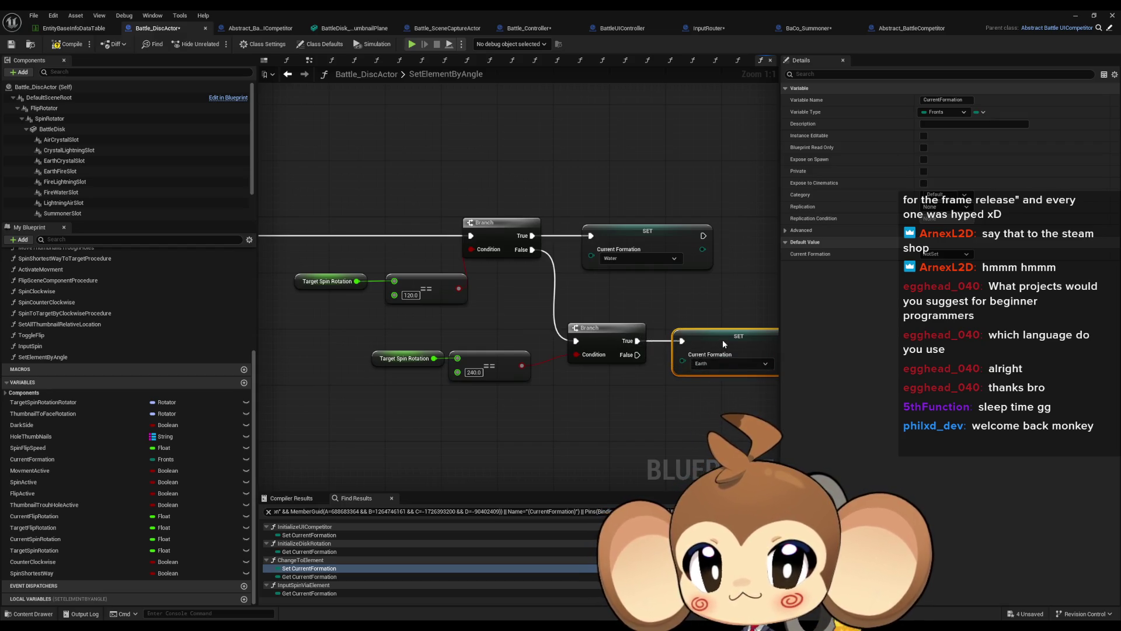
drag(725, 385, 611, 341)
Add a Fire setter on the 240 check's False and select the whole group.
key(ctrl+c)
key(ctrl+v)
click(620, 389)
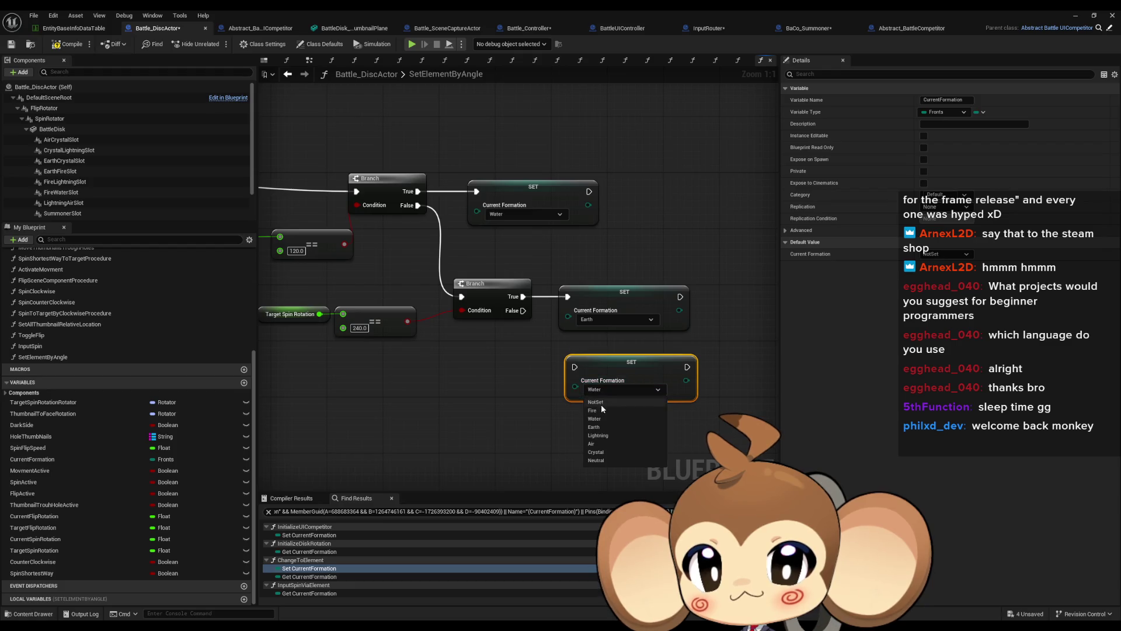
click(601, 404)
mouse_move(523, 310)
mouse_down()
mouse_move(575, 366)
mouse_move(627, 358)
mouse_up()
scroll(625, 355, down, 4)
drag(479, 208, 704, 327)
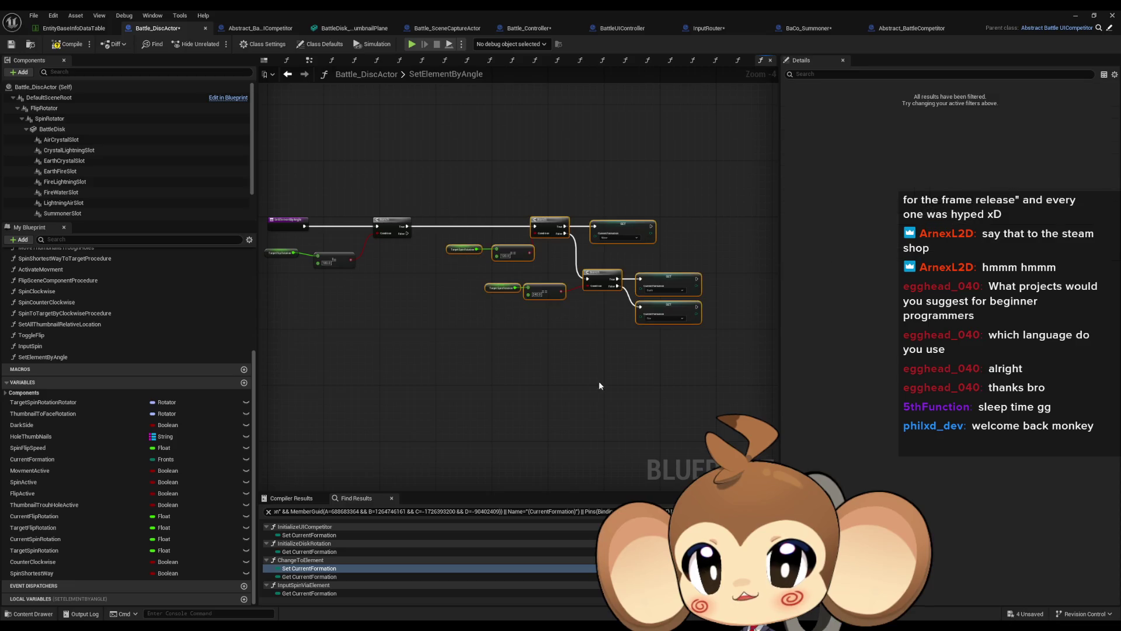
Paste a copy of the spin-check branches and setters below the original.
key(ctrl+c)
key(ctrl+v)
mouse_move(571, 340)
mouse_down()
mouse_move(552, 342)
mouse_move(407, 233)
mouse_up()
scroll(490, 346, up, 4)
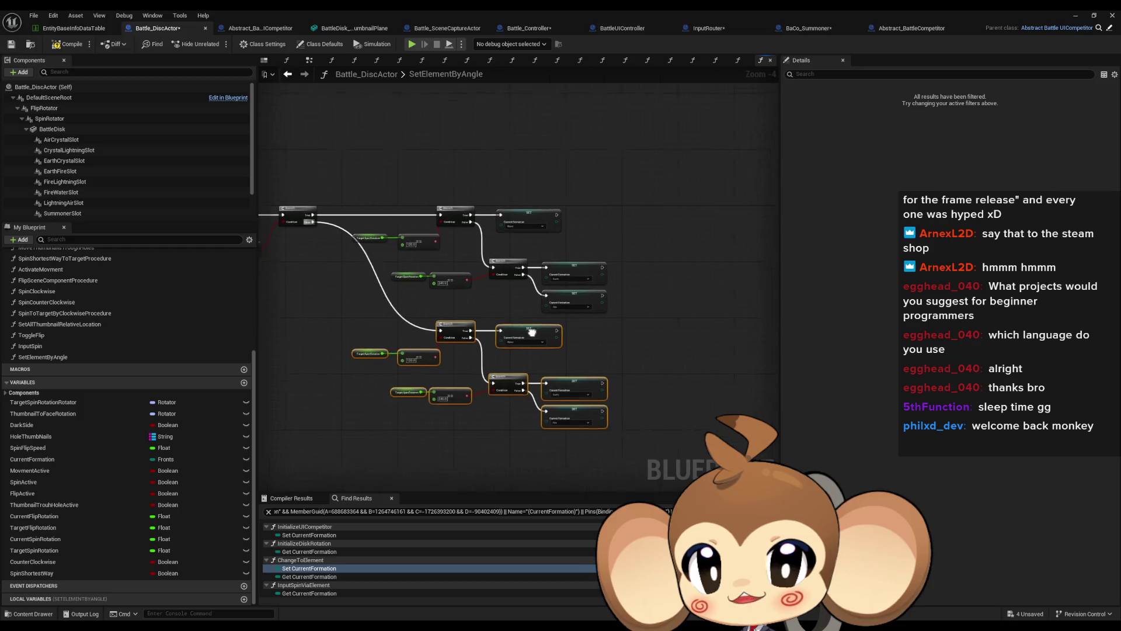
Change the pasted setters' formations to Air, Crystal and Lightning.
click(490, 346)
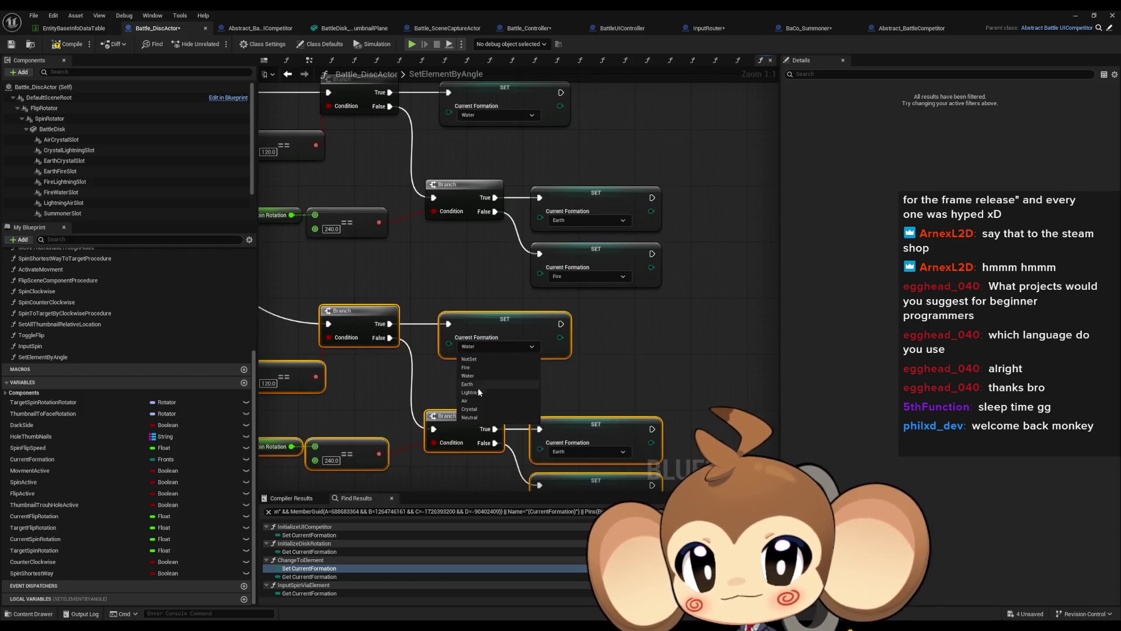
click(498, 409)
click(570, 384)
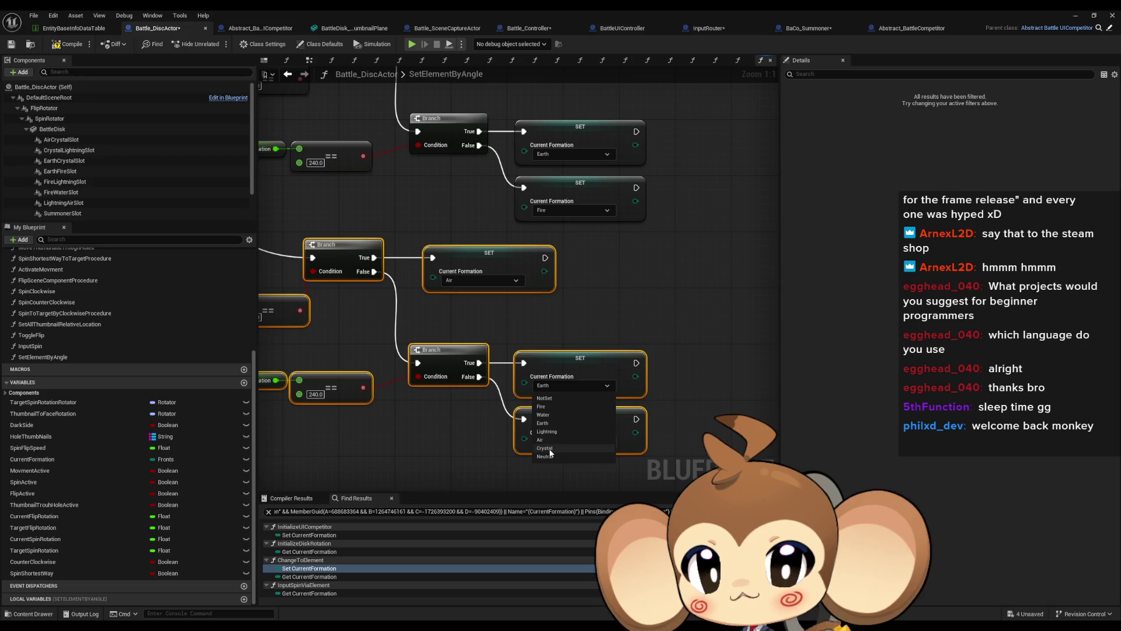
click(572, 442)
click(583, 485)
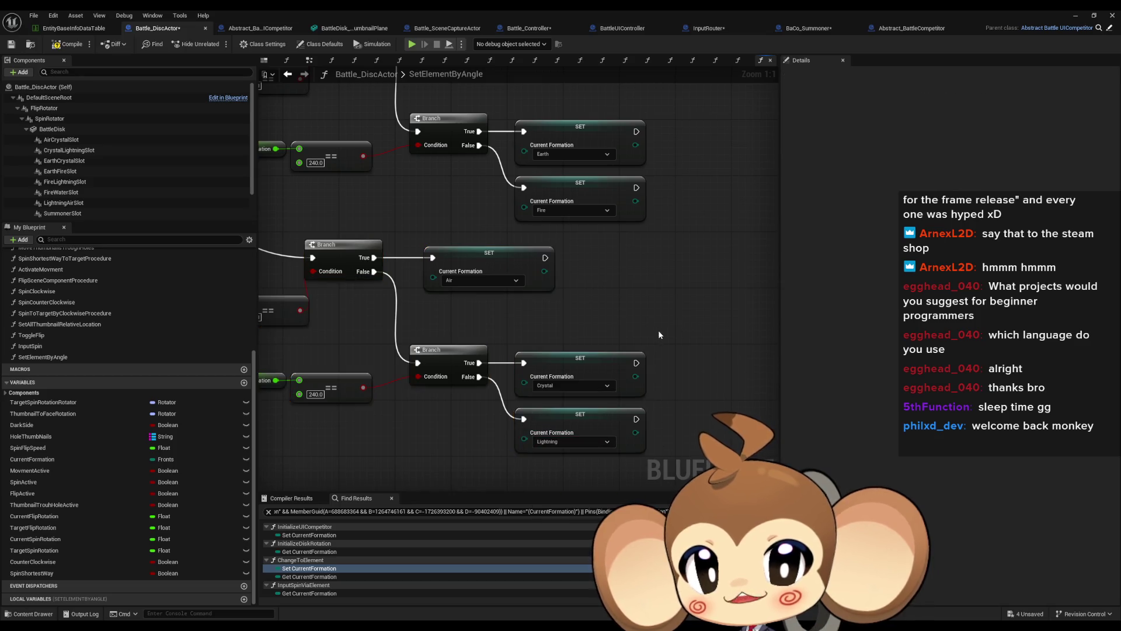
scroll(677, 356, down, 3)
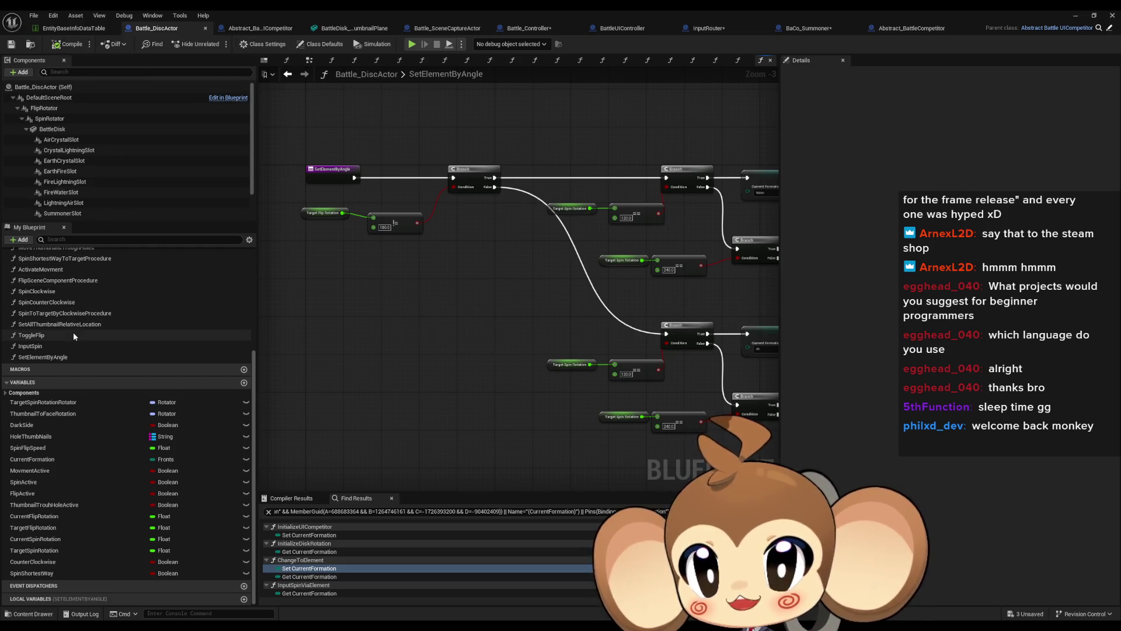
scroll(71, 334, up, 2)
scroll(71, 336, up, 4)
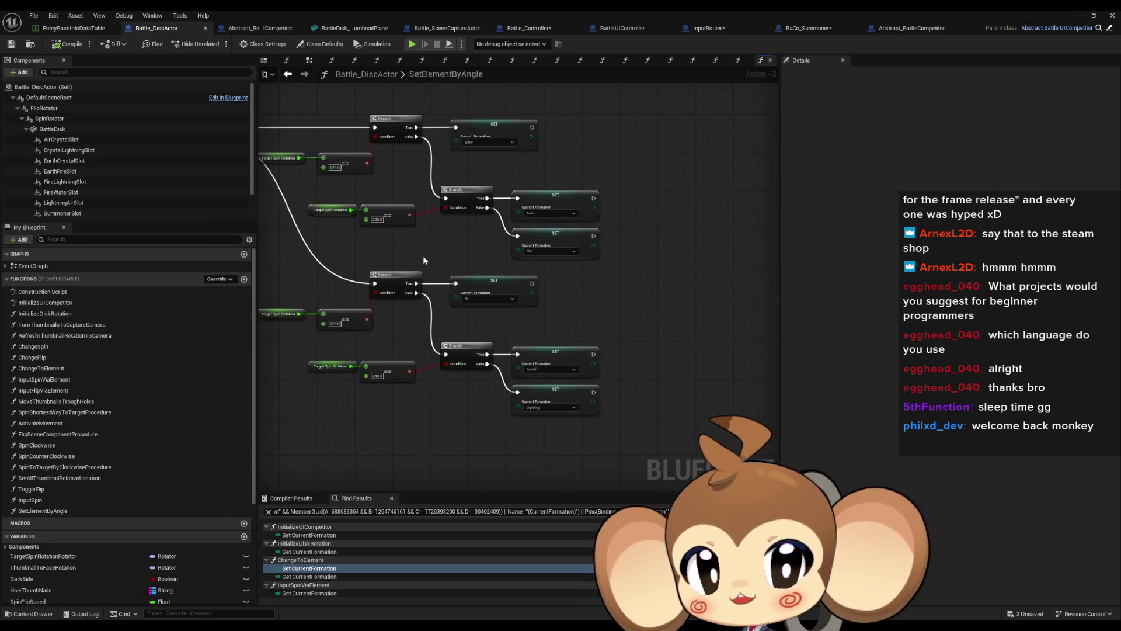
click(449, 303)
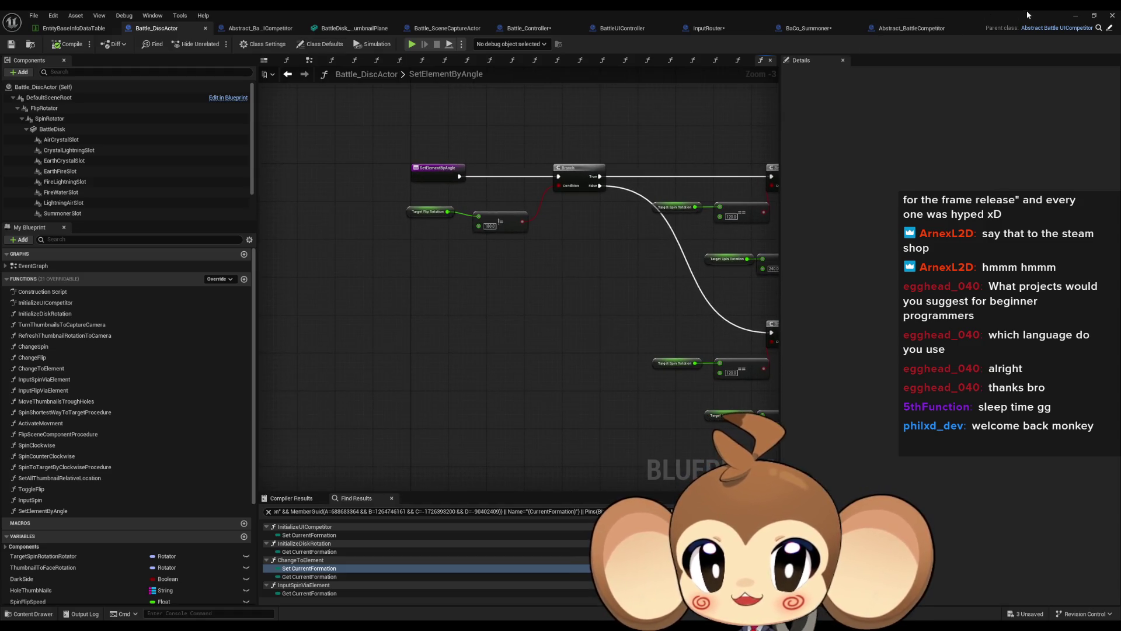
key(alt+Tab)
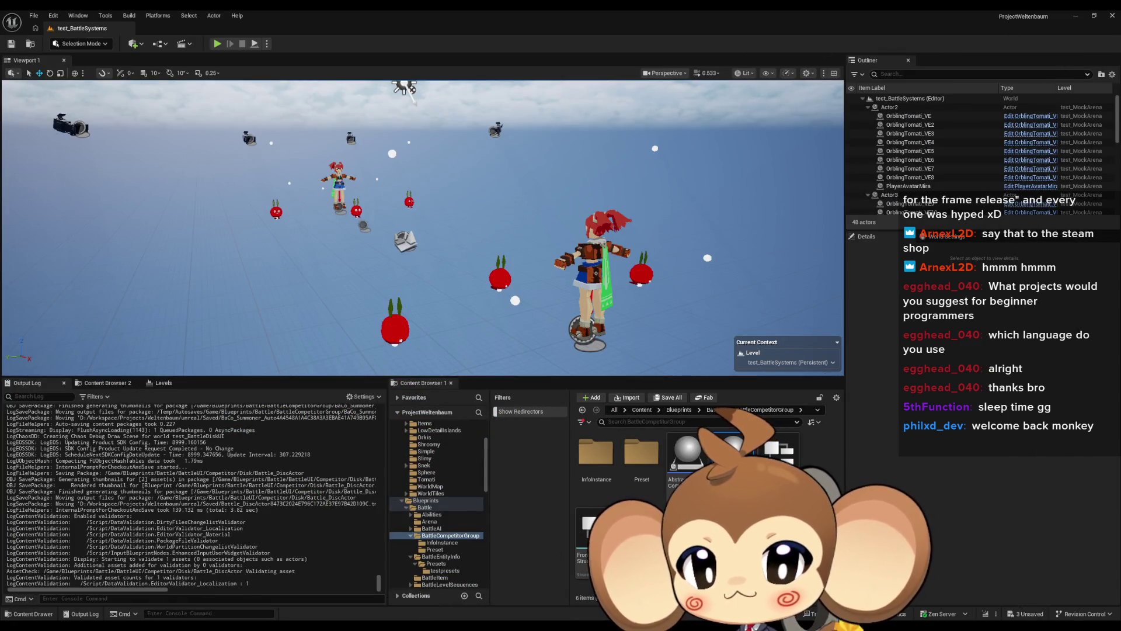
Bring InputRouter's Toggle Flip and Input Spin calls with Competitor 1 getters into view.
click(158, 44)
click(285, 188)
key(alt+Tab)
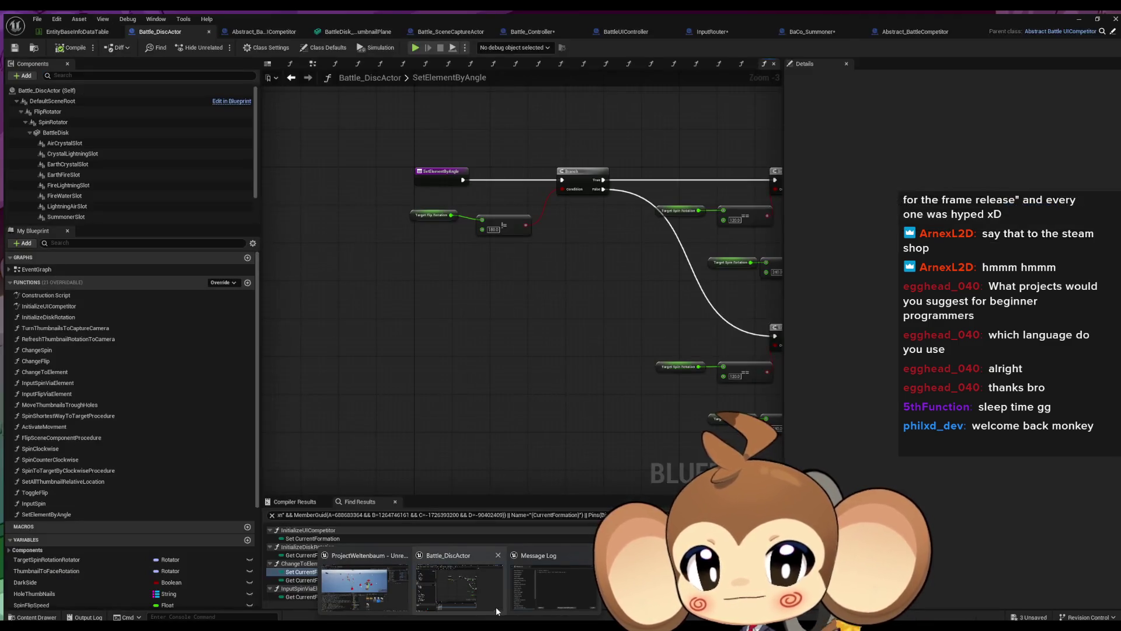
click(717, 33)
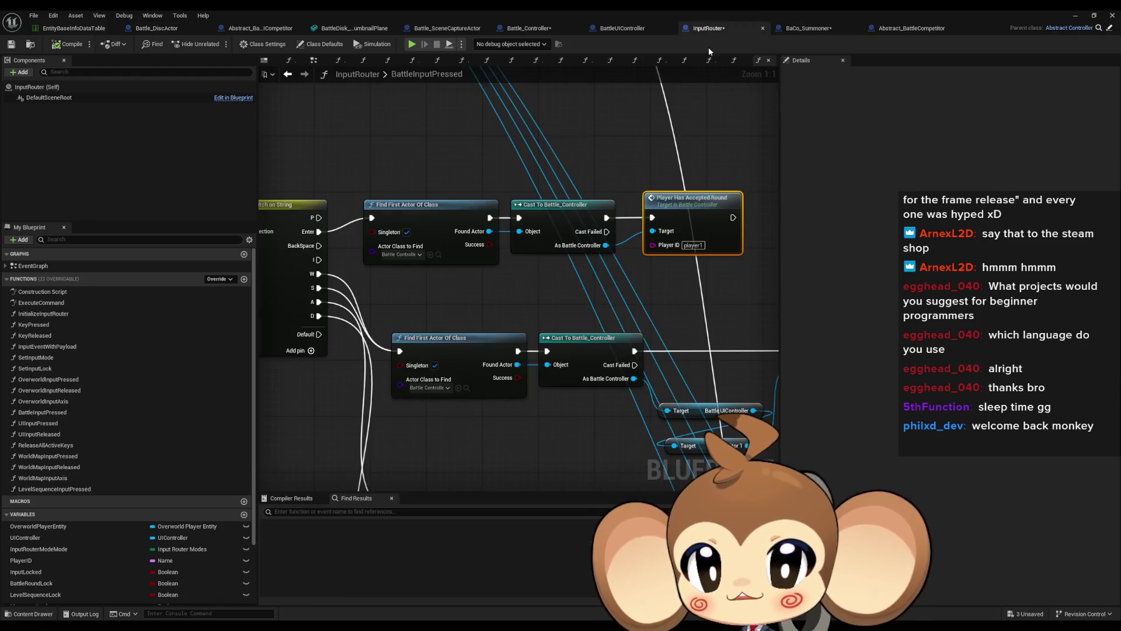
scroll(598, 315, up, 4)
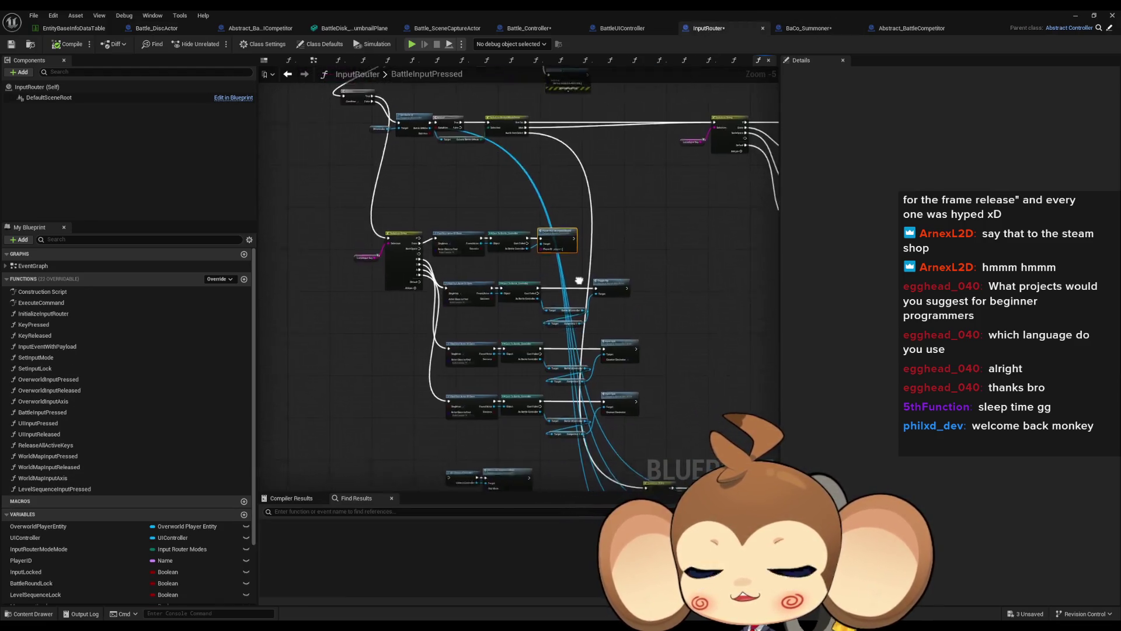
mouse_move(605, 255)
mouse_down()
mouse_move(651, 248)
mouse_move(557, 242)
mouse_up()
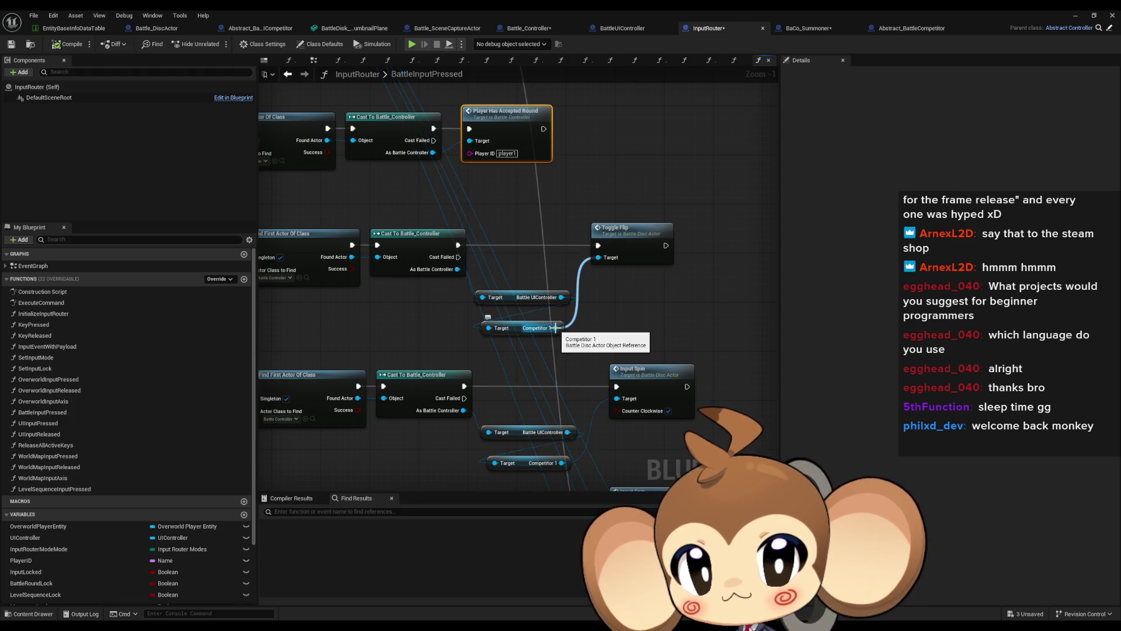
drag(554, 328, 591, 329)
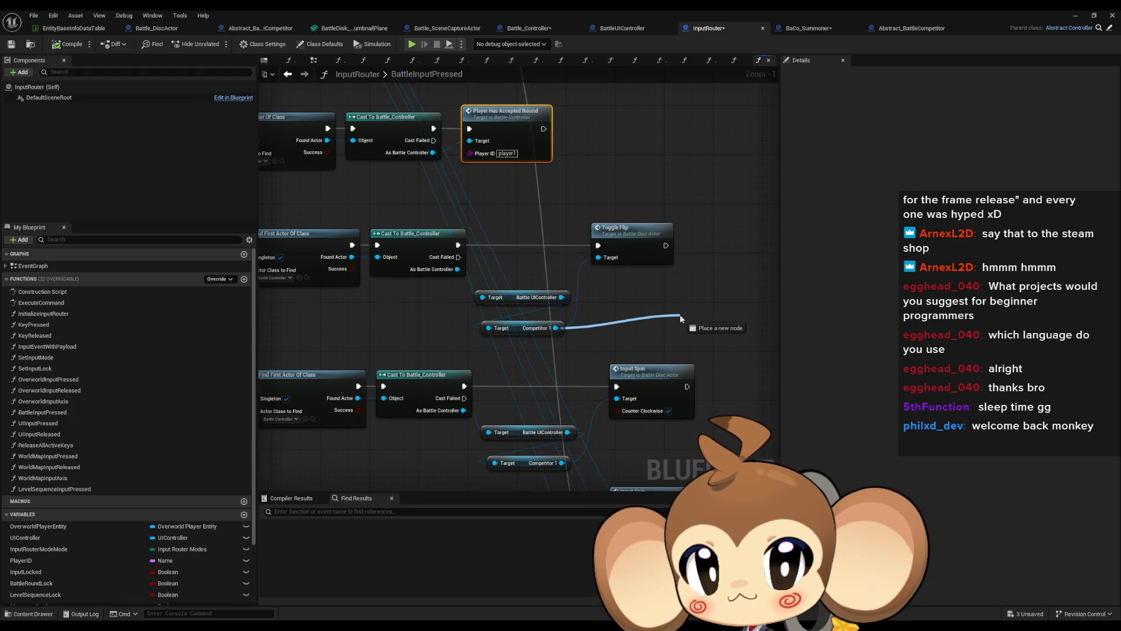